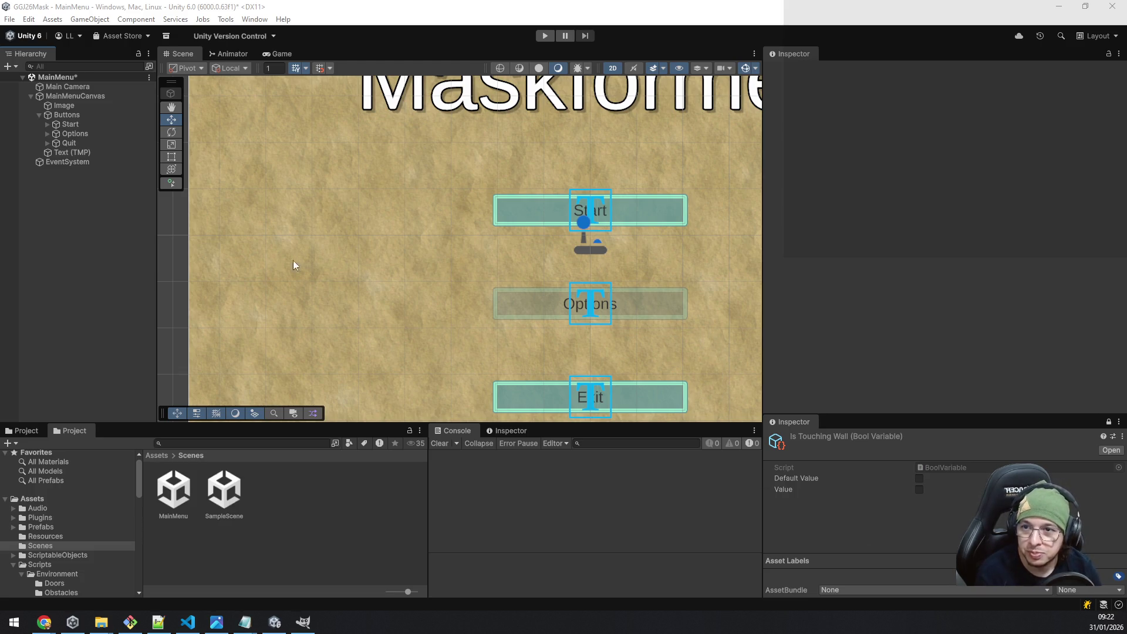
Zoom out and pan the Scene view to center the Maskformer MainMenu canvas with its buttons.
scroll(431, 301, down, 5)
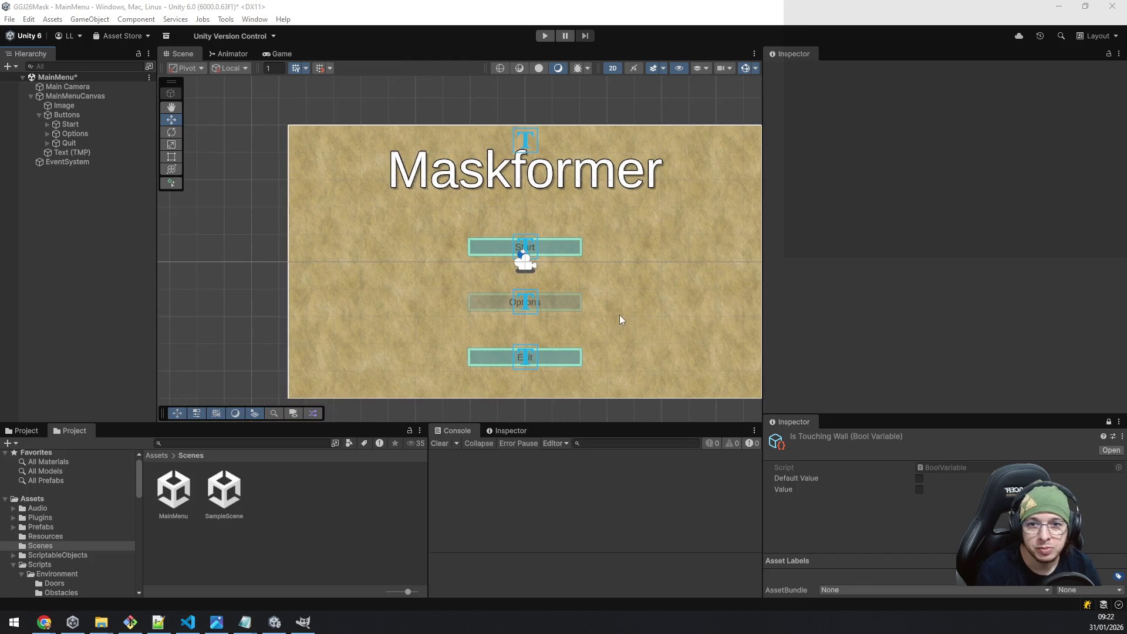
mouse_move(621, 319)
mouse_down()
mouse_move(513, 277)
mouse_move(531, 300)
mouse_move(542, 296)
mouse_up()
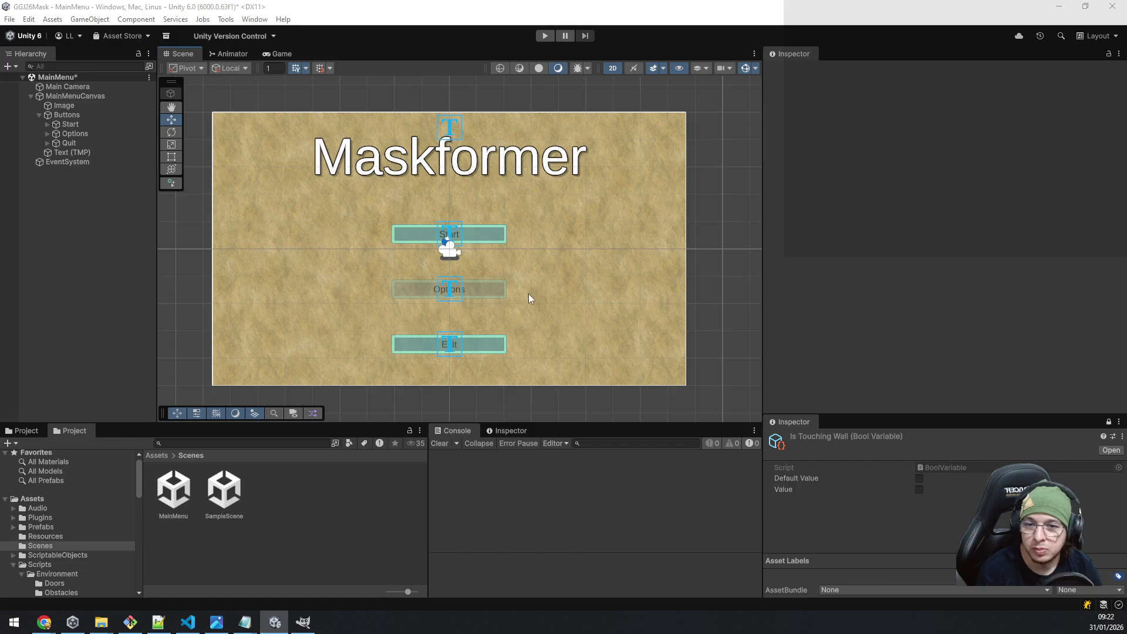
drag(572, 320, 599, 314)
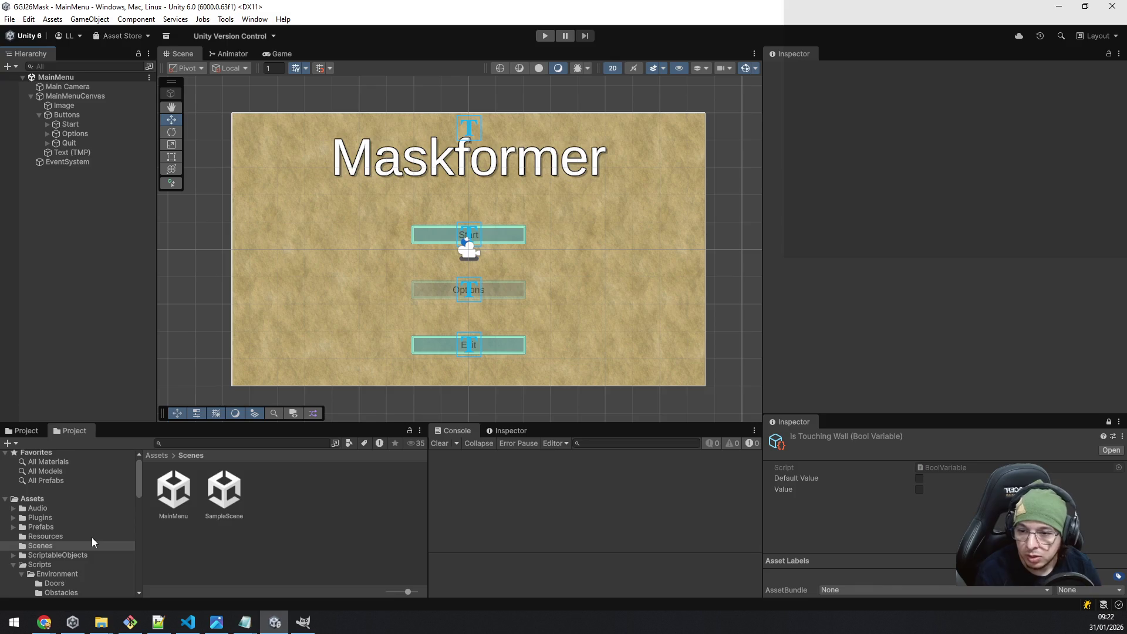
Browse to Assets/Scripts/Environment/Doors and open LockedDoor.cs in VS Code.
scroll(93, 538, down, 4)
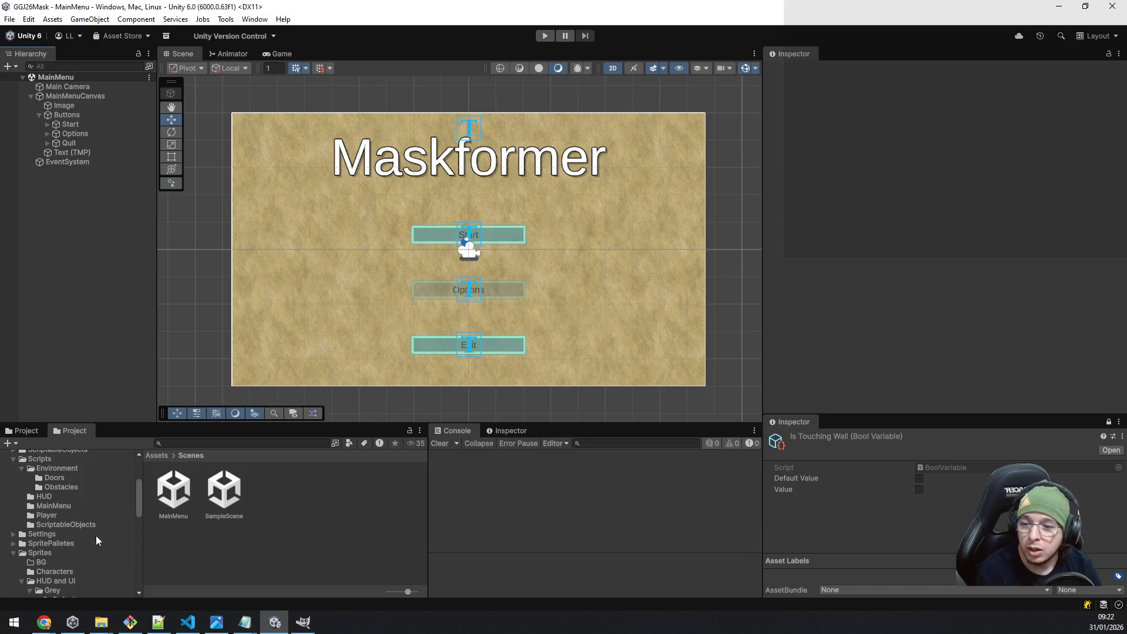
scroll(91, 525, up, 4)
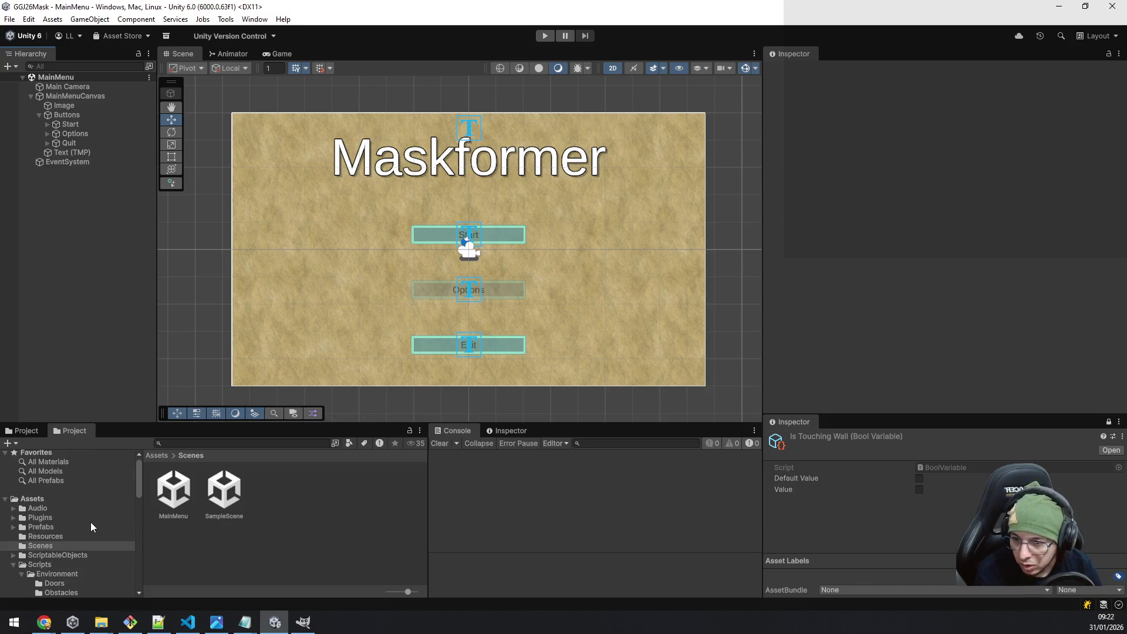
click(63, 565)
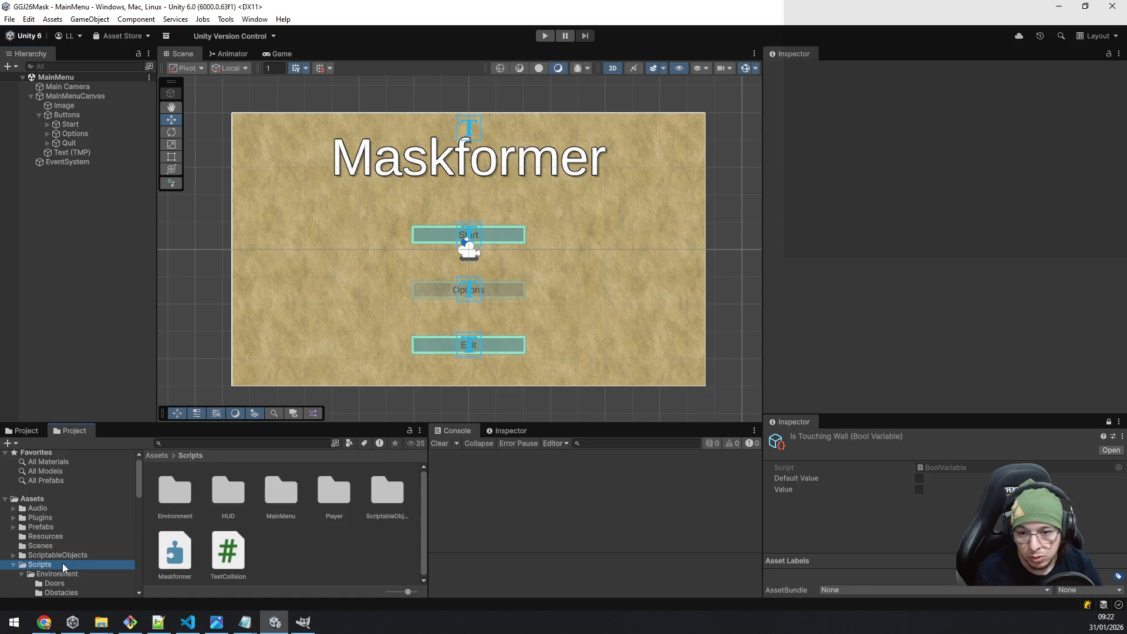
scroll(77, 538, down, 3)
click(69, 531)
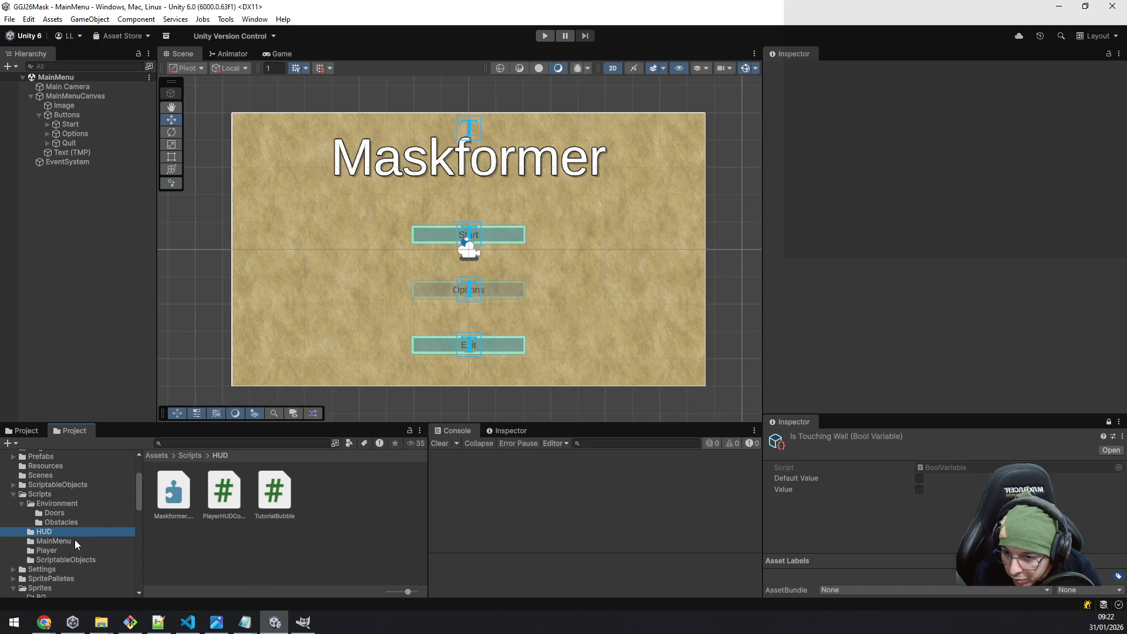
click(67, 514)
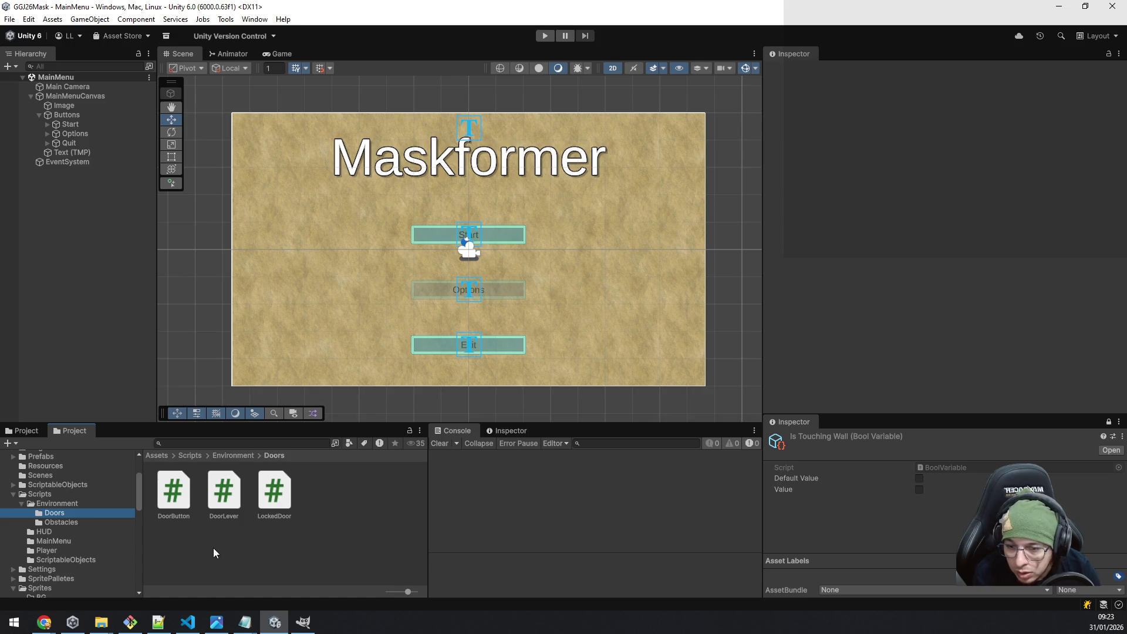
click(280, 496)
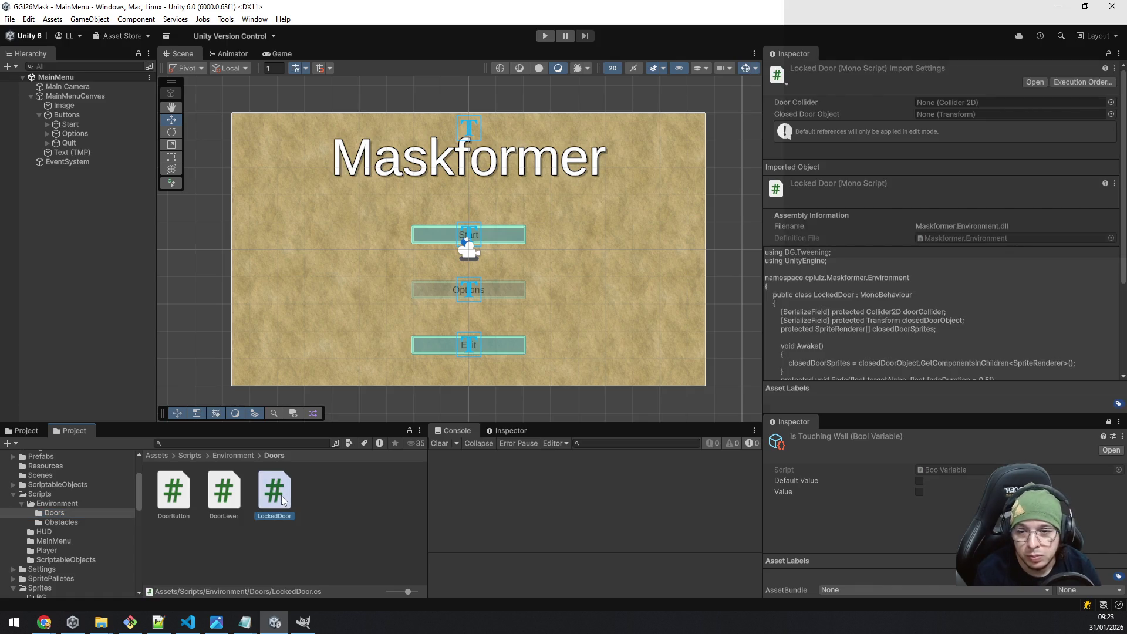
double_click(281, 495)
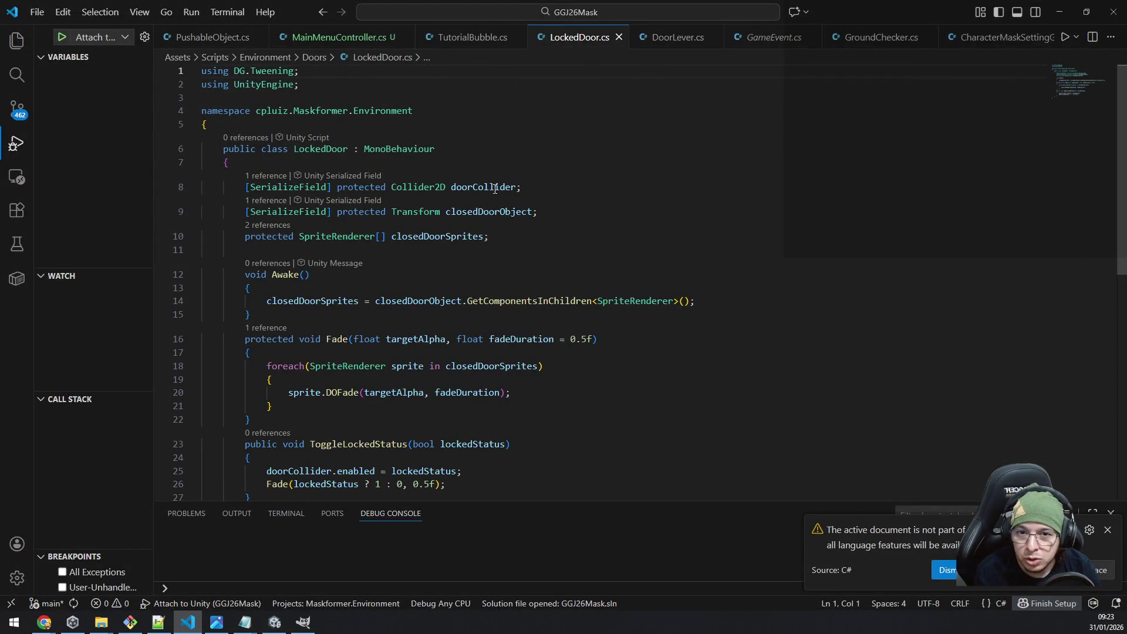
Find the line in ToggleLockedStatus that enables doorCollider and clear it.
click(495, 188)
scroll(576, 279, down, 3)
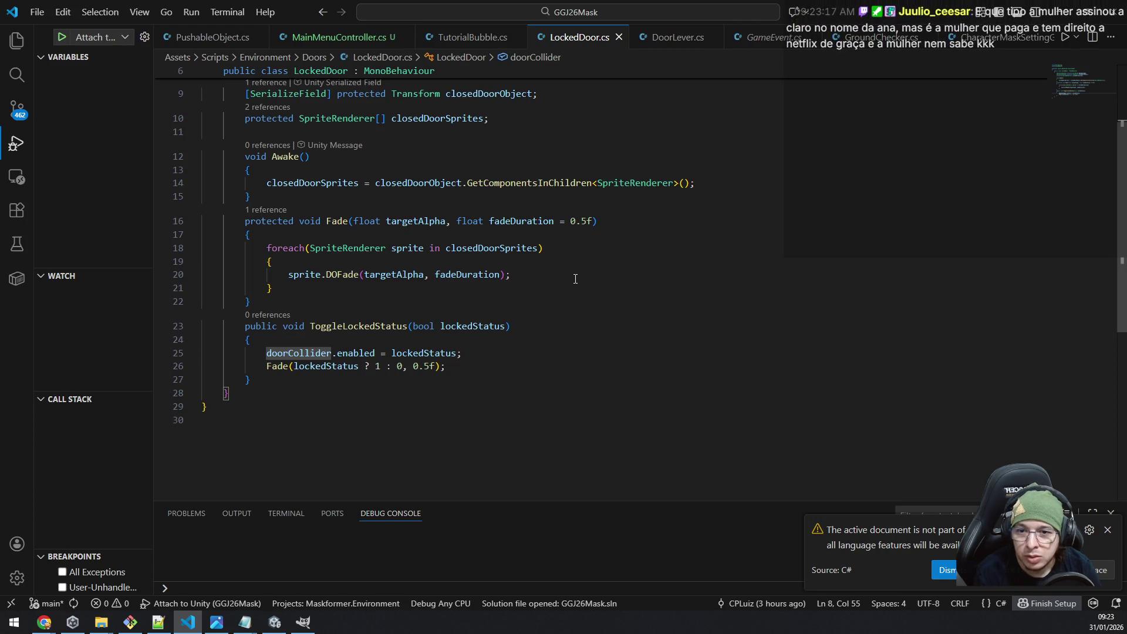
scroll(576, 279, up, 2)
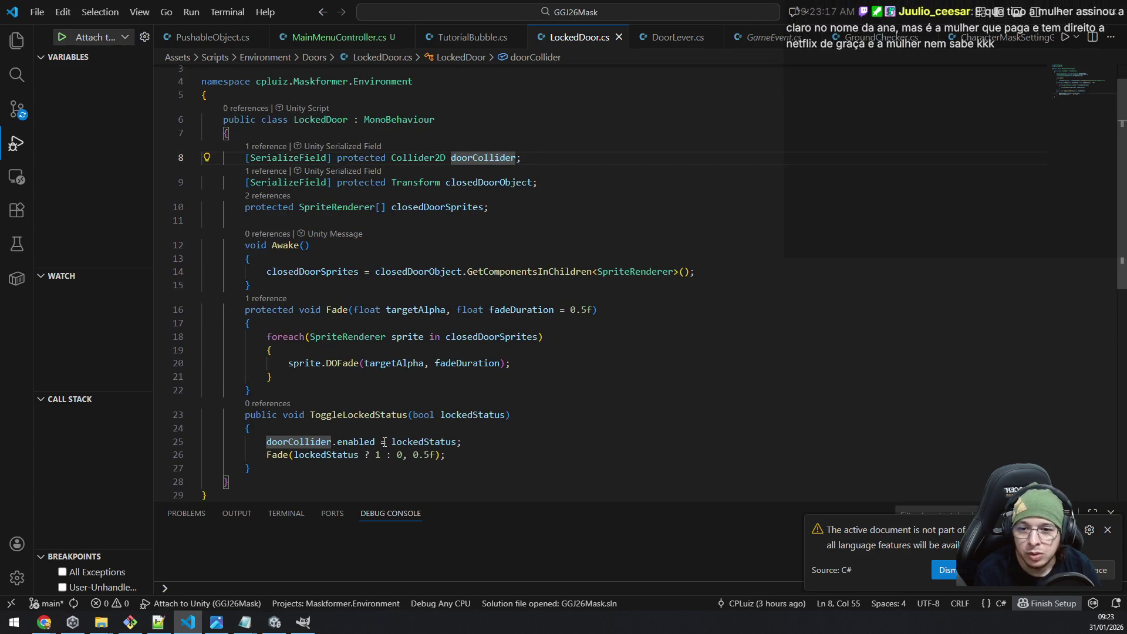
click(587, 442)
scroll(1052, 428, down, 1)
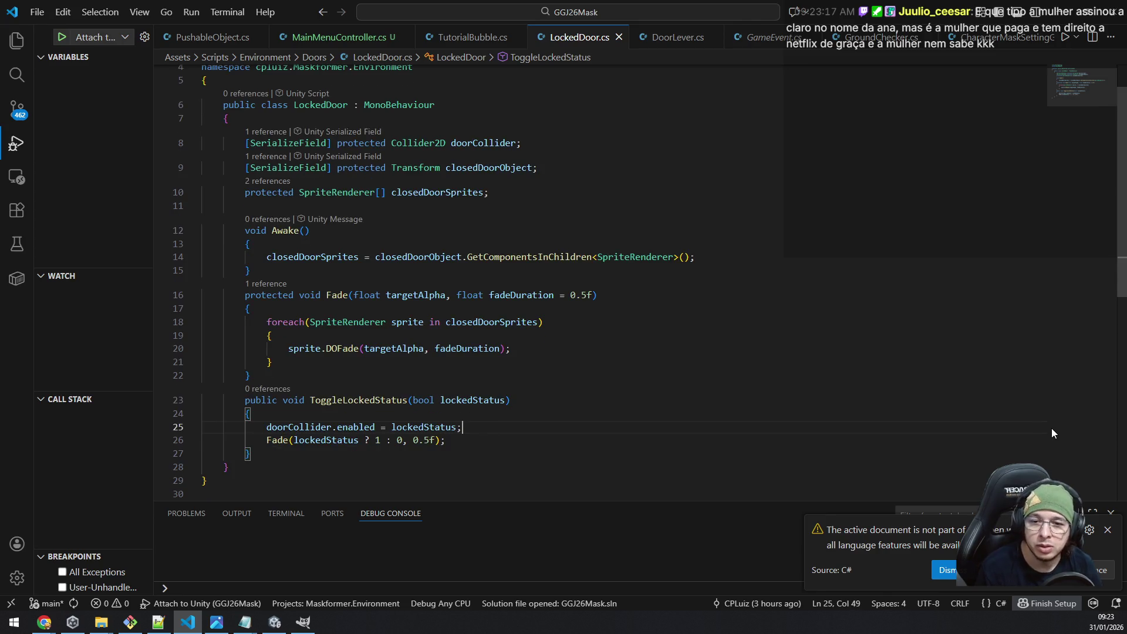
key(shift+Home)
key(BackSpace)
Rewrite the line with autocomplete as doorCollider.isTrigger = lockedStatus, removing the leftover enabled part.
text(doorc)
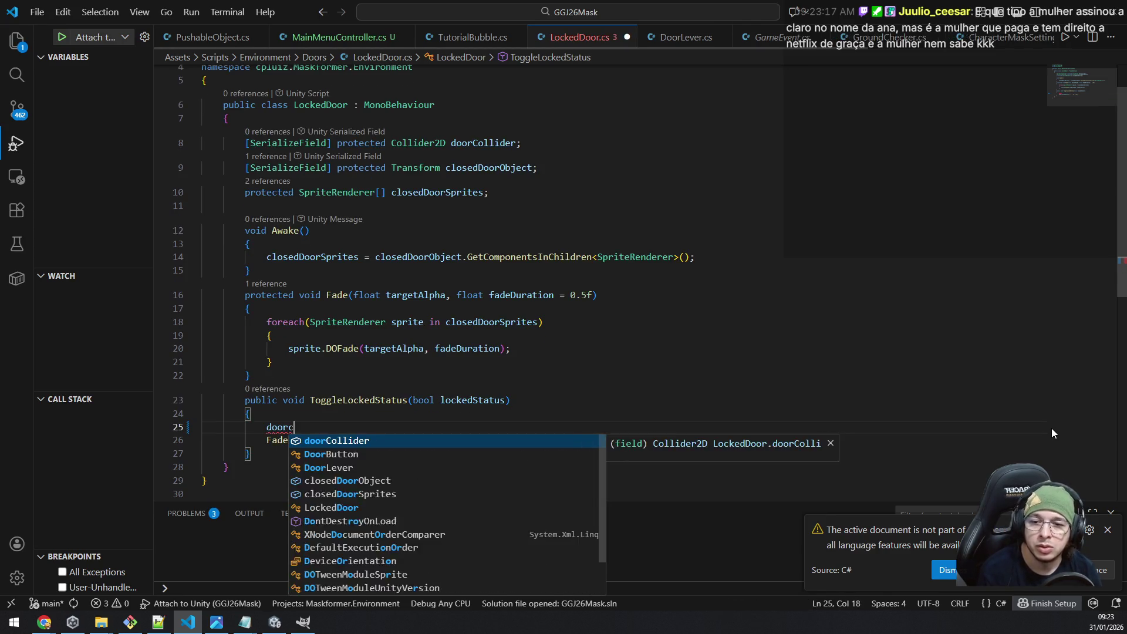
key(Tab)
text(.is)
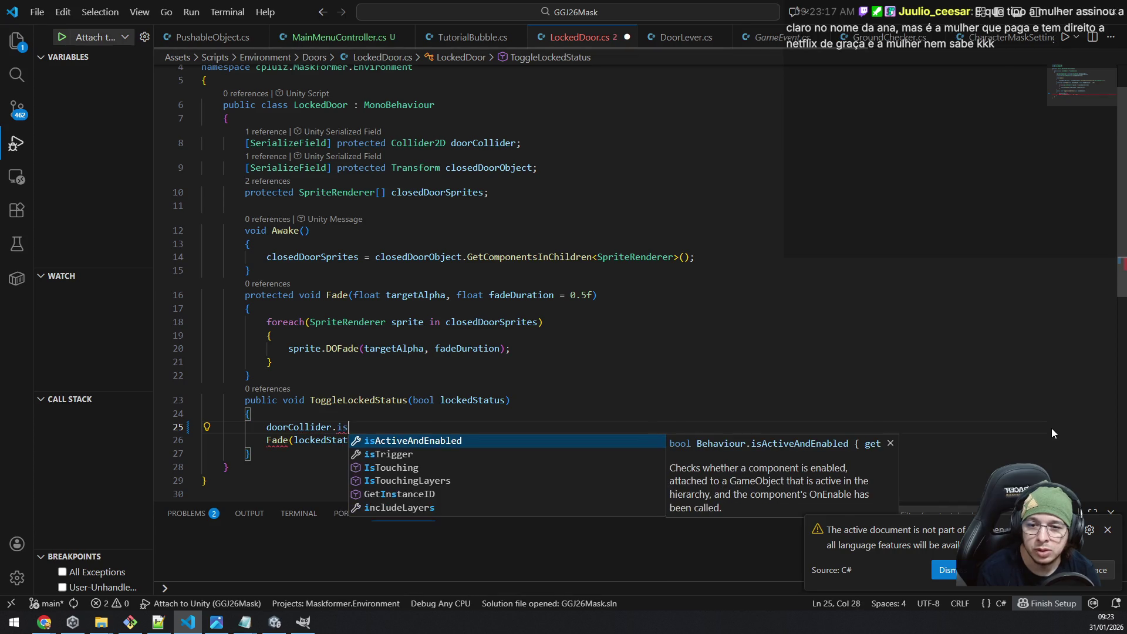
text(Tr)
key(Tab)
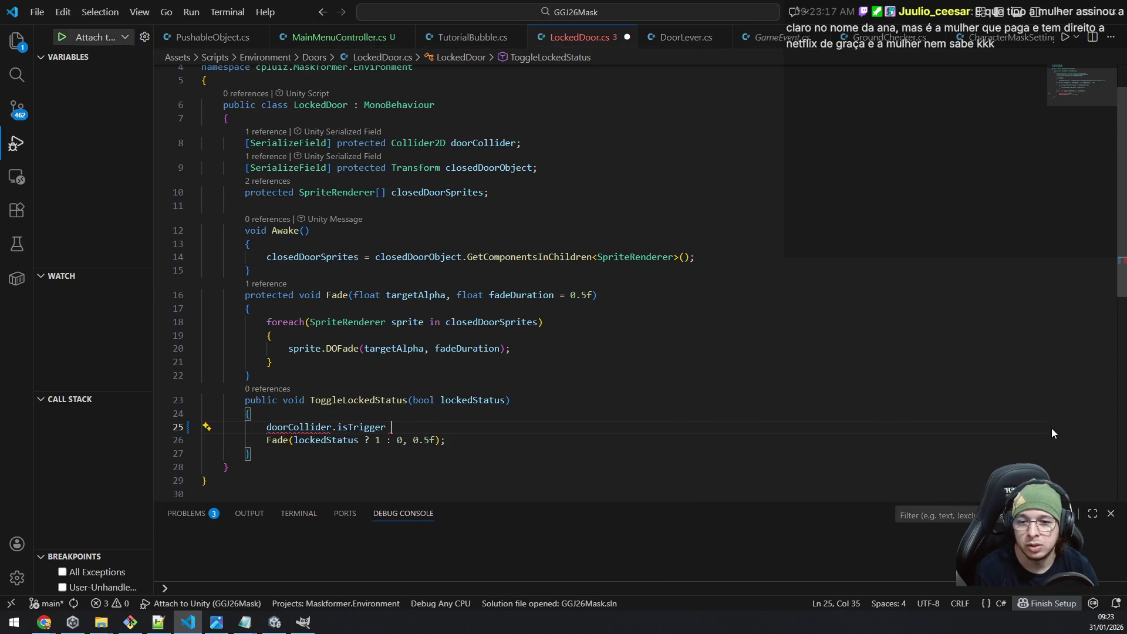
text(=)
key(Tab)
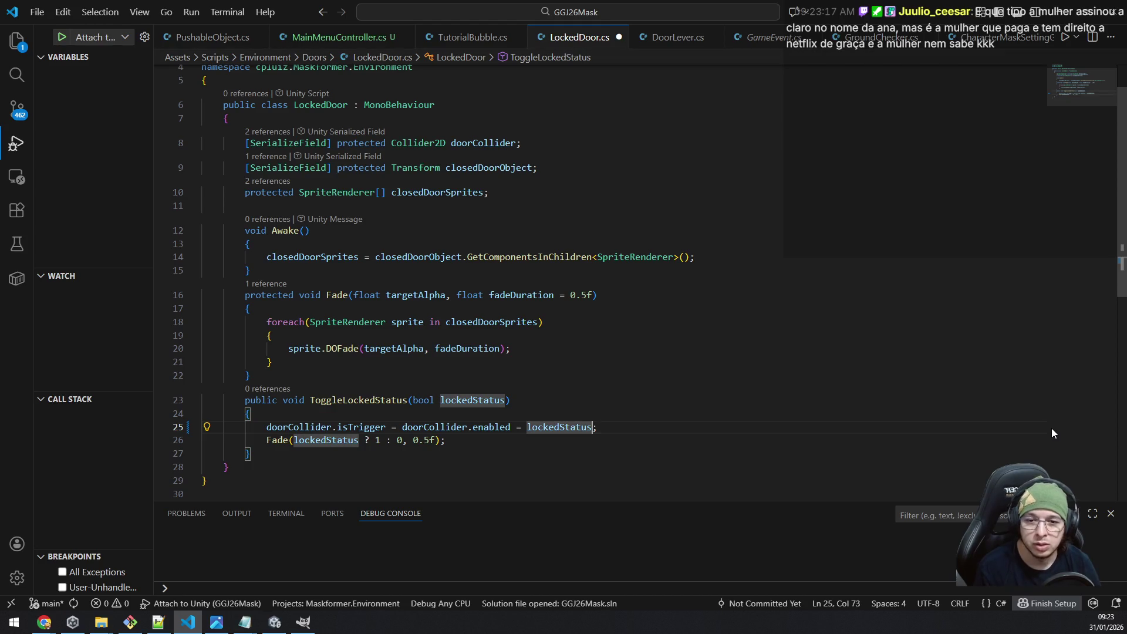
key(Left)
key(Left)
key(Left)
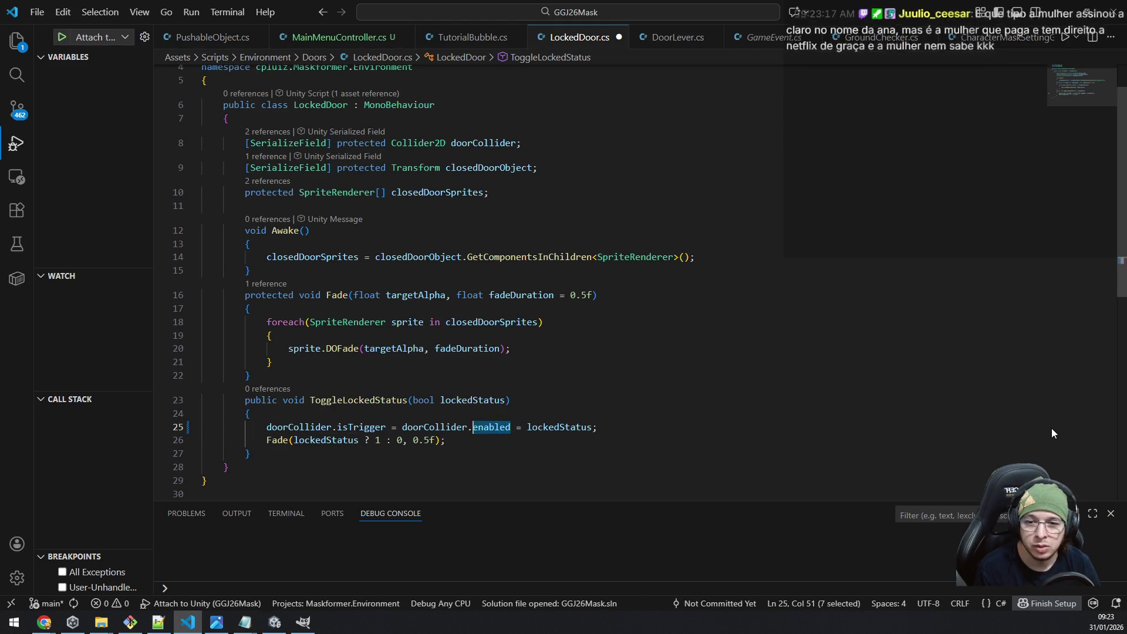
key(ctrl+shift+Left)
key(ctrl+shift+Left)
key(BackSpace)
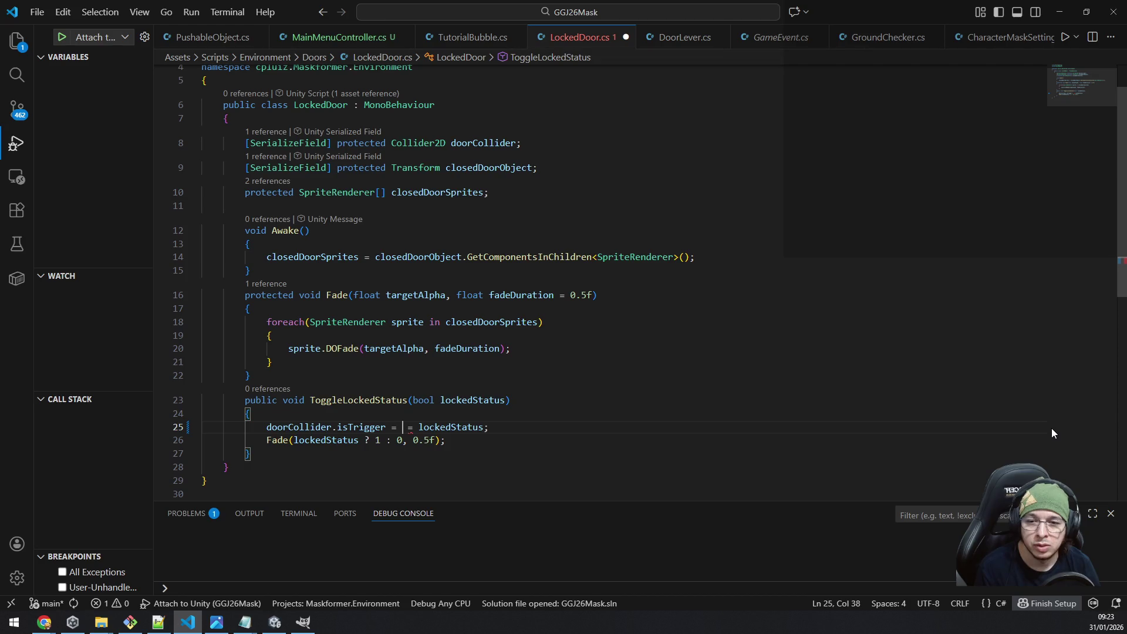
key(BackSpace)
key(BackSpace)
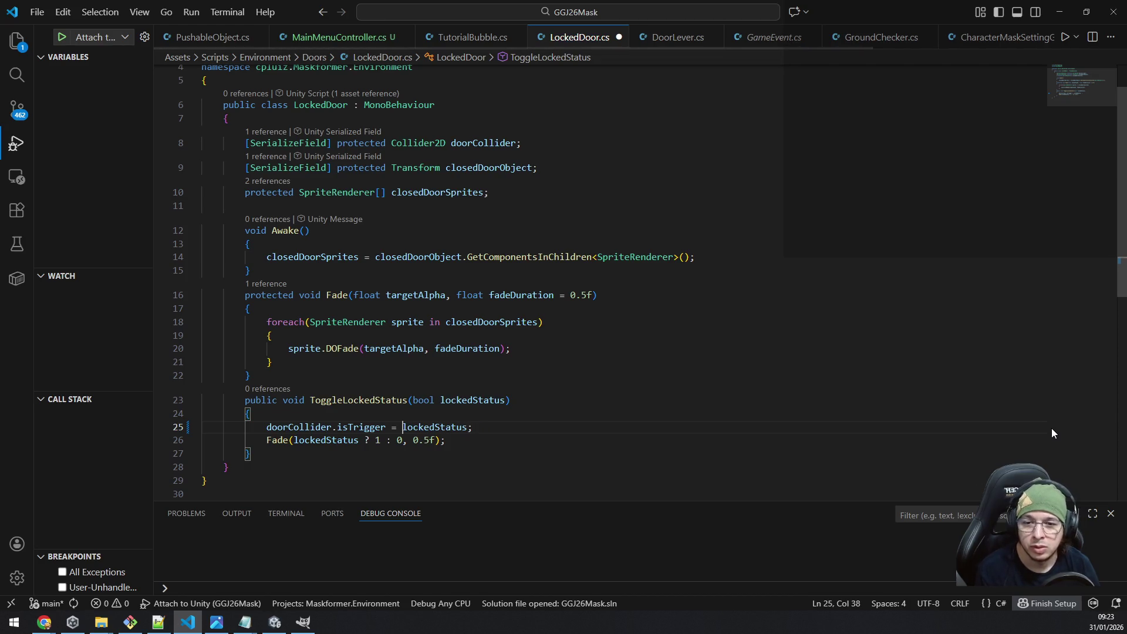
text(!)
Negate the value to !lockedStatus and save LockedDoor.cs.
key(Right)
key(Right)
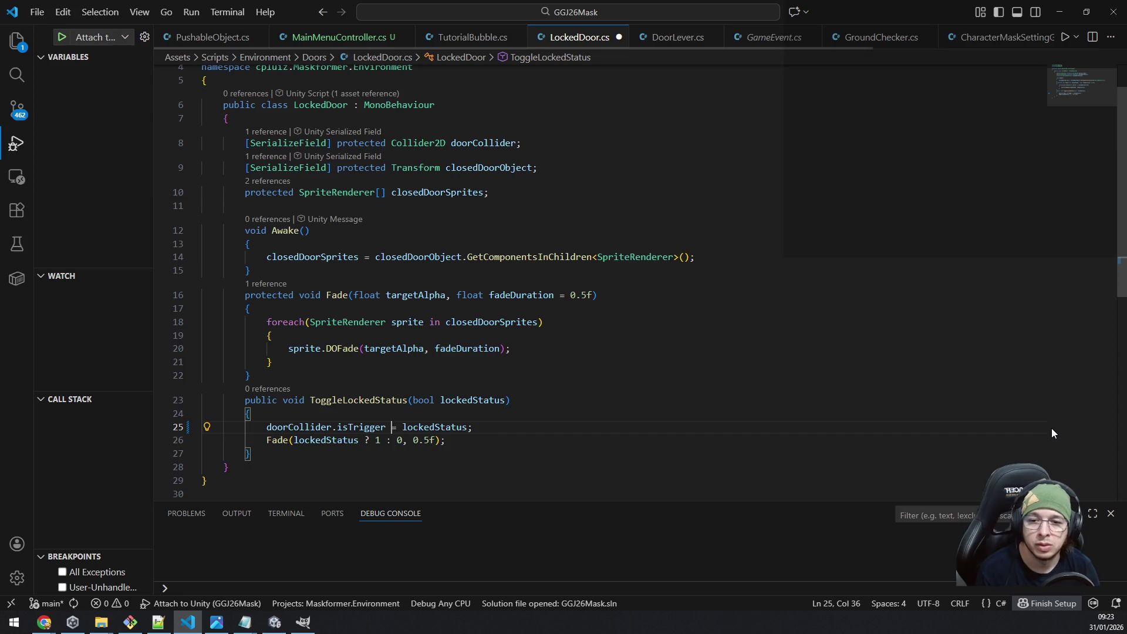
text(!)
key(End)
key(ctrl+s)
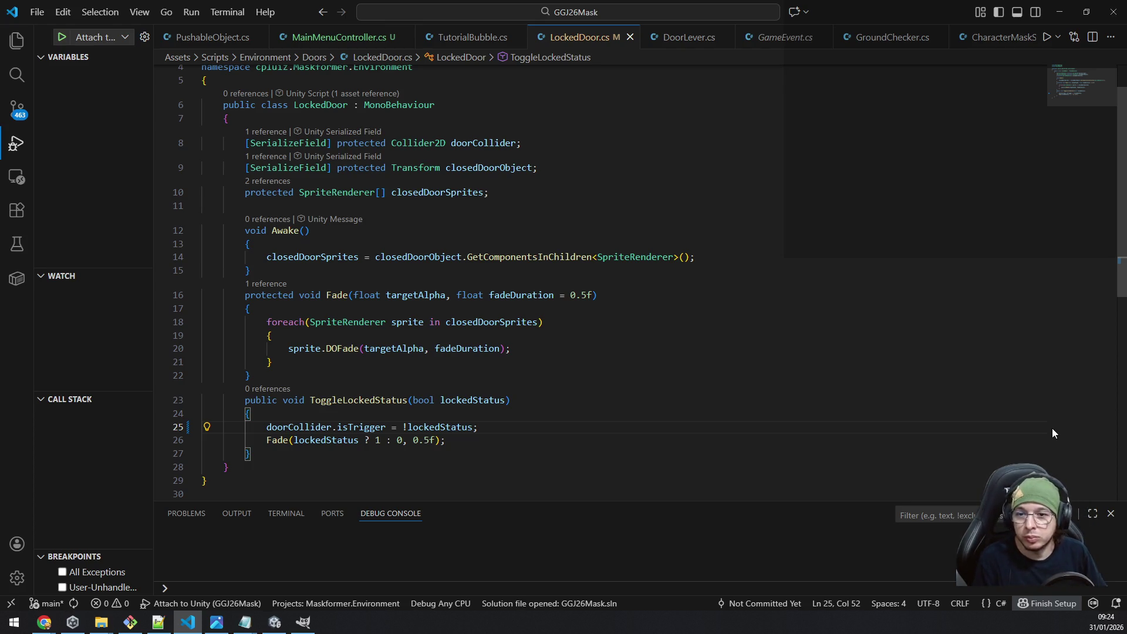
scroll(1052, 433, down, 1)
key(Down)
key(Down)
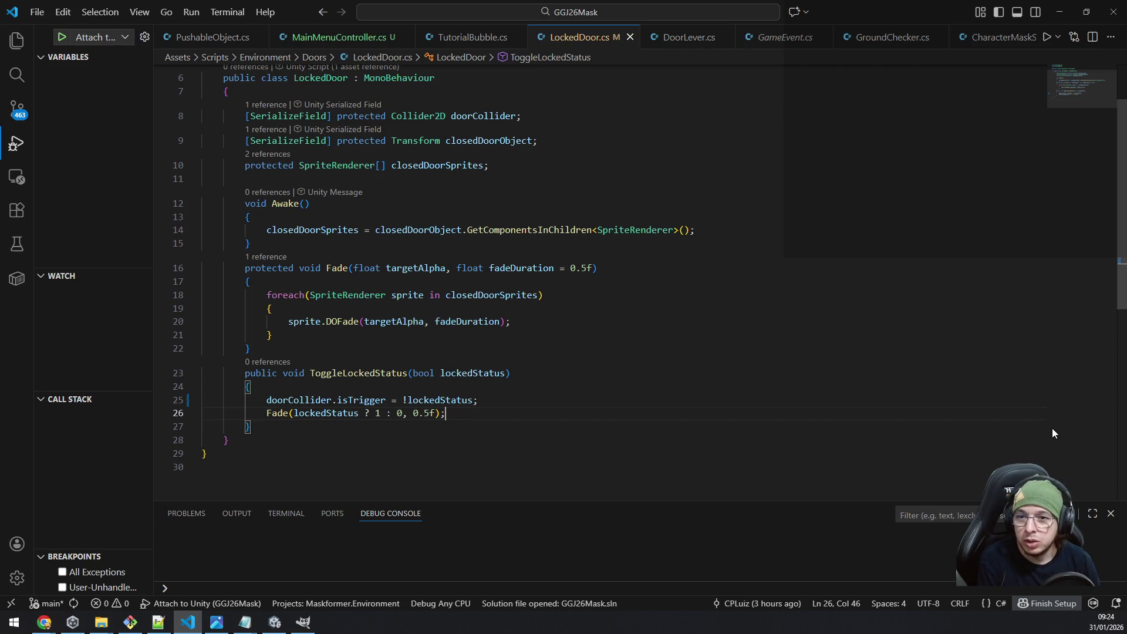
key(Up)
key(Up)
key(Up)
key(Up)
key(Up)
key(Up)
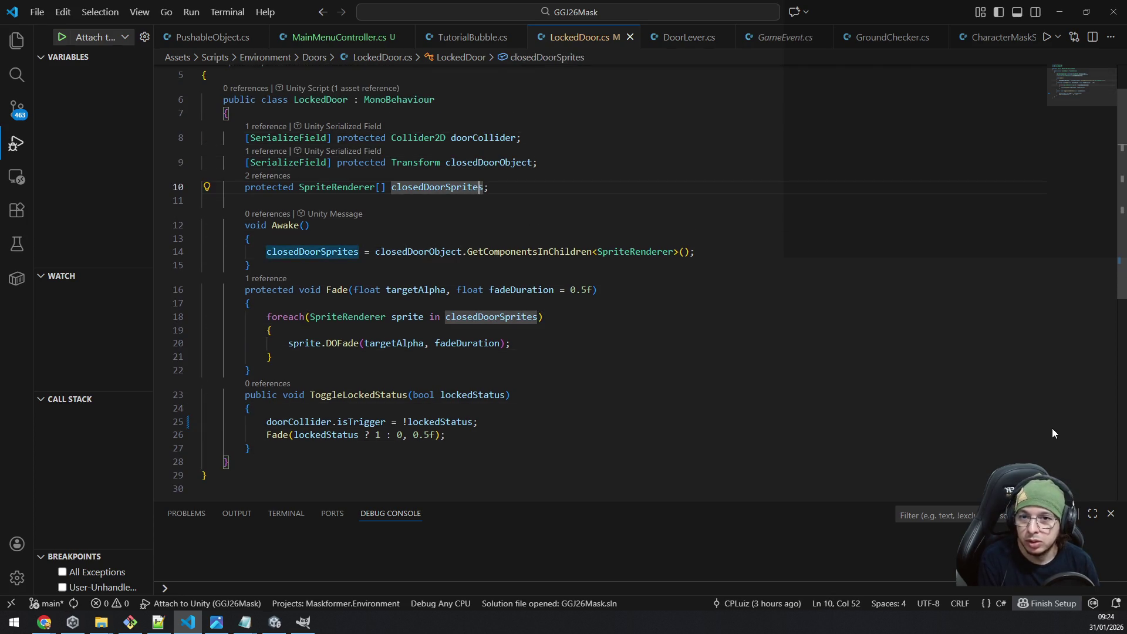
key(Up)
Add a 'public int nextLevelID;' field at the top of the LockedDoor class.
key(Down)
key(Down)
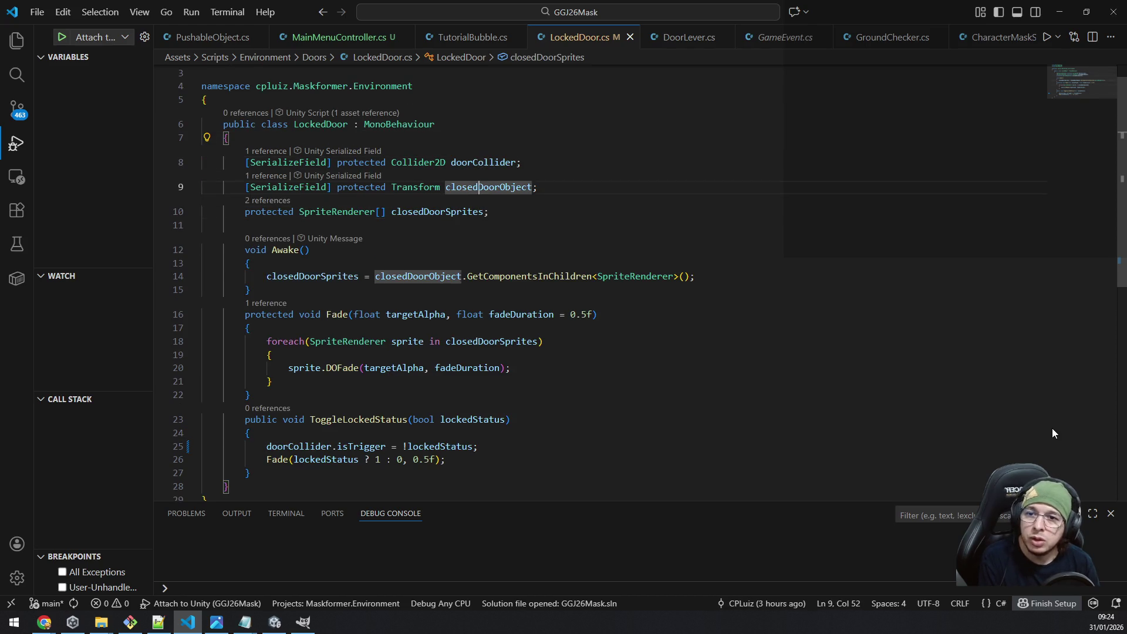
key(Up)
key(Up)
key(Return)
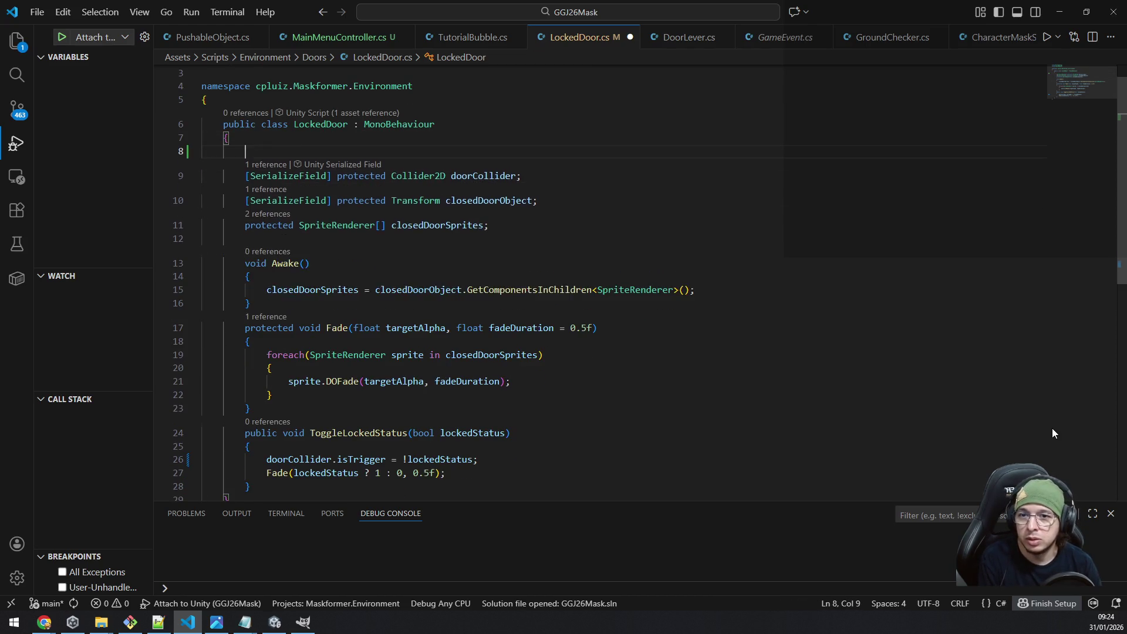
text(public int )
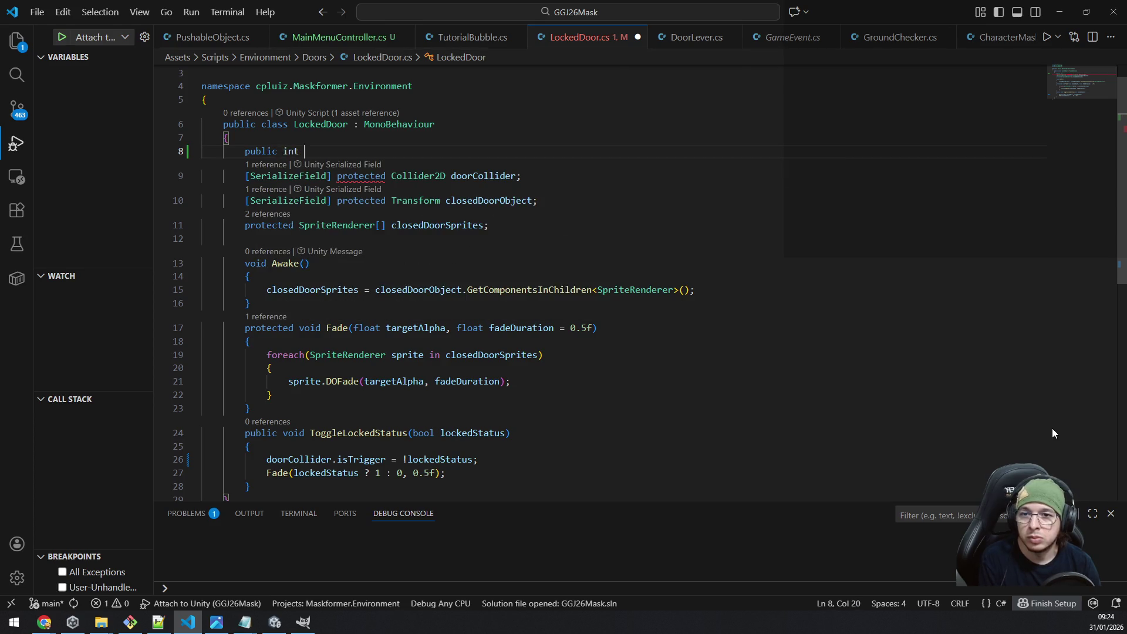
text(next)
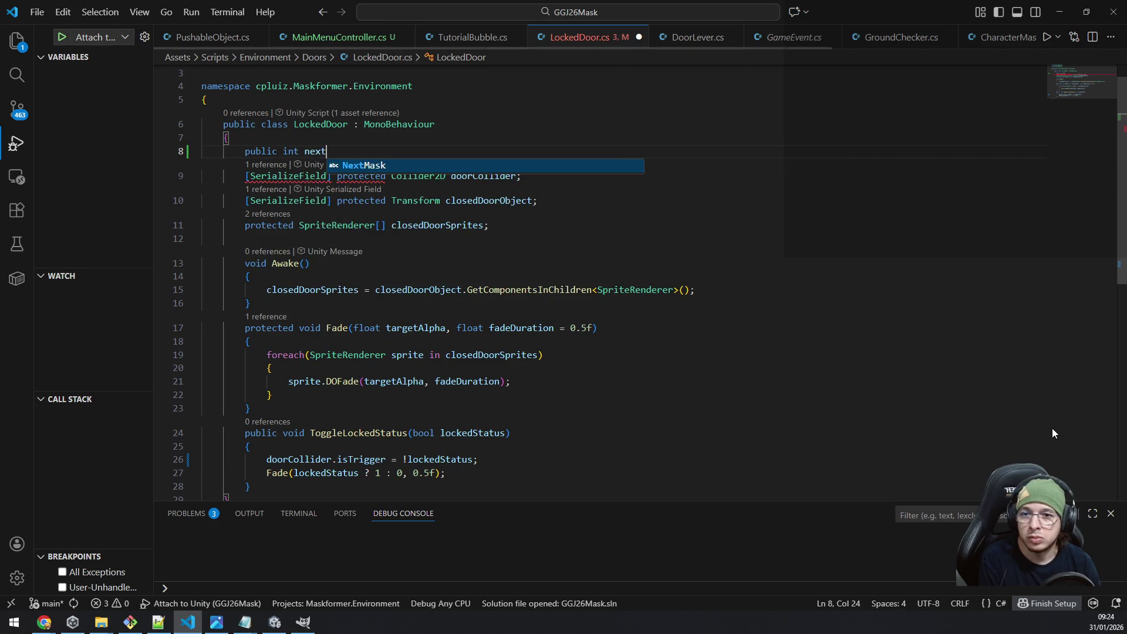
text(LevelI)
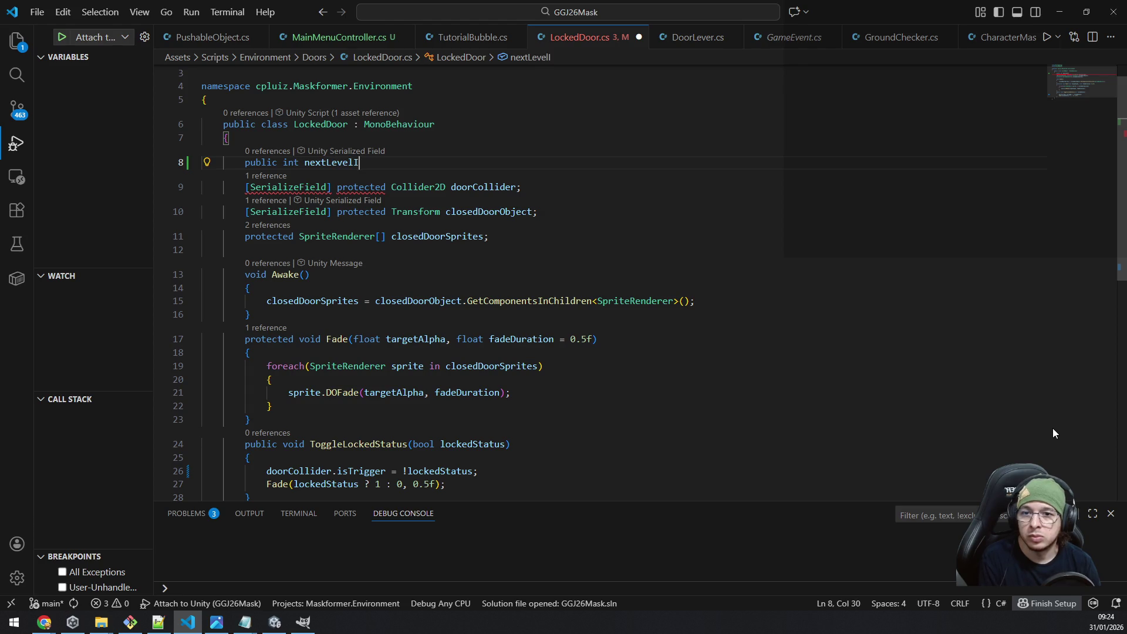
text(D;)
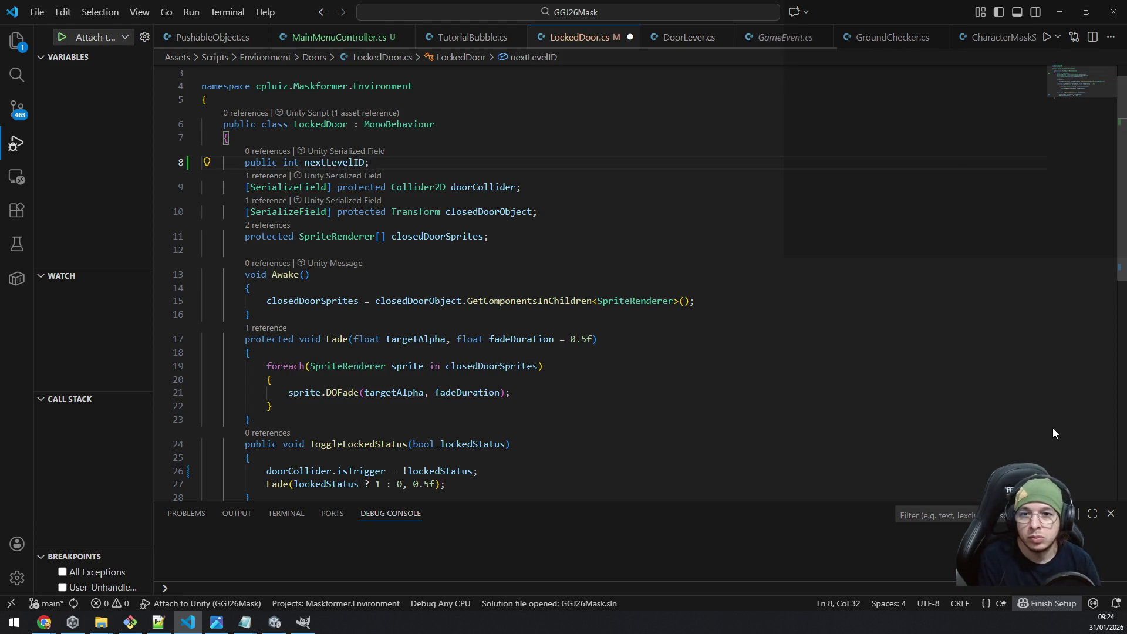
key(Left)
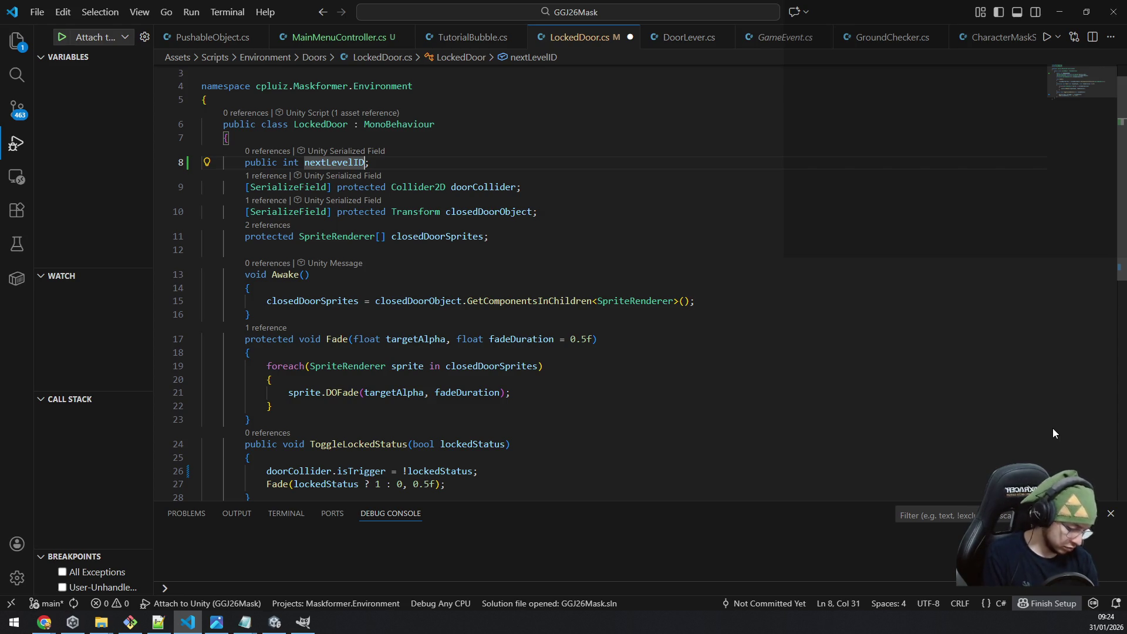
Insert an OnTriggerEnter2D method below ToggleLockedStatus, fixing the OTriggerEnter2D typo.
scroll(1053, 433, down, 2)
key(Down)
key(Down)
key(Down)
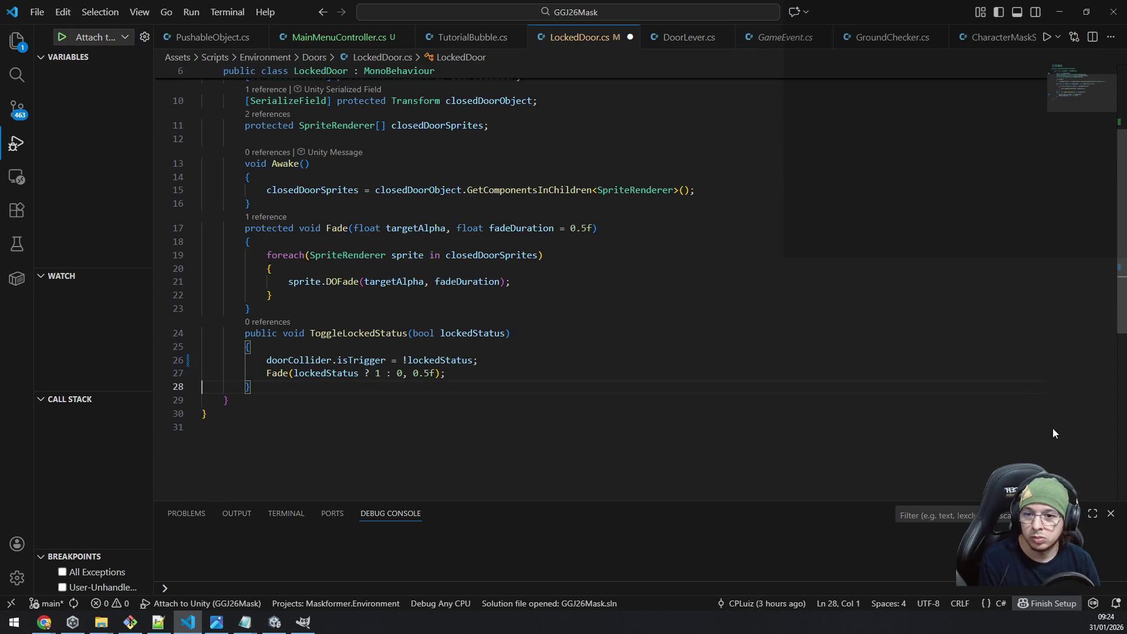
key(Return)
key(Return)
text(void)
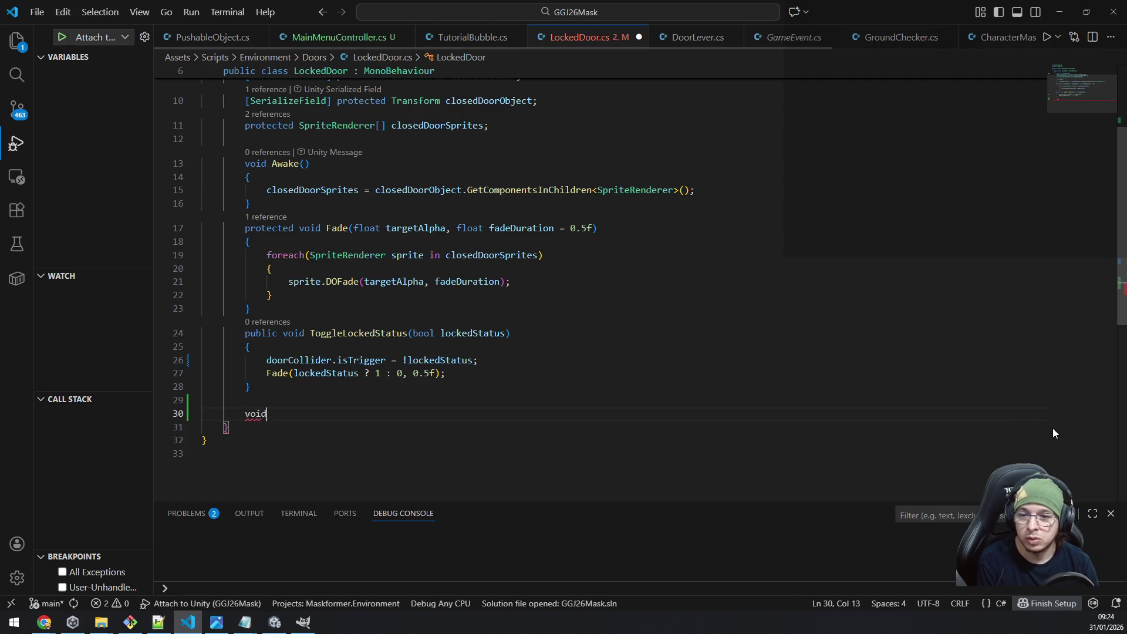
text( Ontriggere)
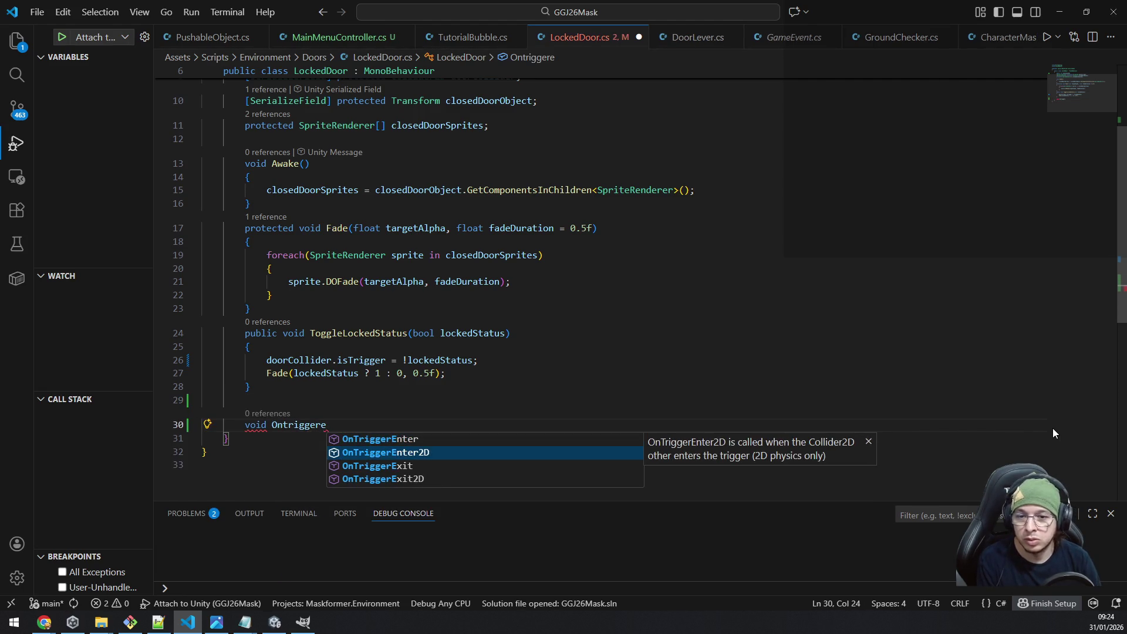
key(Tab)
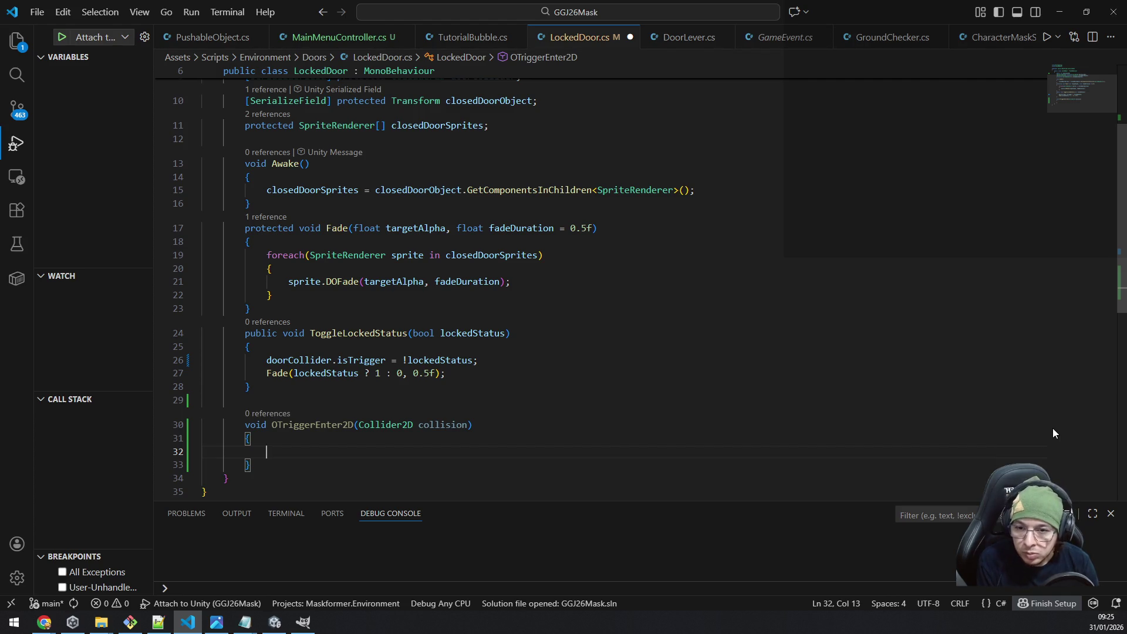
key(Up)
key(Up)
key(Left)
key(Left)
key(Left)
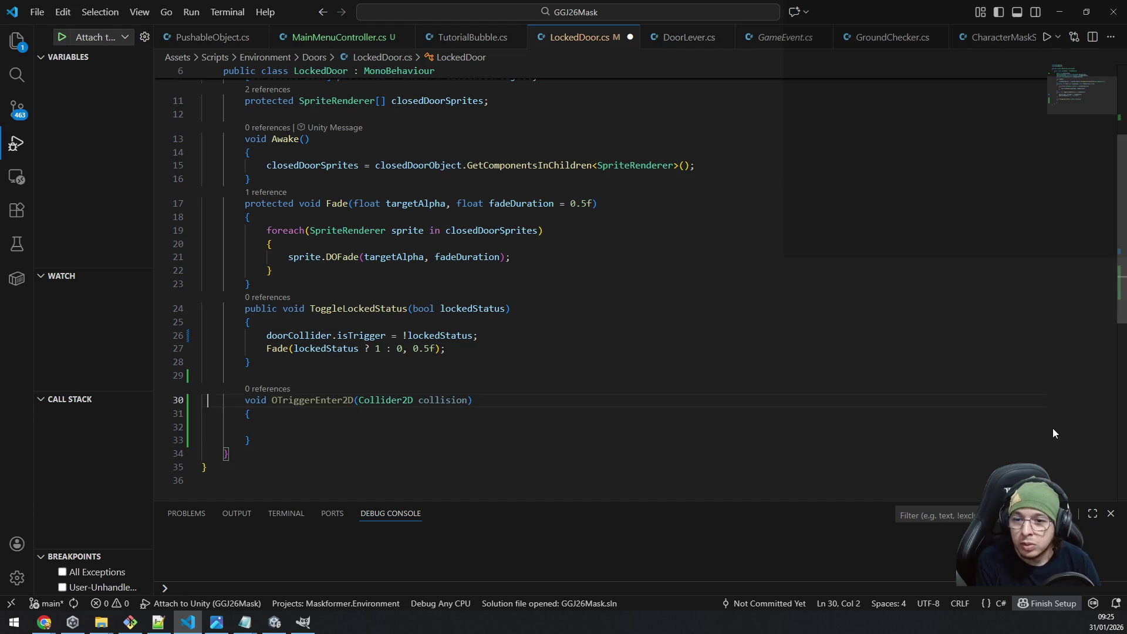
key(Right)
key(Right)
key(Right)
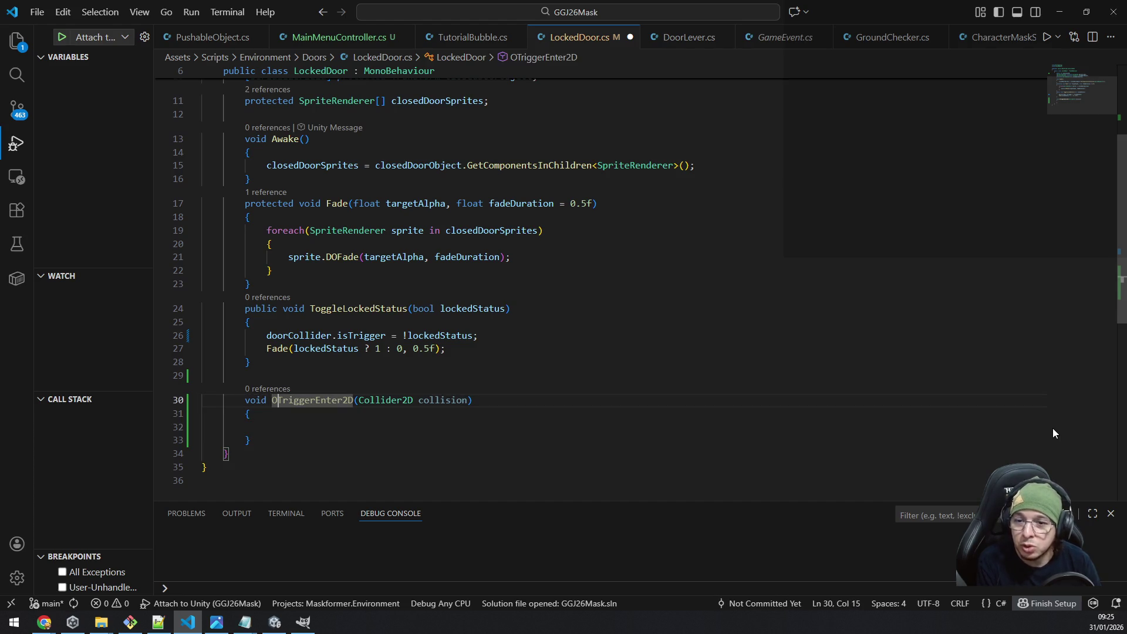
text(n)
key(Down)
key(Down)
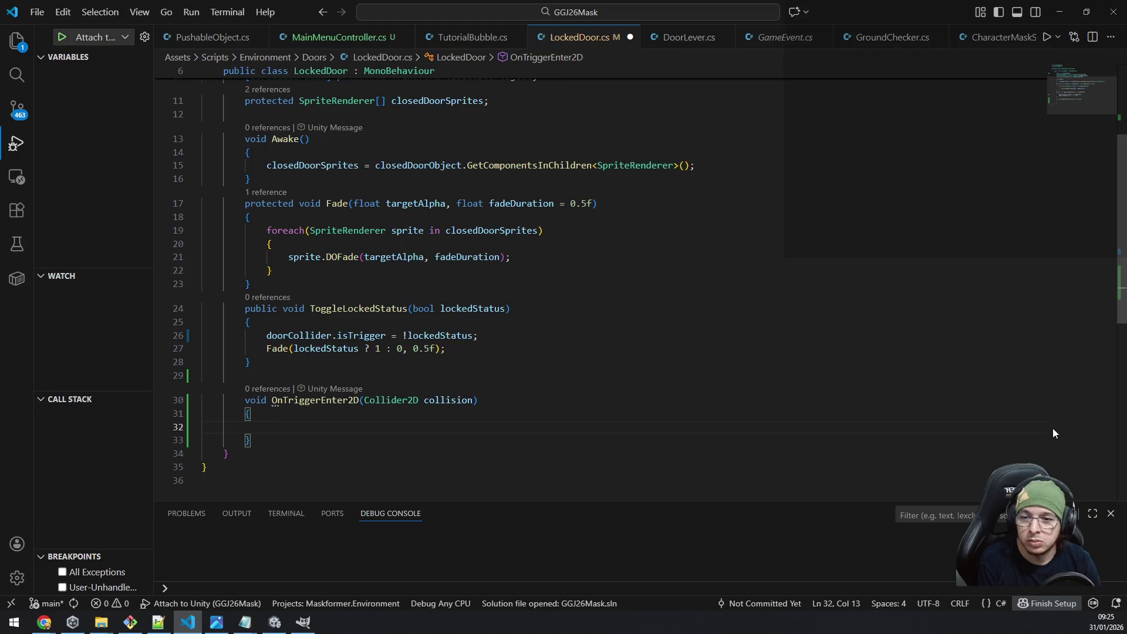
Add an if block checking collision.CompareTag("Player") inside the trigger method.
text(if(coll)
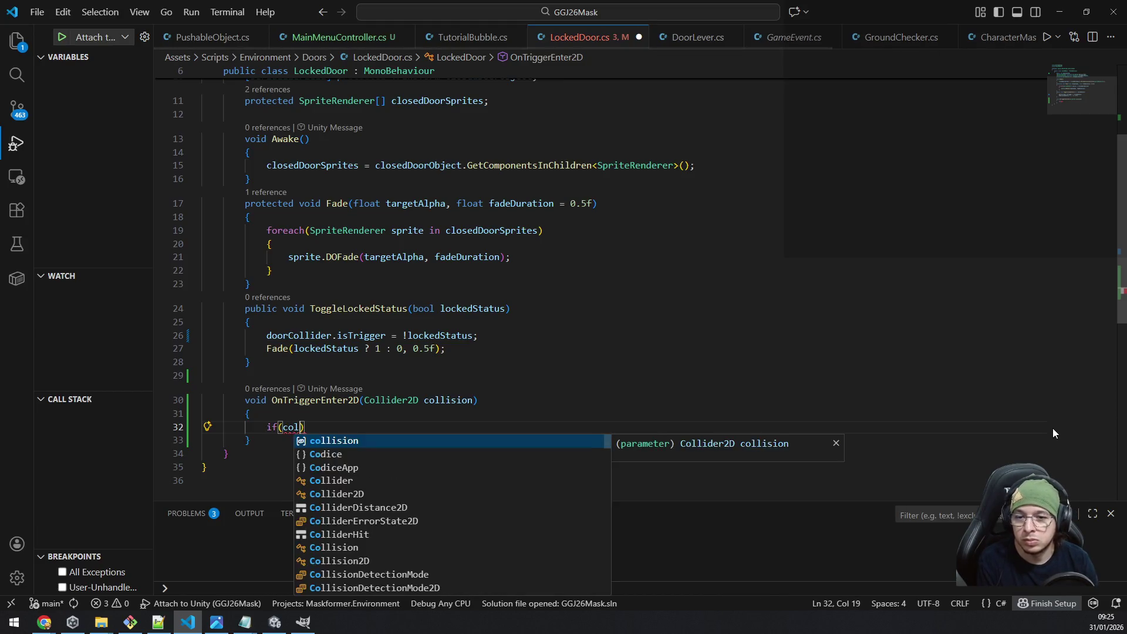
text(.)
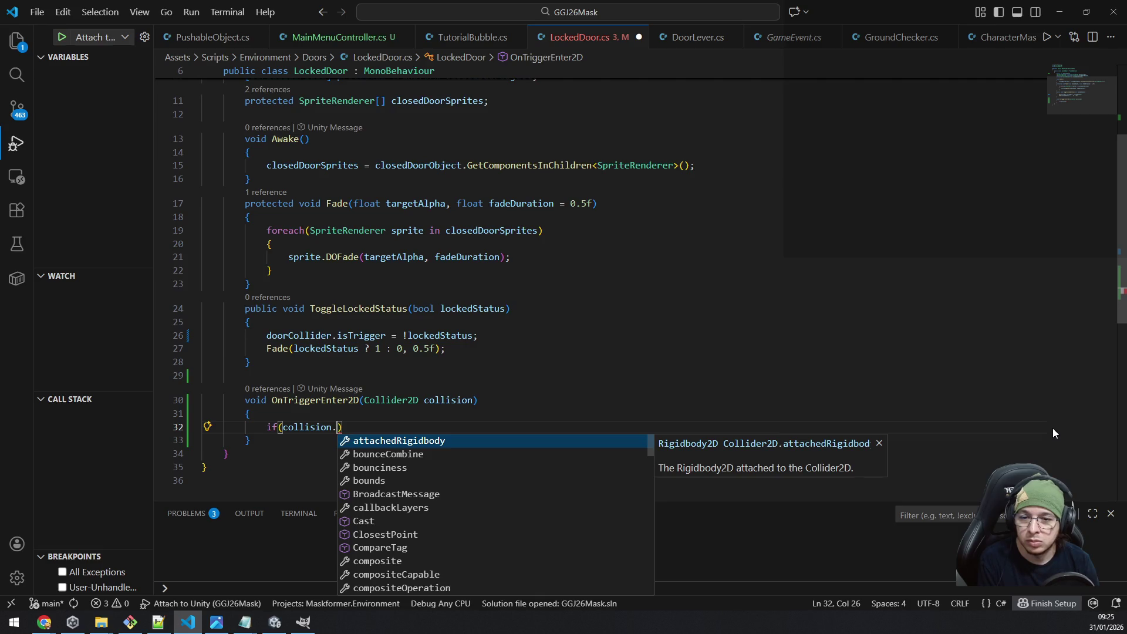
text(compare)
key(Tab)
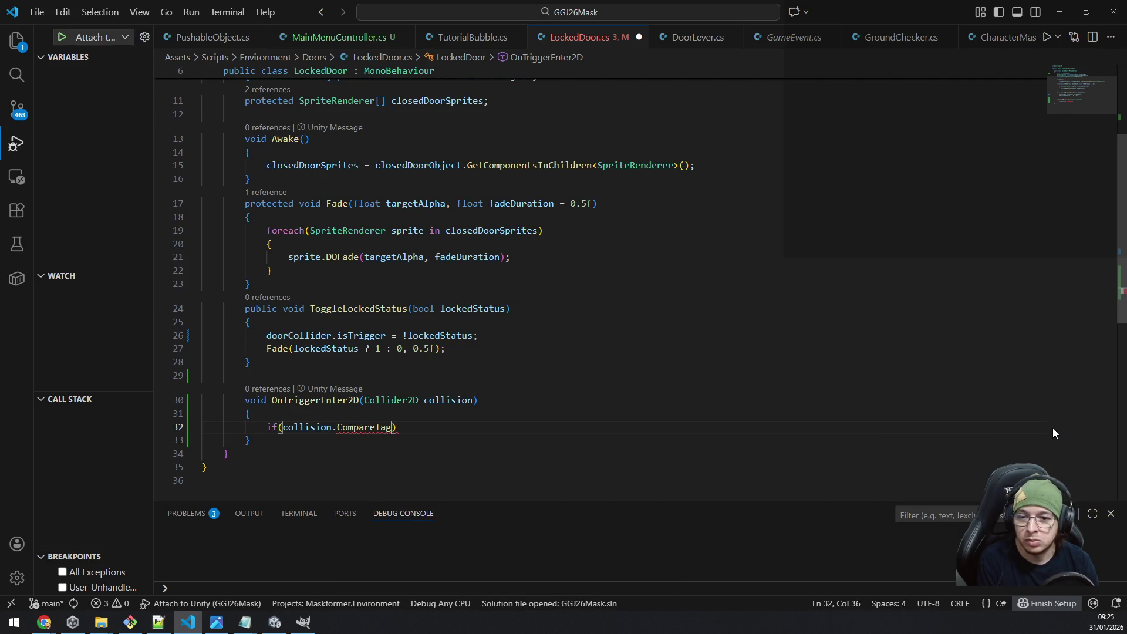
text(("Player)
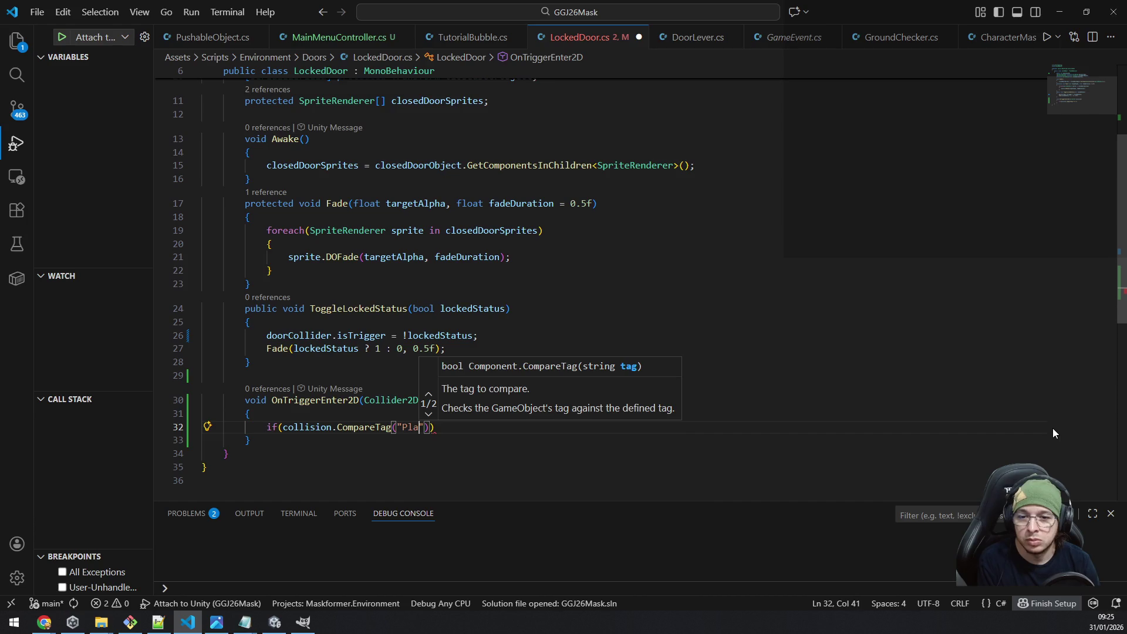
key(End)
key(Return)
text({)
key(Return)
Call SceneManager.LoadScene(nextLevelID) inside the if block and save the file.
text(Sc)
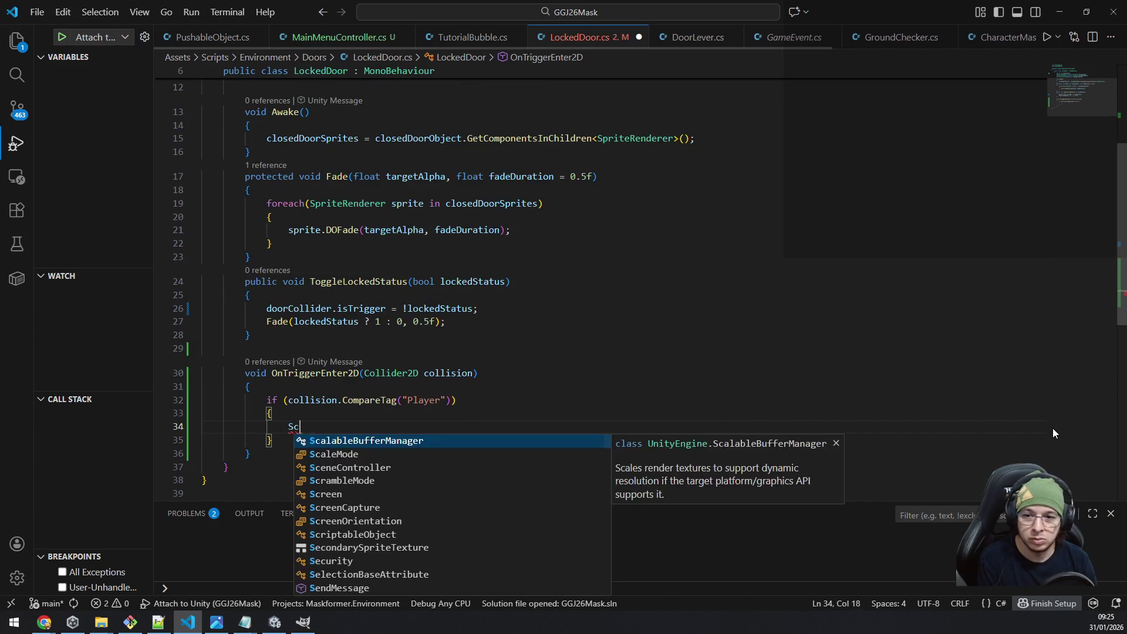
text(enemanag)
key(Tab)
text(.load)
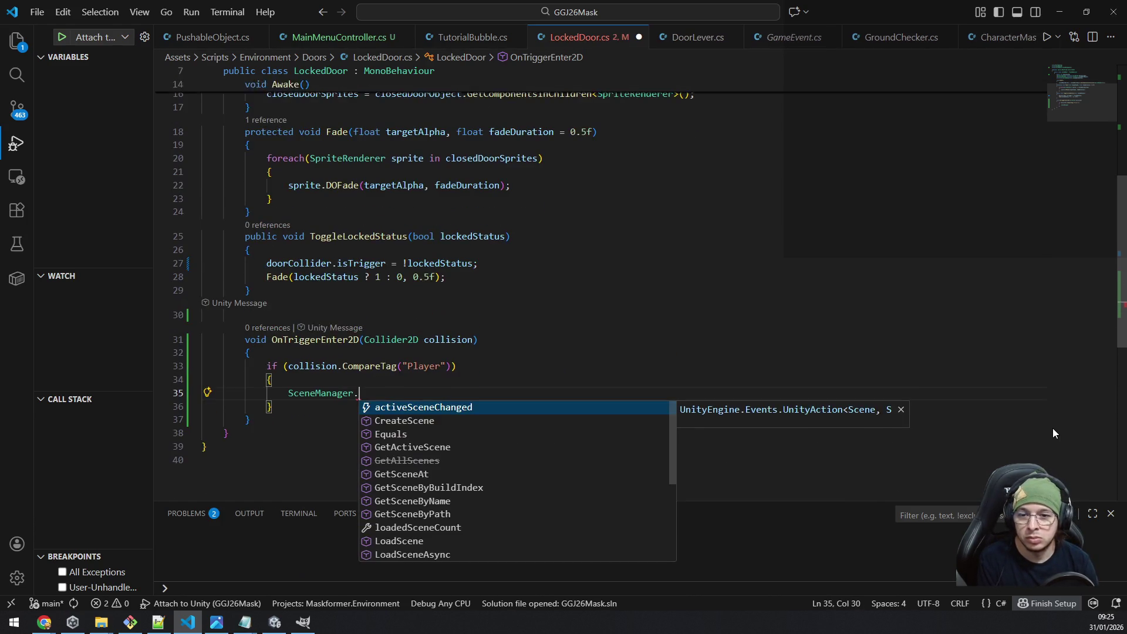
key(Down)
key(Tab)
text(()
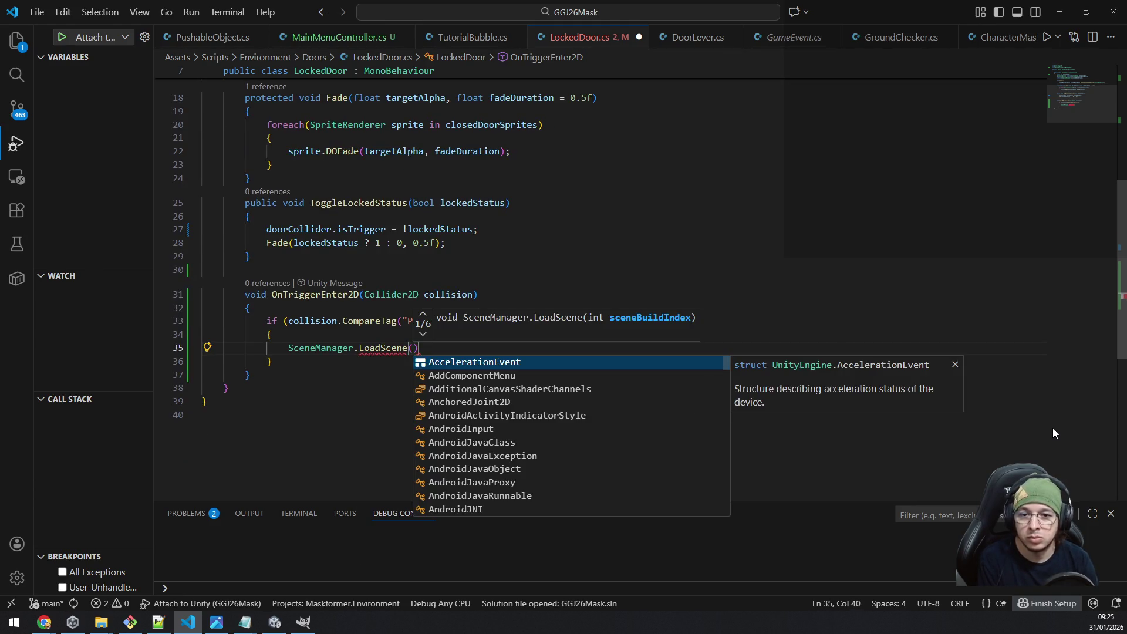
text(id)
key(Escape)
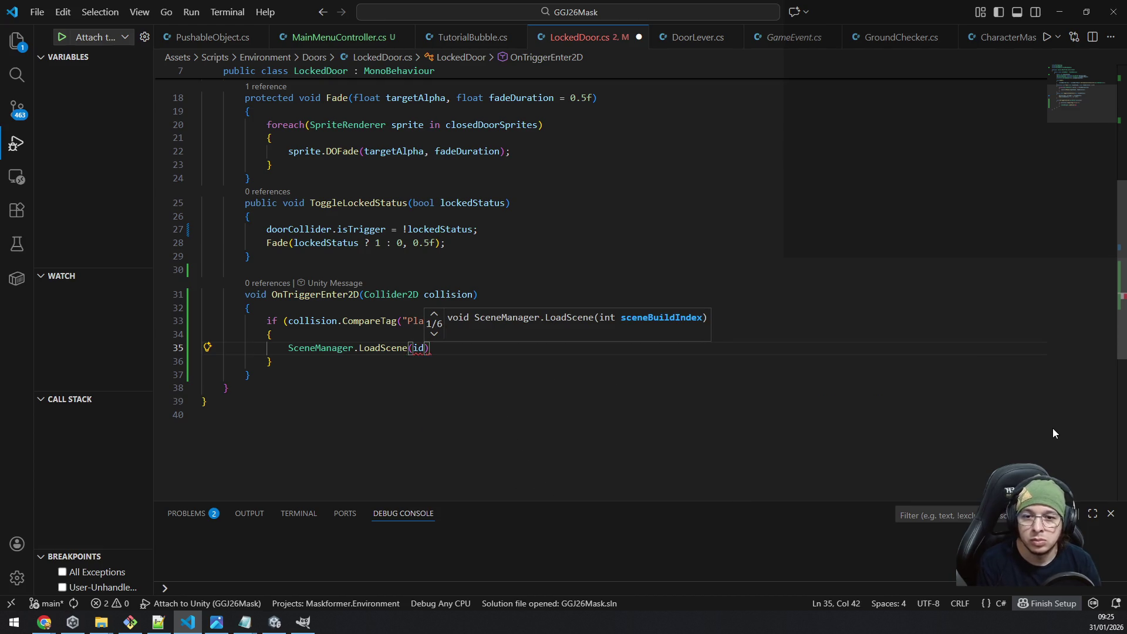
key(ctrl+Home)
key(ctrl+z)
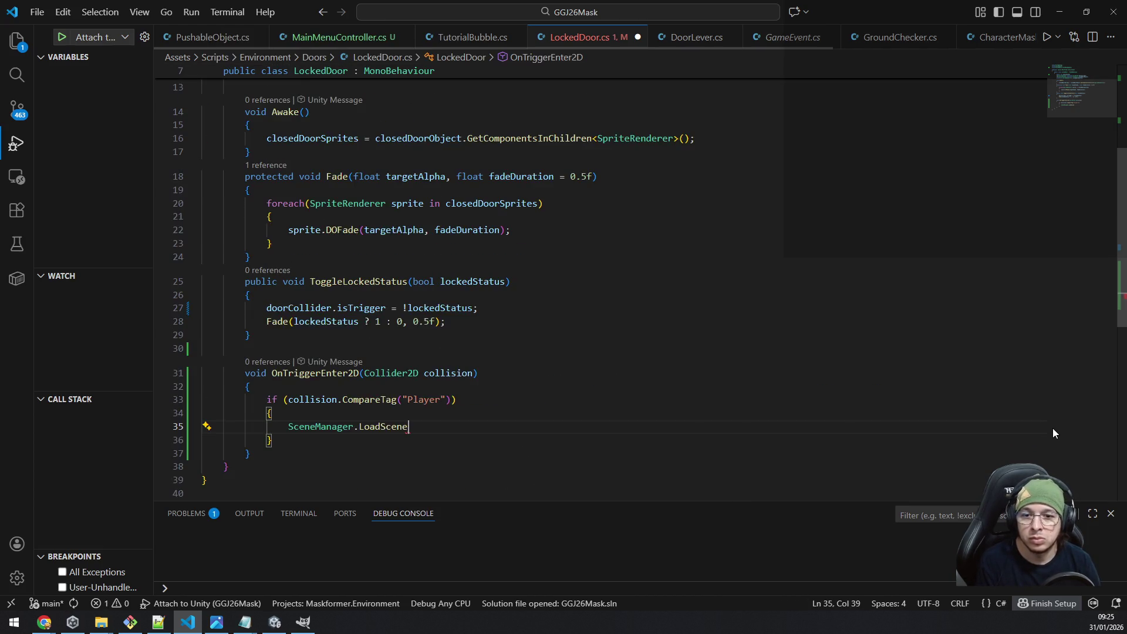
text((nextLevelID)
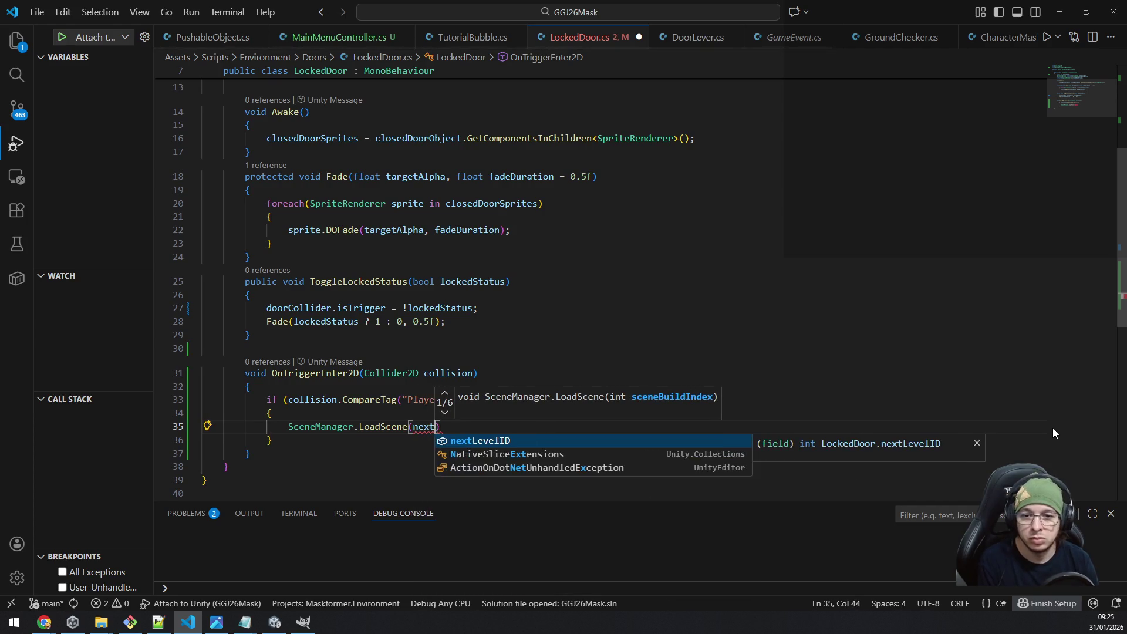
text();)
key(ctrl+s)
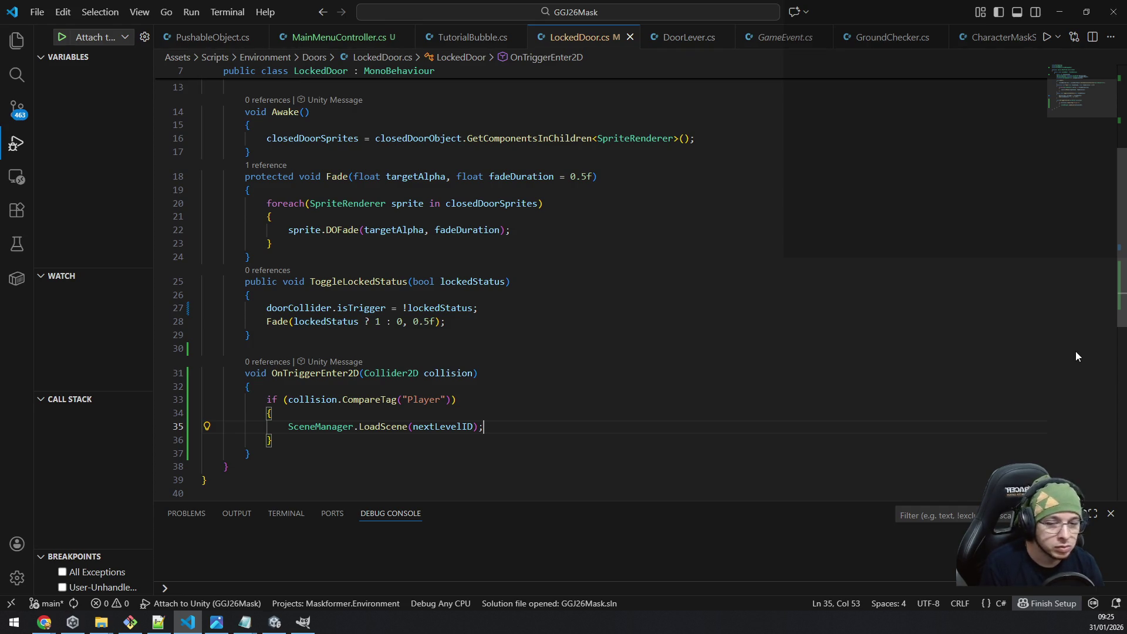
click(581, 400)
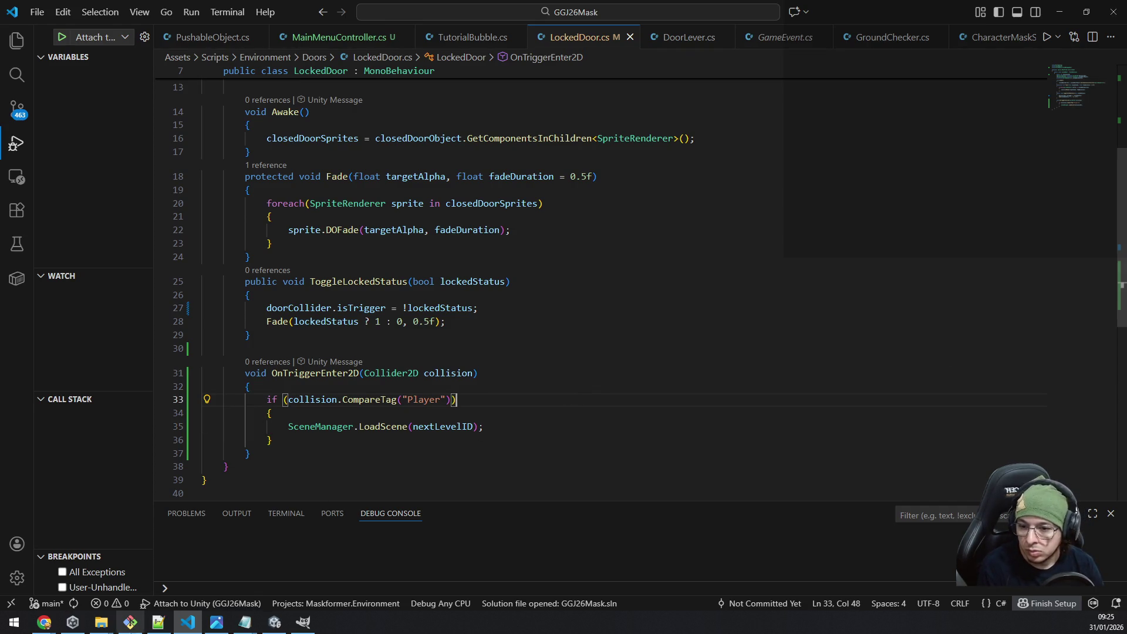
mouse_move(189, 619)
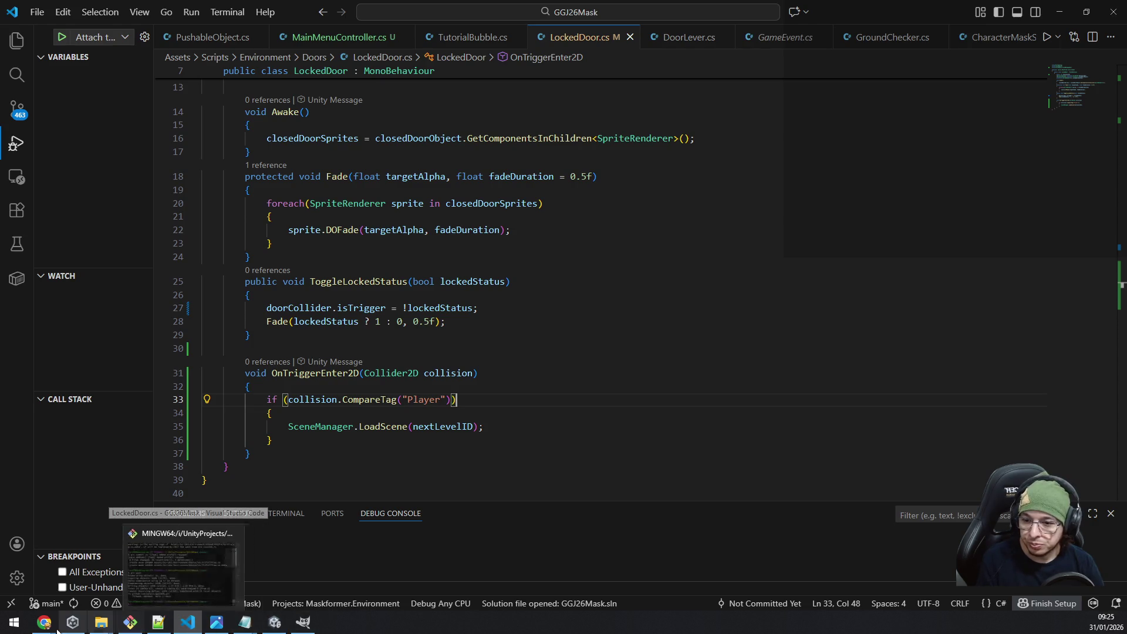
Switch to Unity and open the Build Profiles window from the File menu.
click(276, 625)
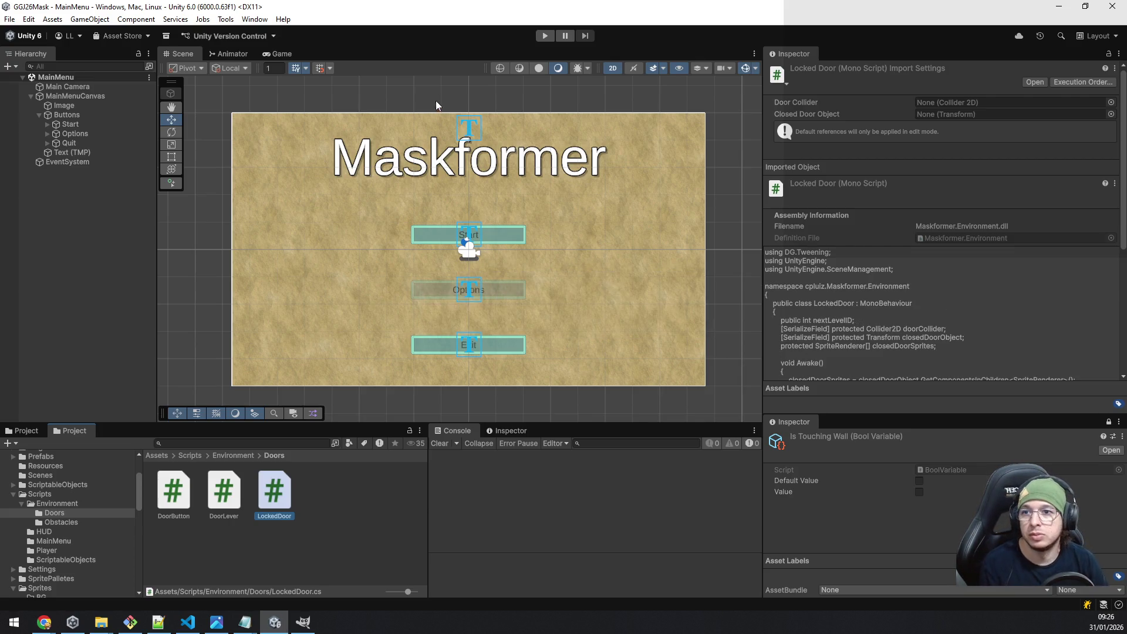
click(10, 19)
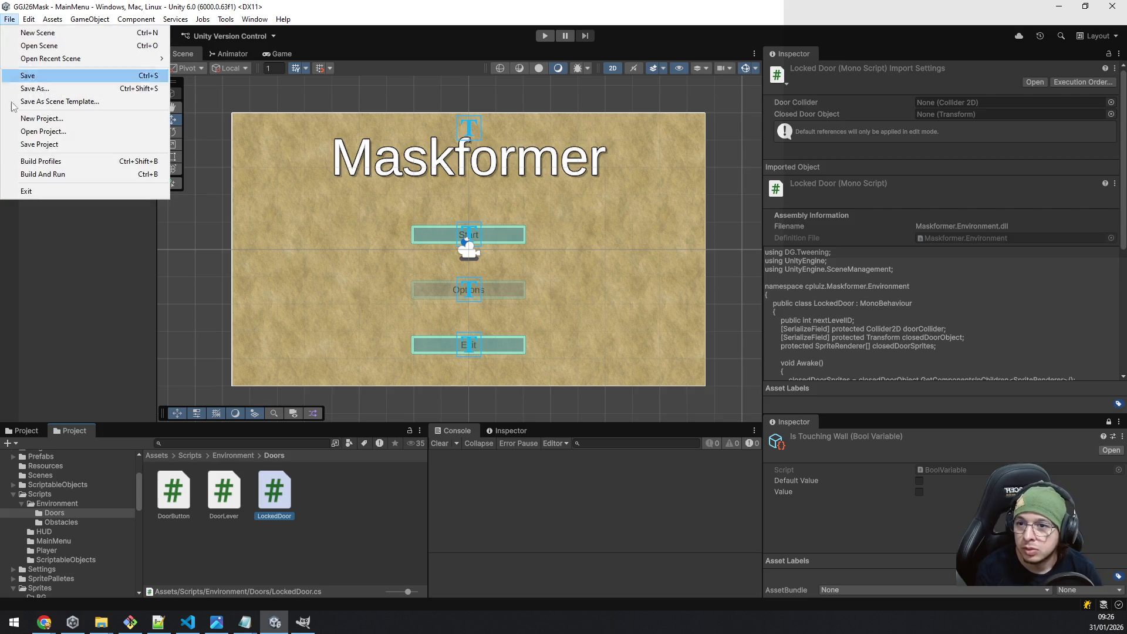
click(50, 161)
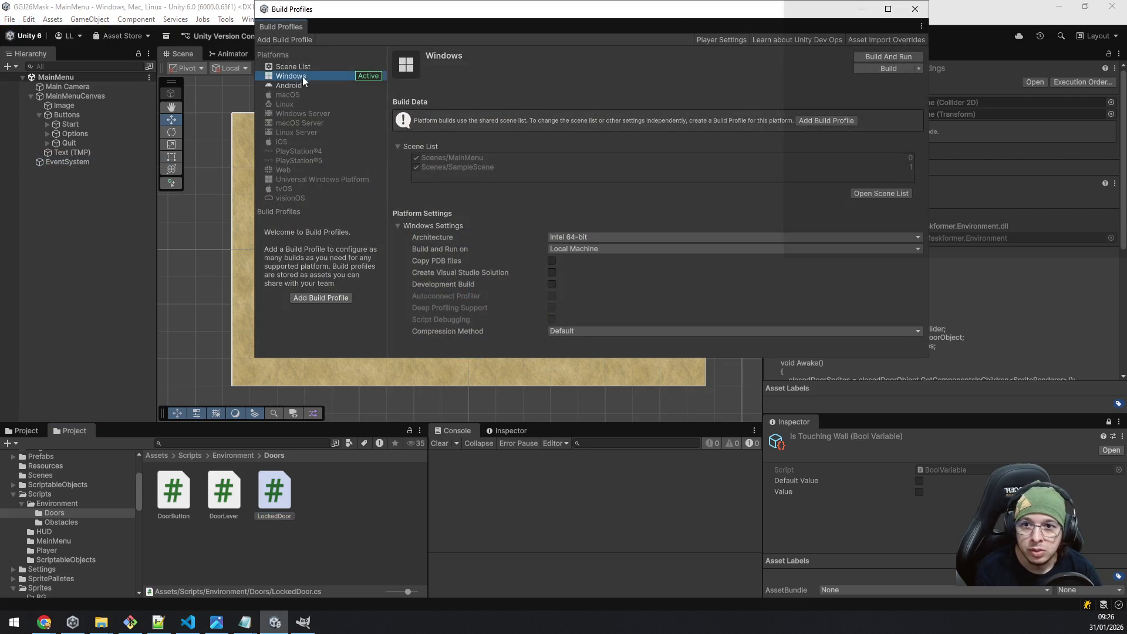
Create a Builds folder in the project from the Windows build folder picker, then cancel.
click(887, 69)
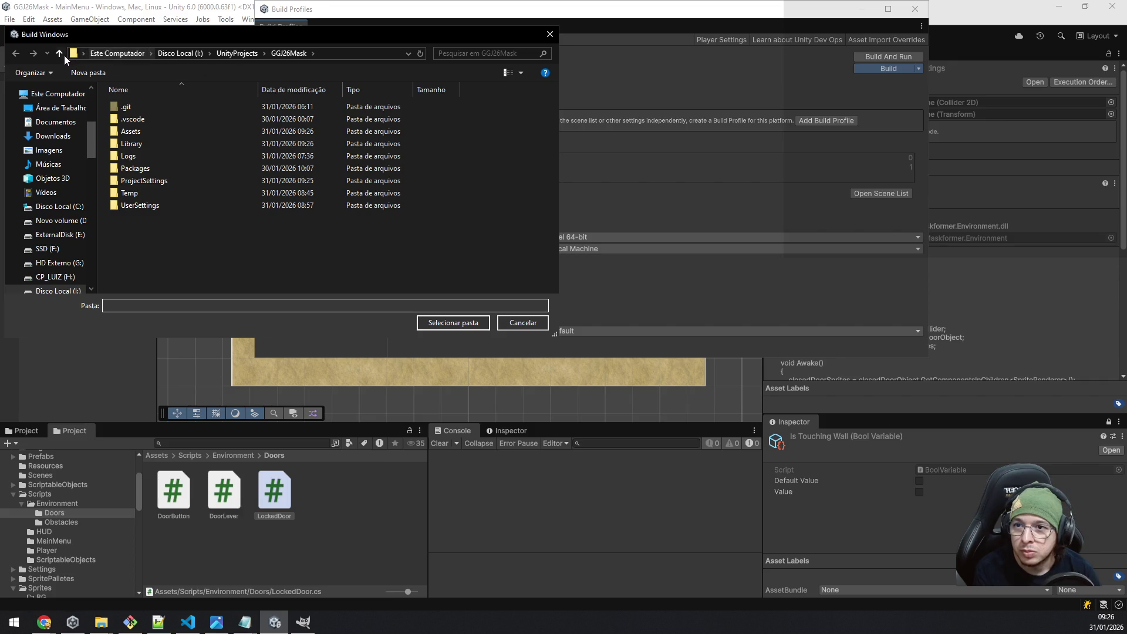
click(97, 74)
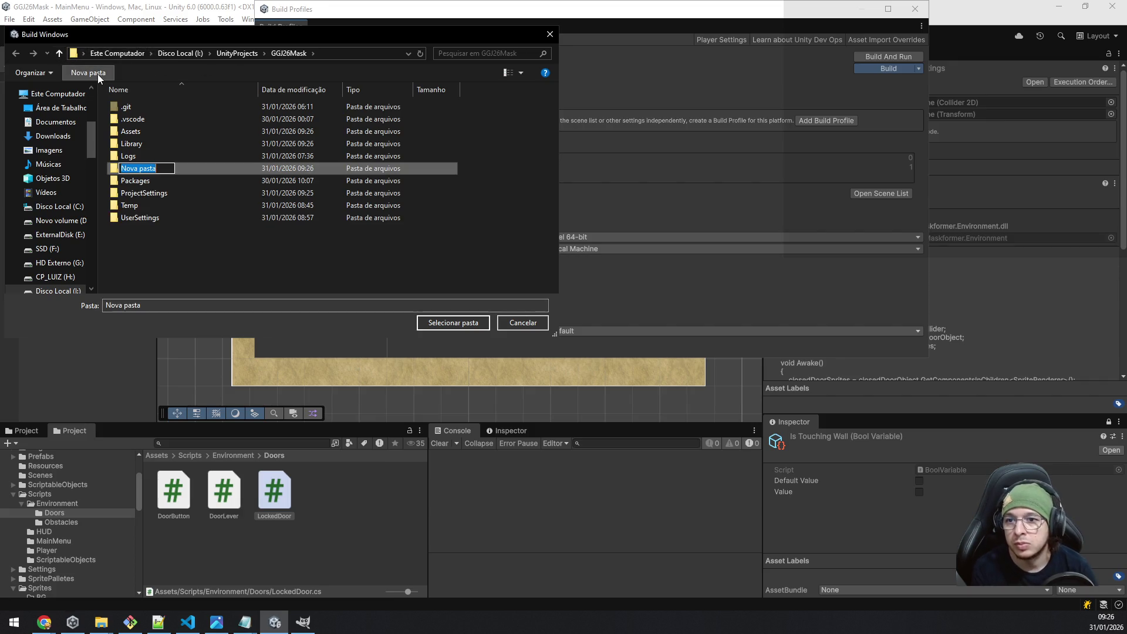
text(Builds)
key(Return)
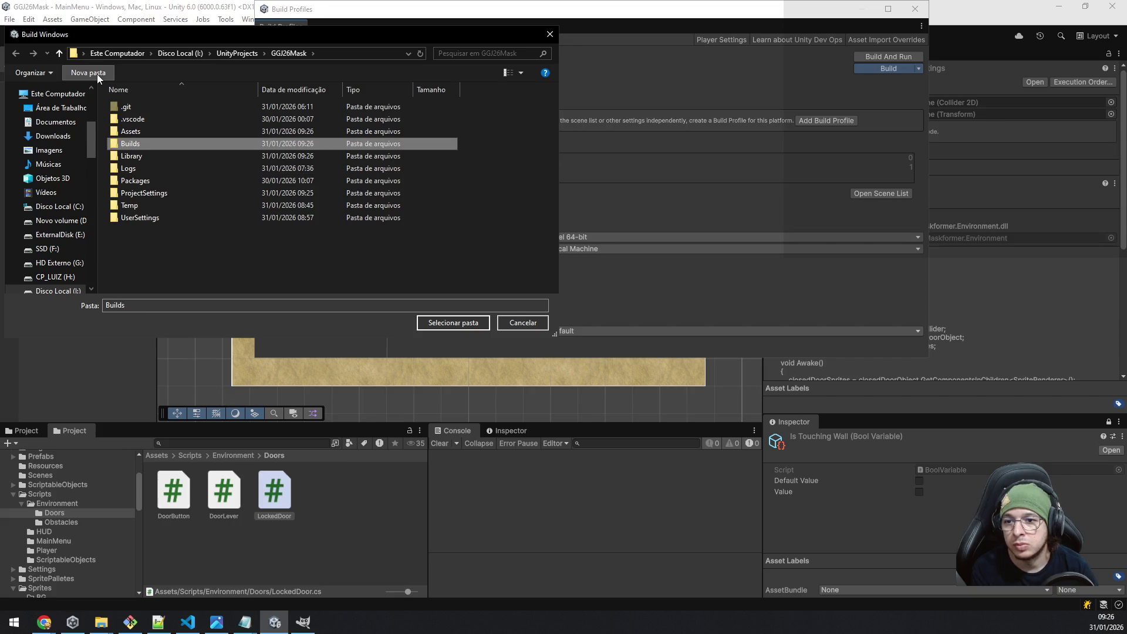
key(Return)
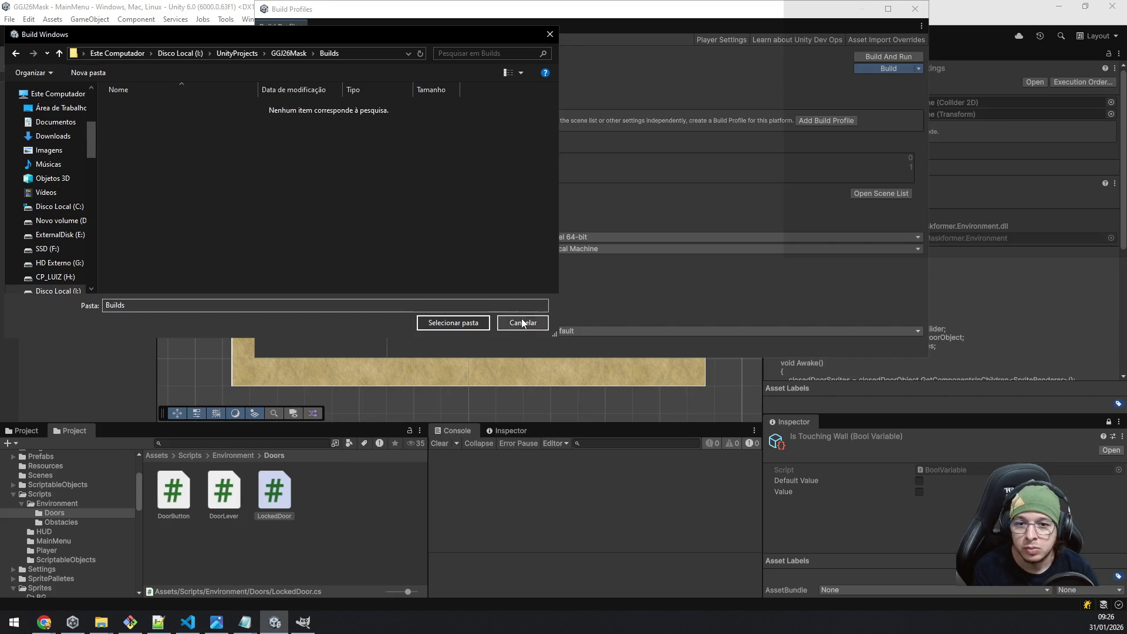
click(523, 323)
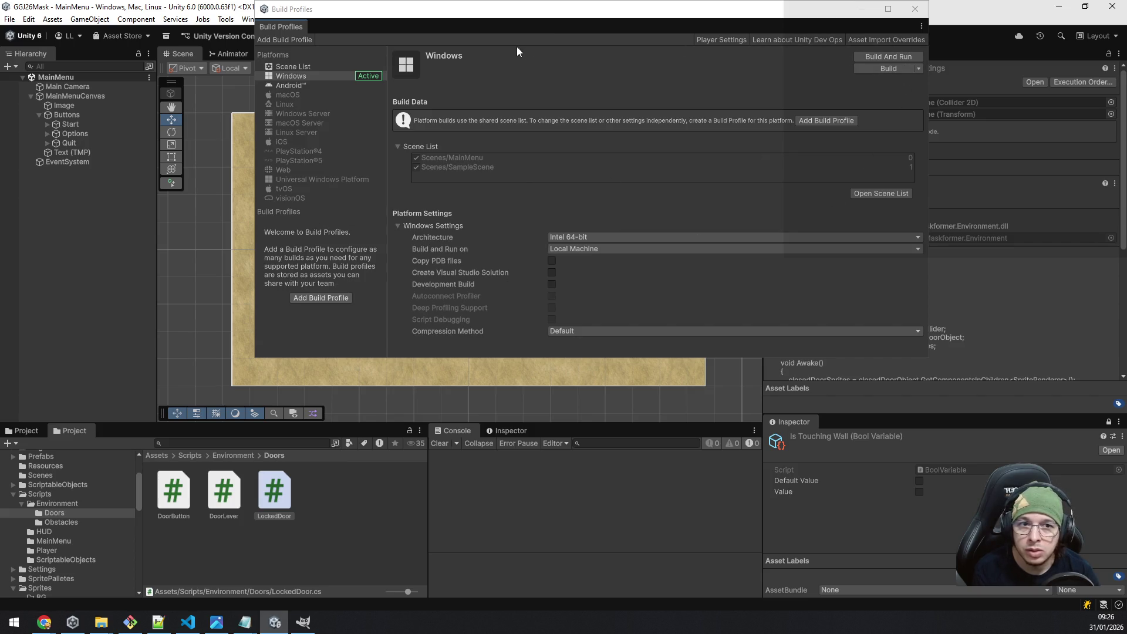
In Player Settings, enter the developer's company name and Version 0.0.1, then close Project Settings.
click(710, 39)
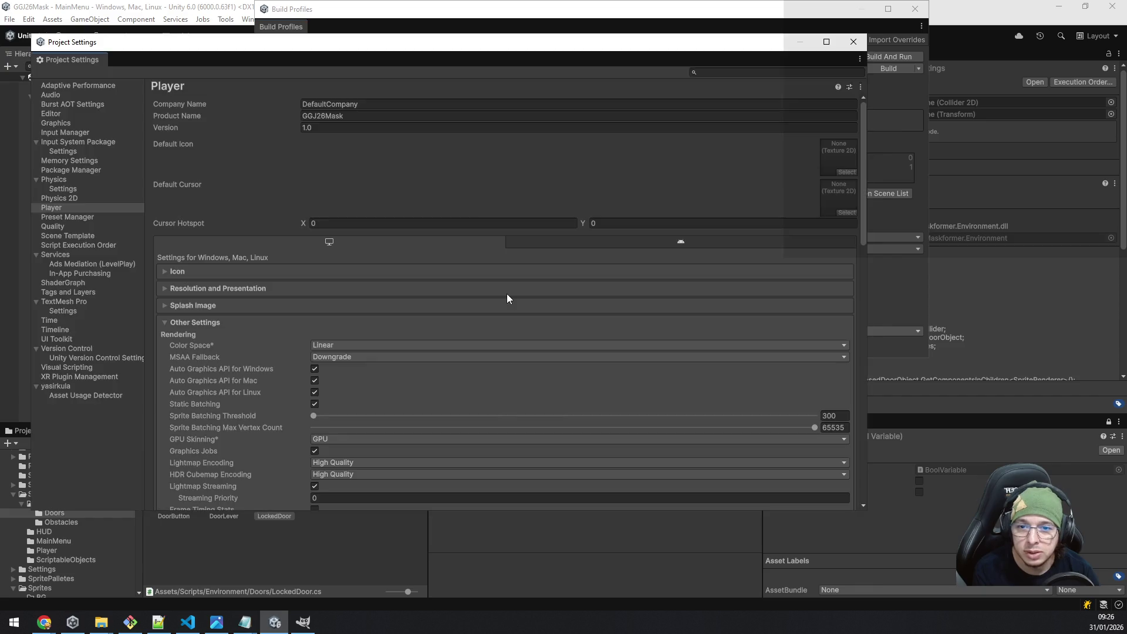
click(377, 104)
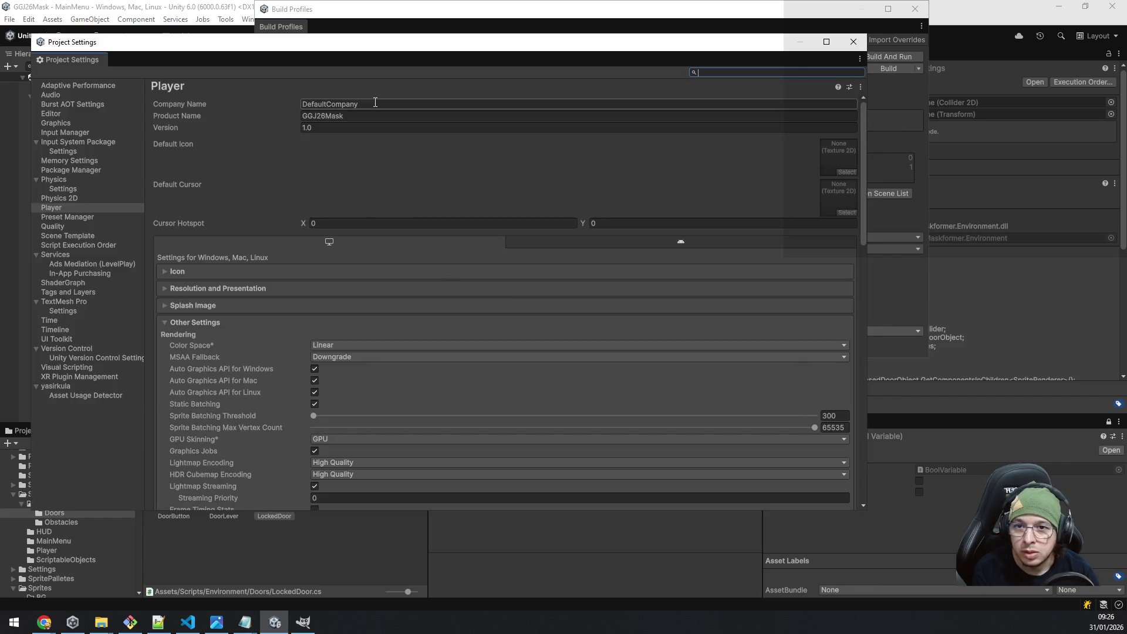
text(CP_Luiz)
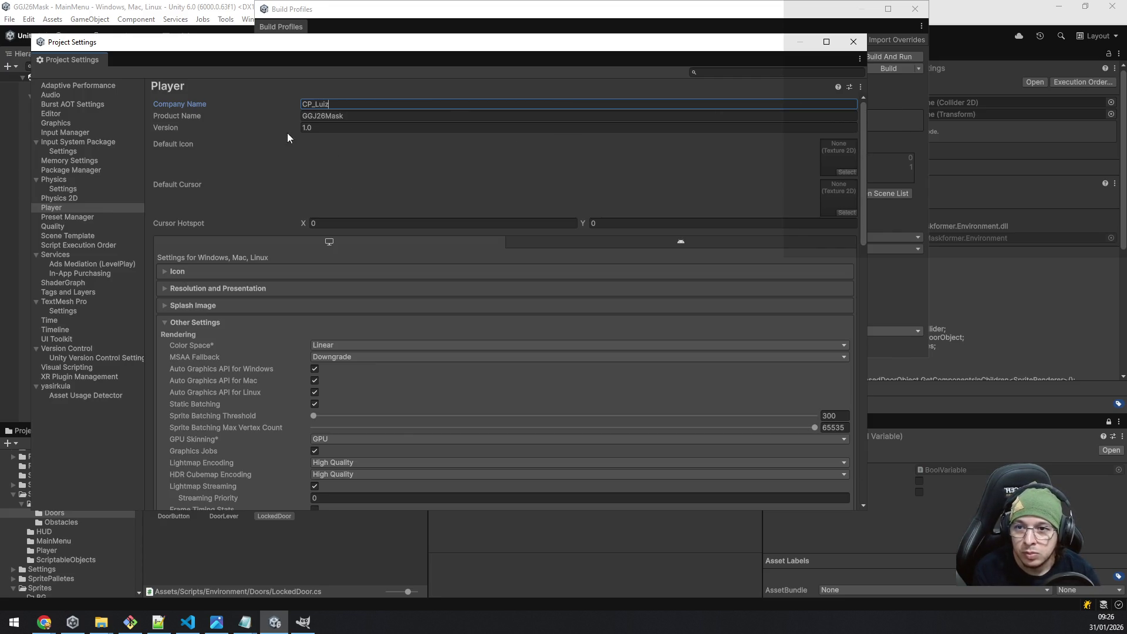
click(337, 126)
text(0.0.1)
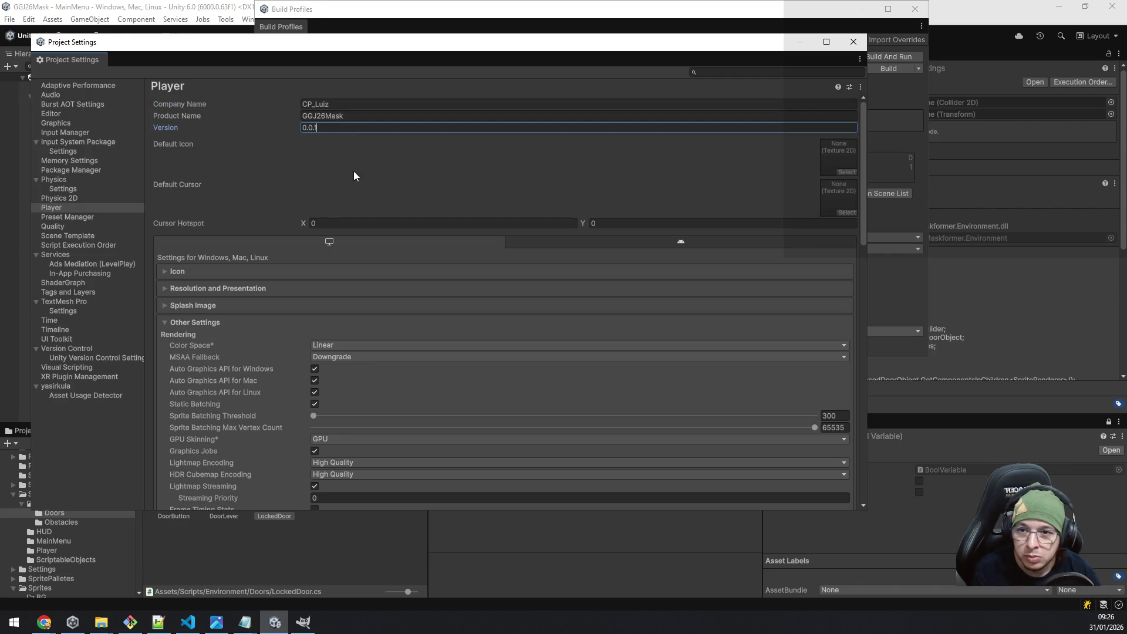
scroll(354, 172, down, 15)
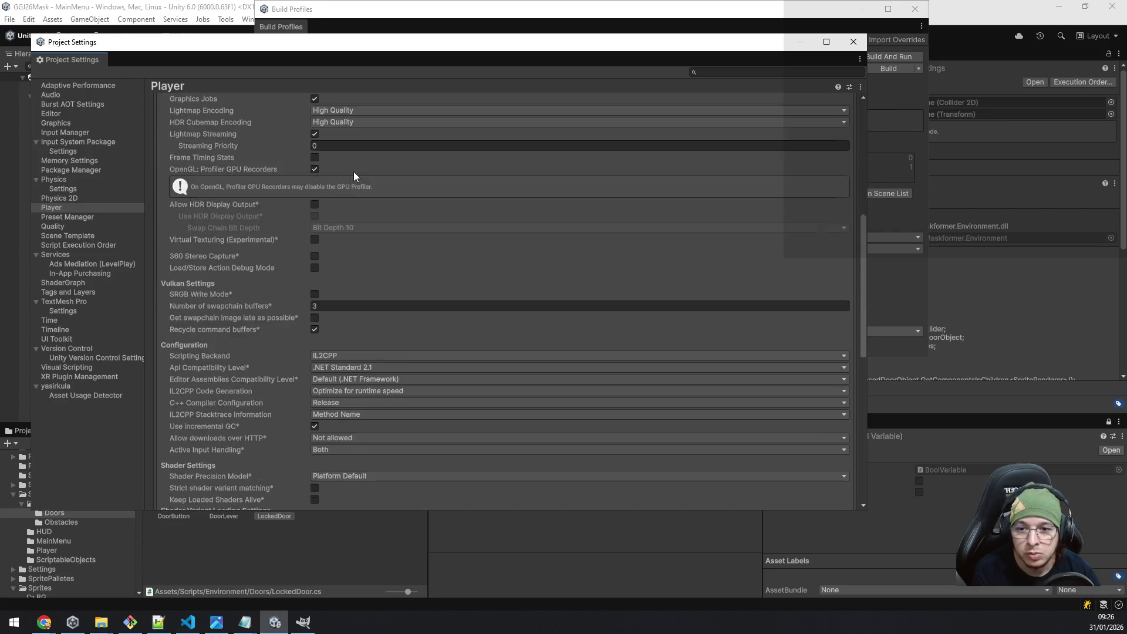
click(854, 42)
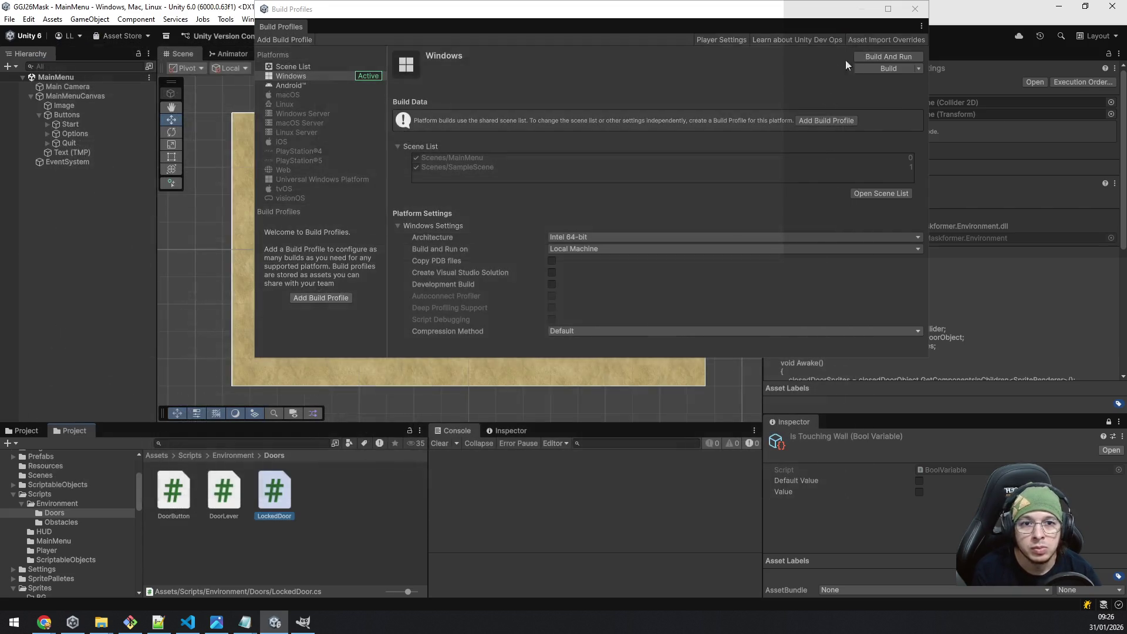
Build for Windows into a new v0.0.1 folder created inside Builds.
click(510, 54)
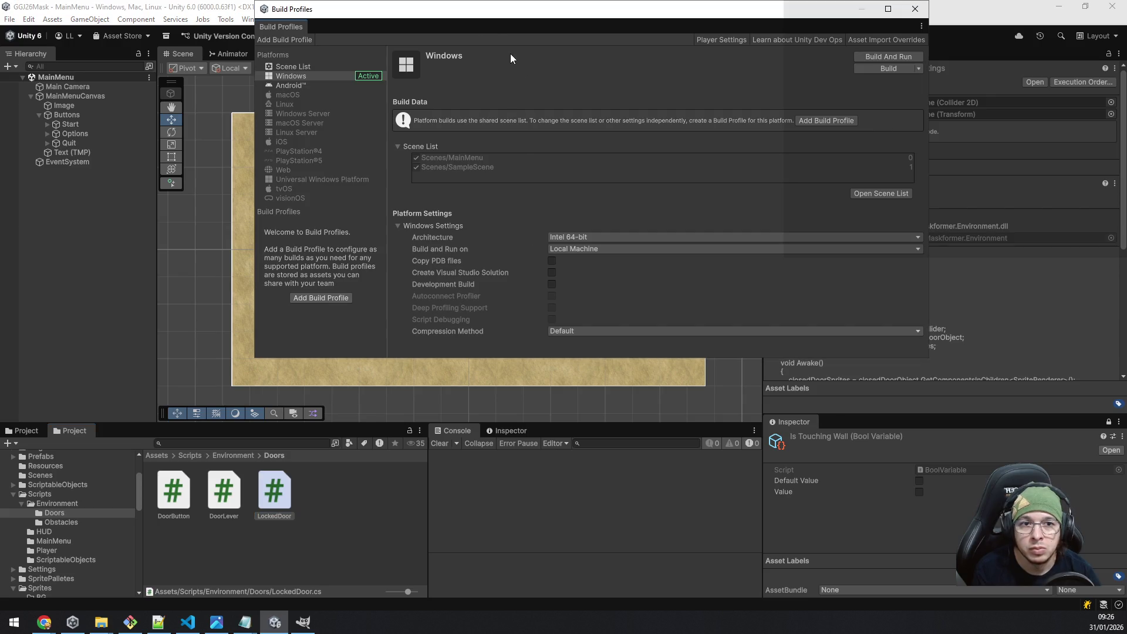
click(889, 67)
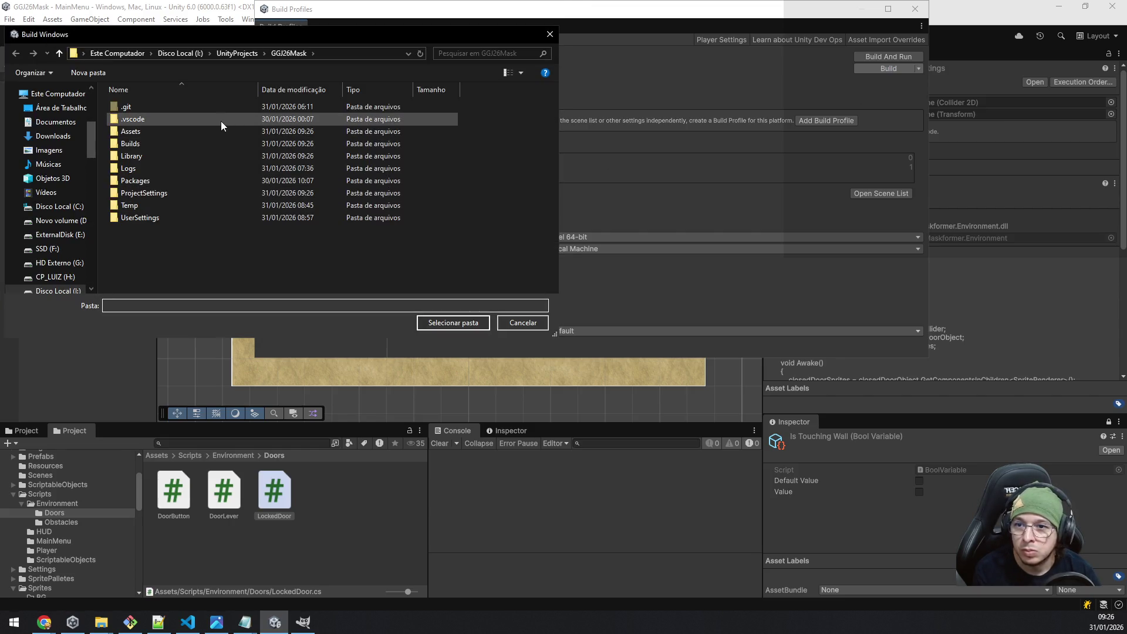
click(165, 145)
double_click(164, 143)
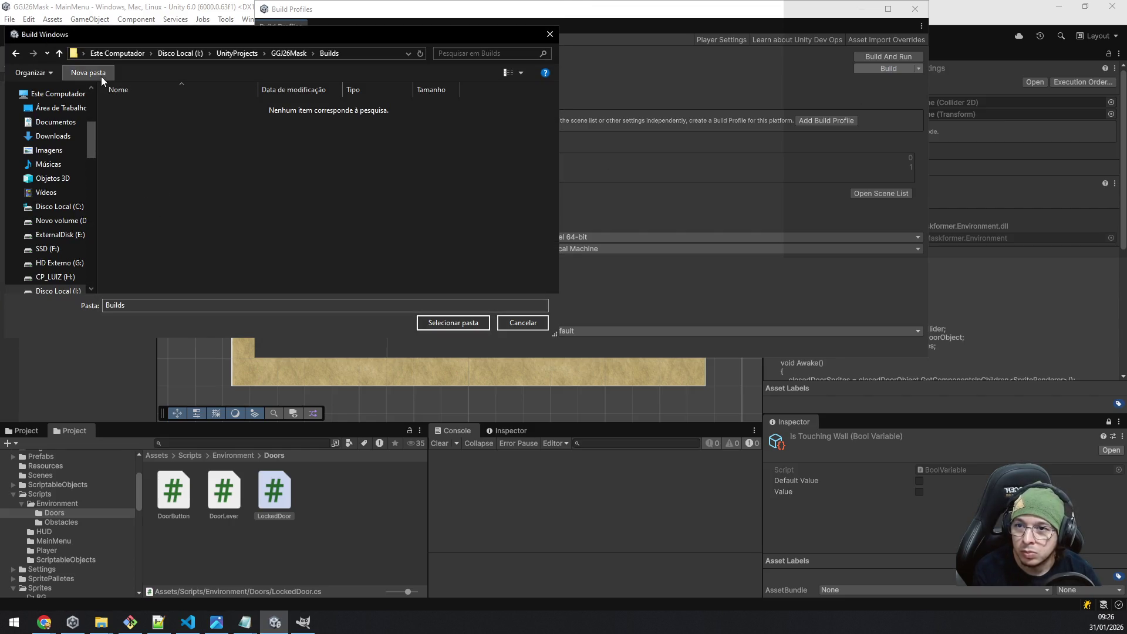
click(99, 73)
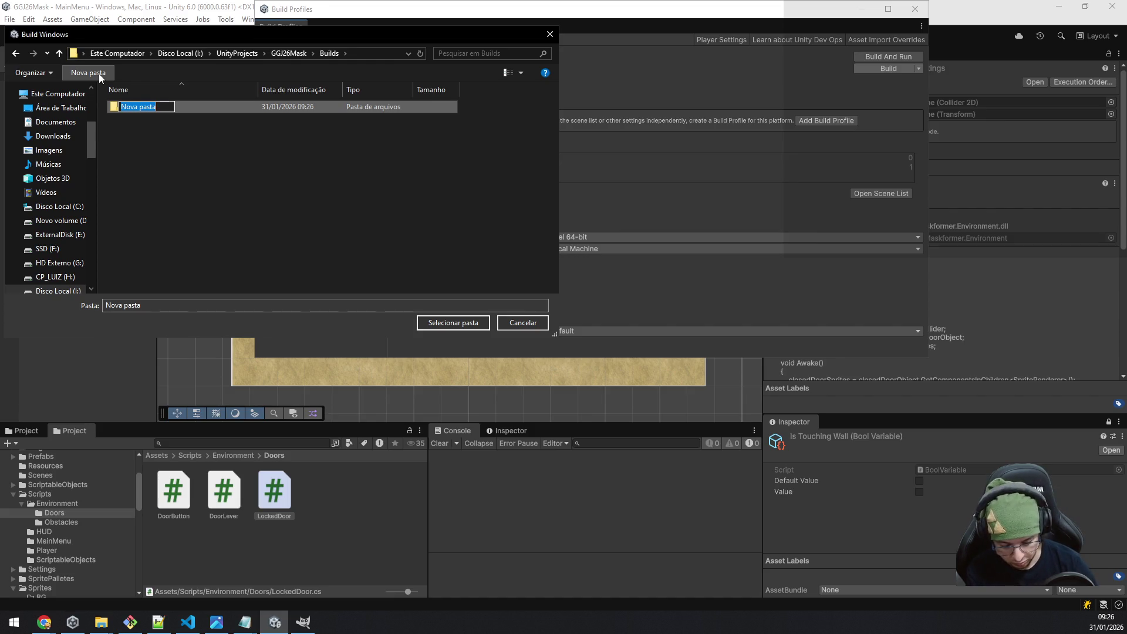
text(V)
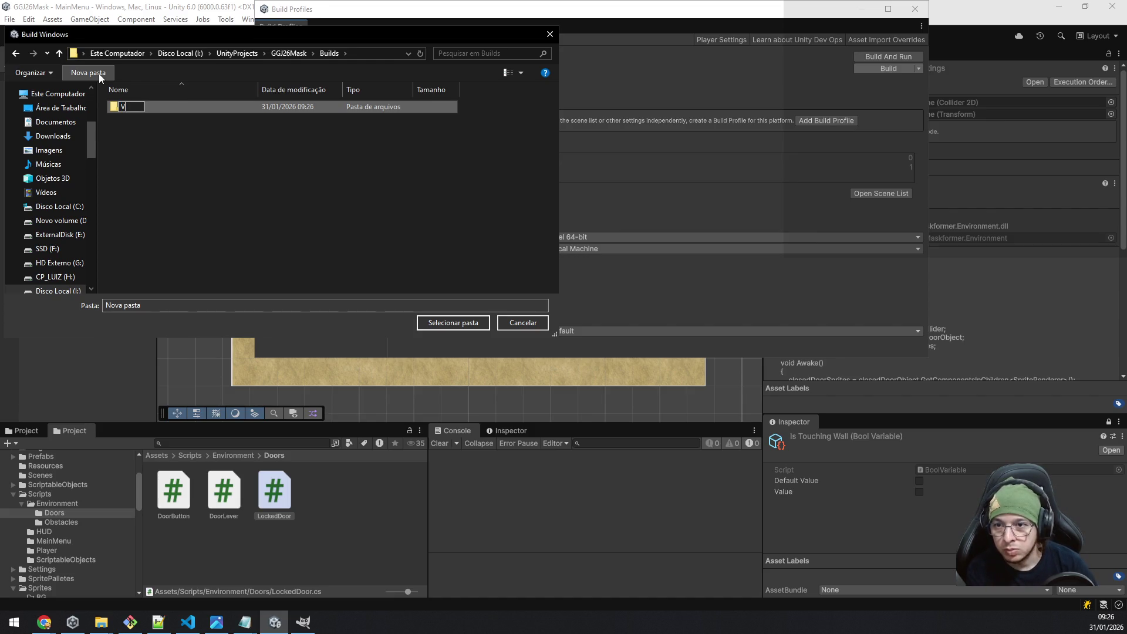
key(BackSpace)
text(v0.0.1)
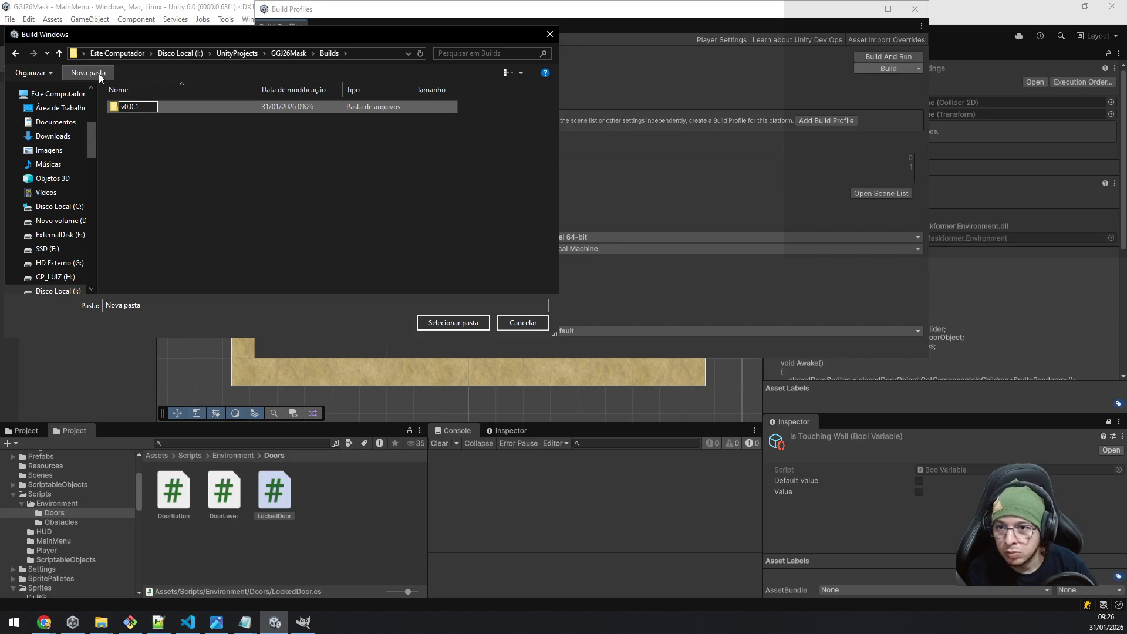
key(Return)
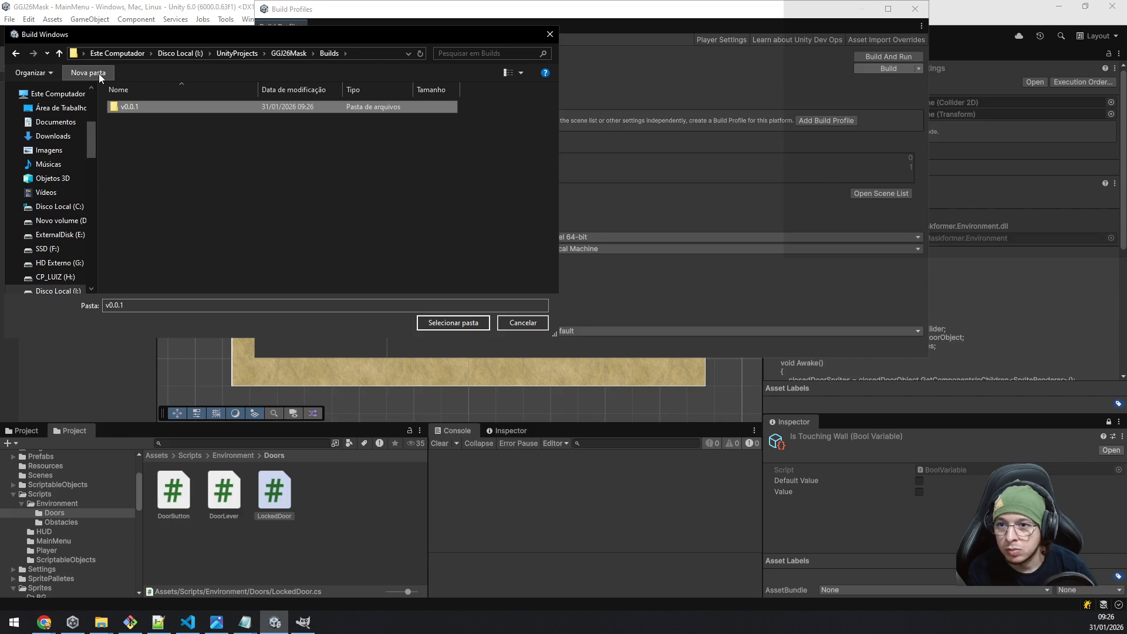
key(Return)
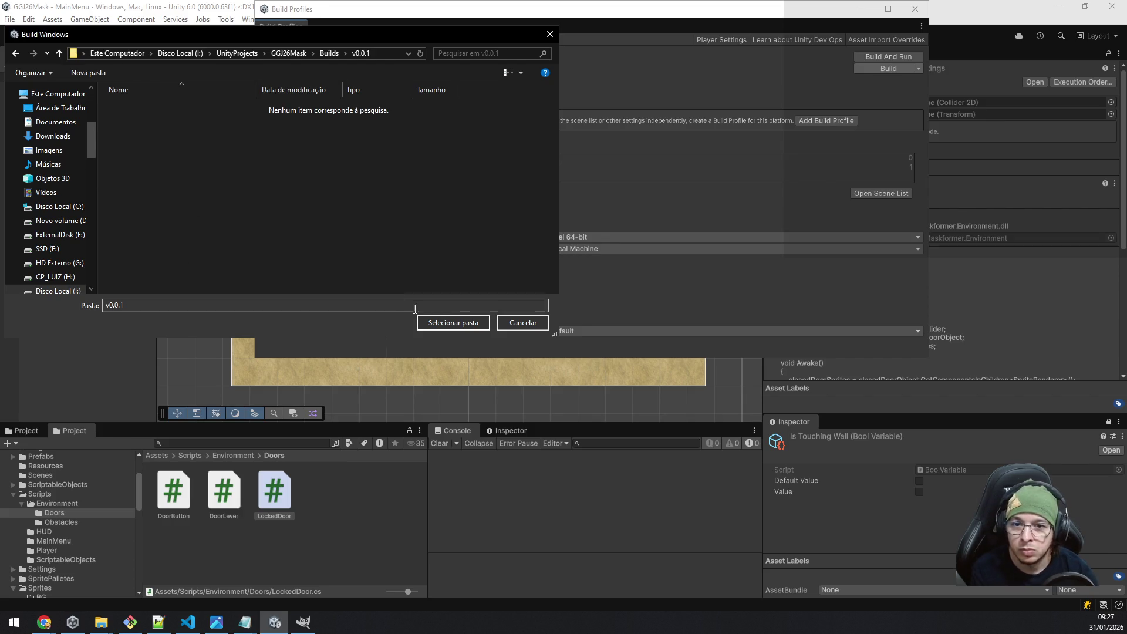
click(446, 323)
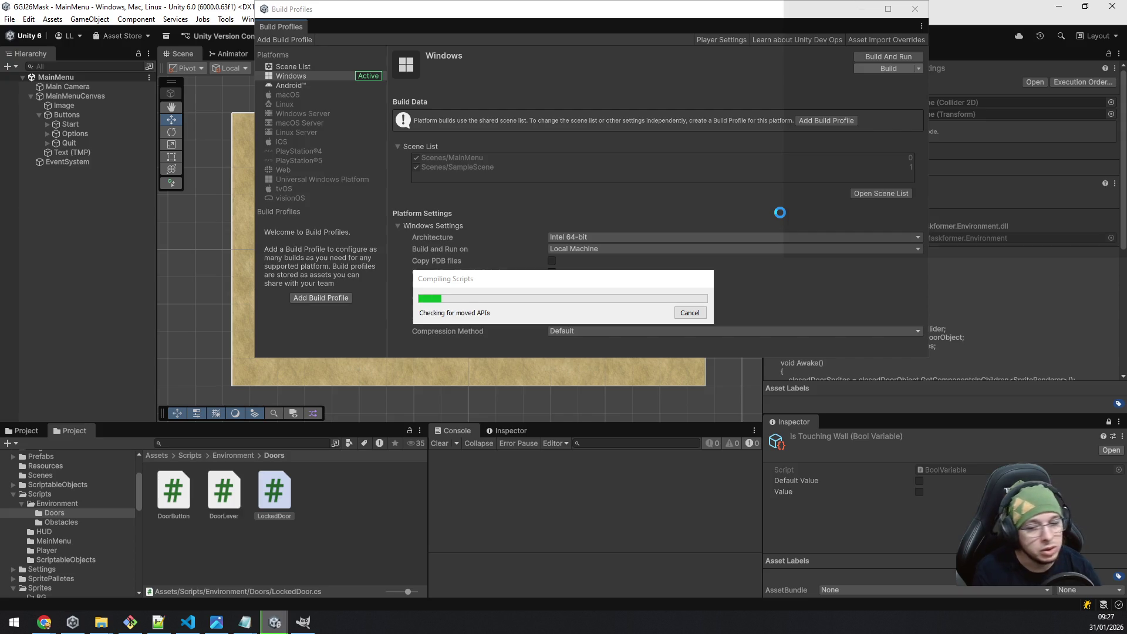
mouse_move(49, 629)
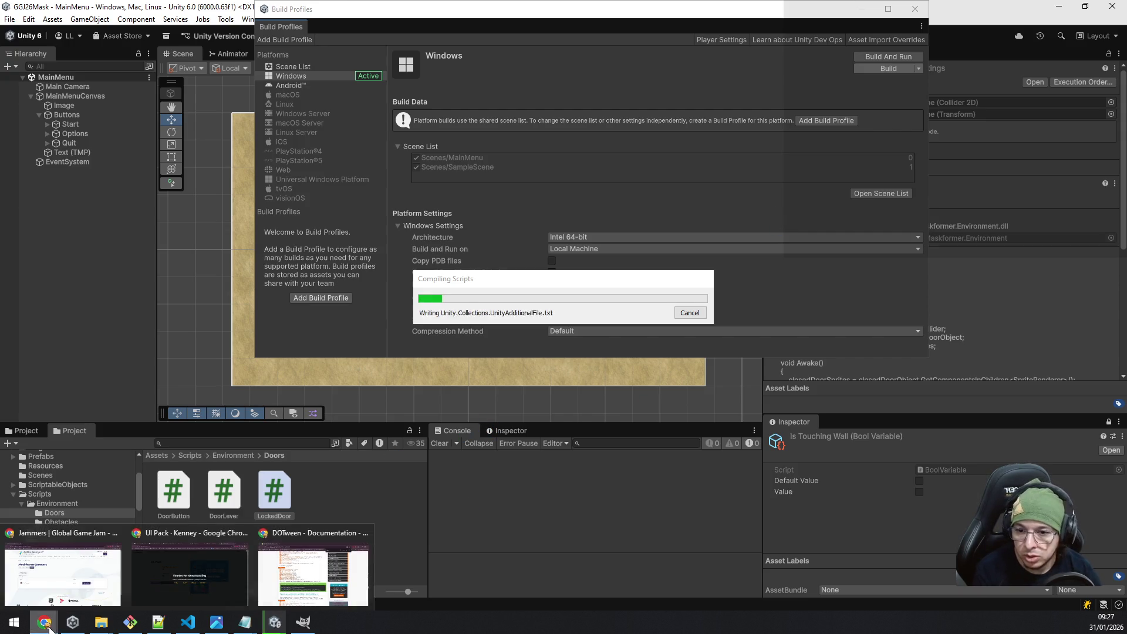
Open the Maskformer game page on Global Game Jam and its GitHub releases link in a new tab.
click(60, 575)
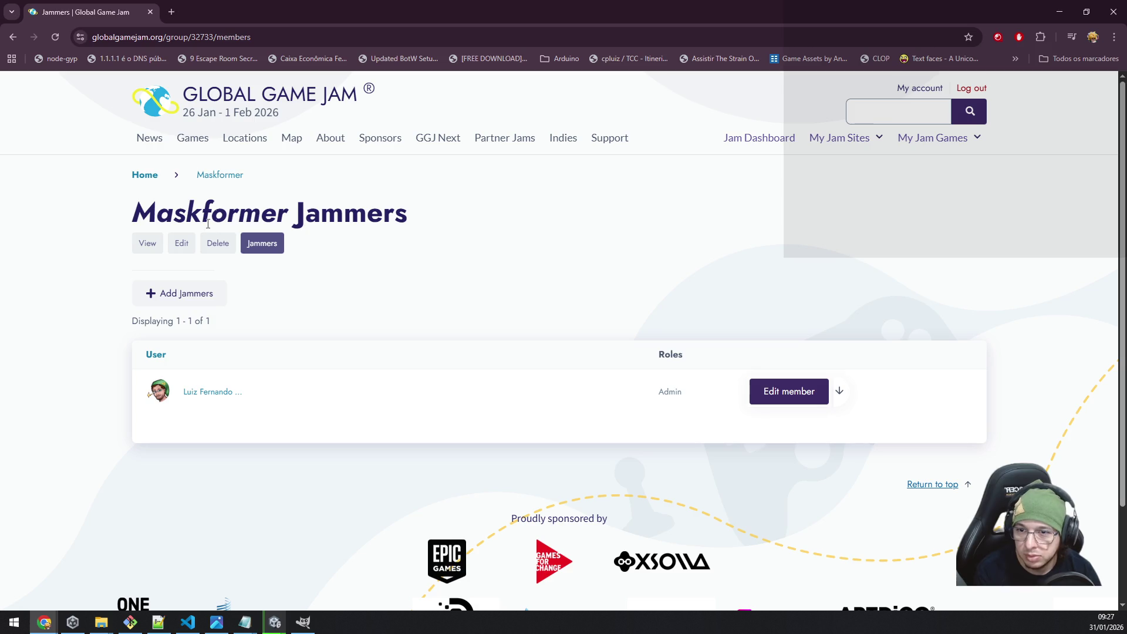
click(230, 177)
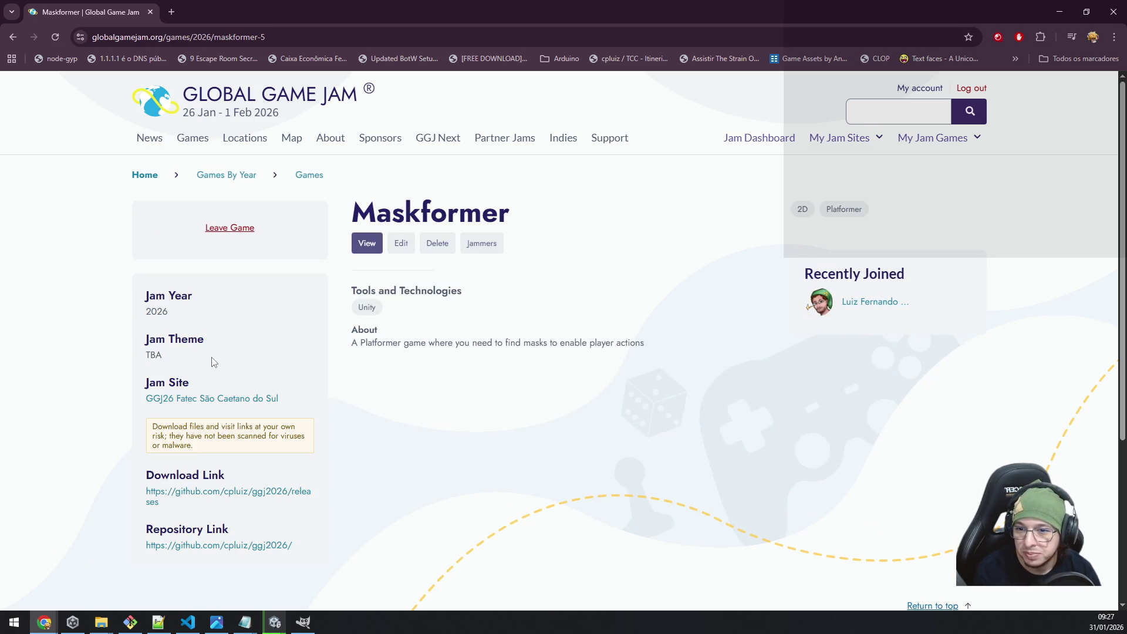
scroll(335, 270, down, 3)
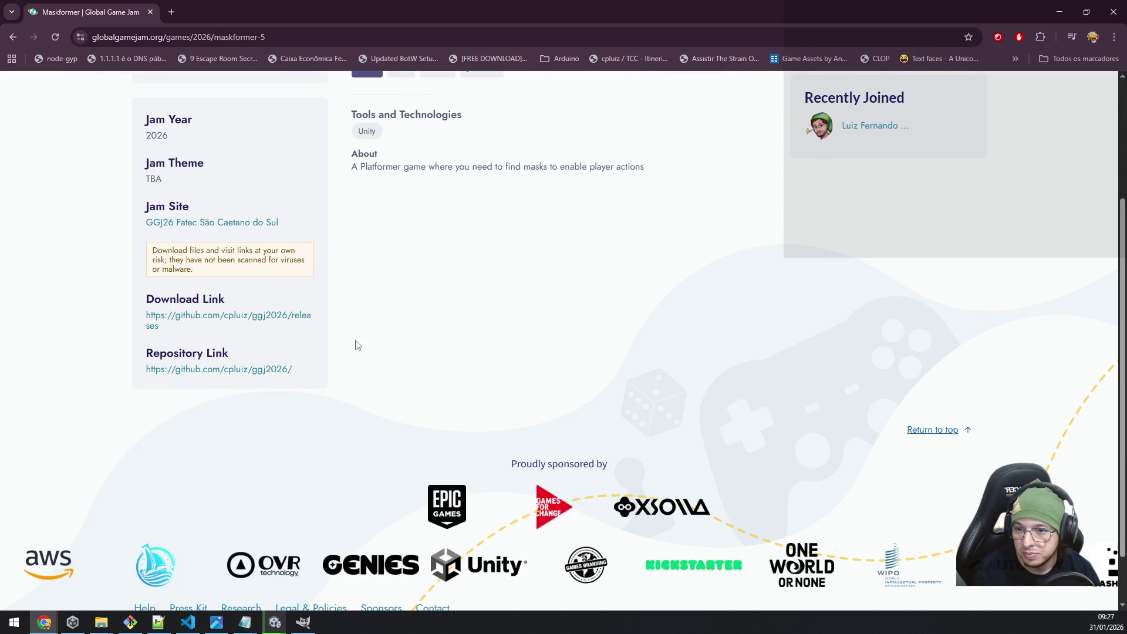
click(233, 372)
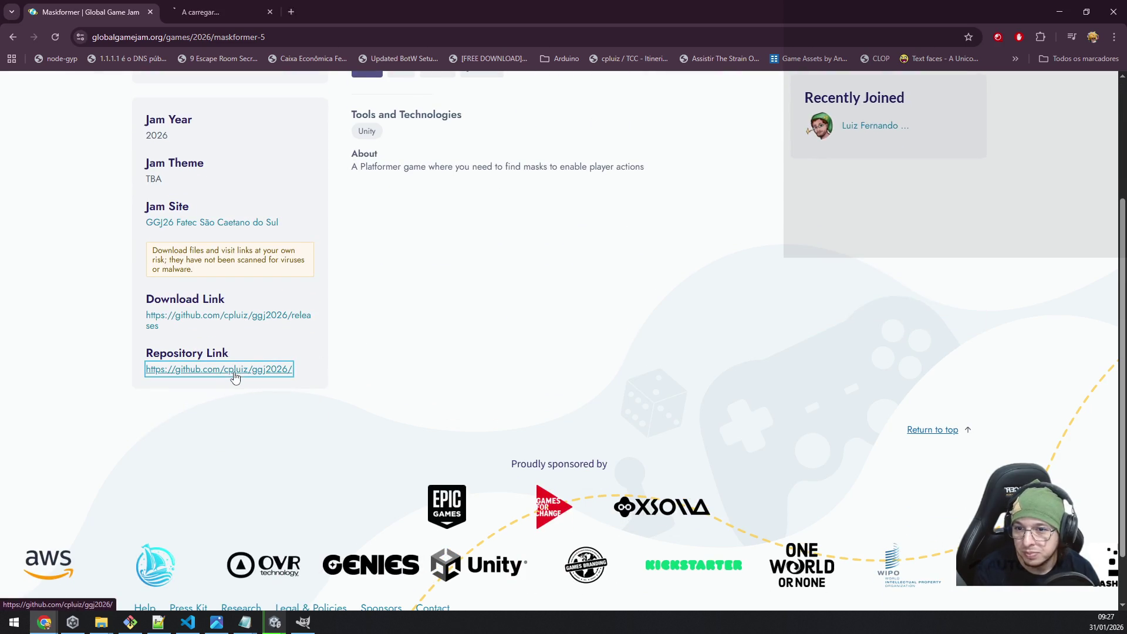
middle_click(247, 316)
middle_click(240, 5)
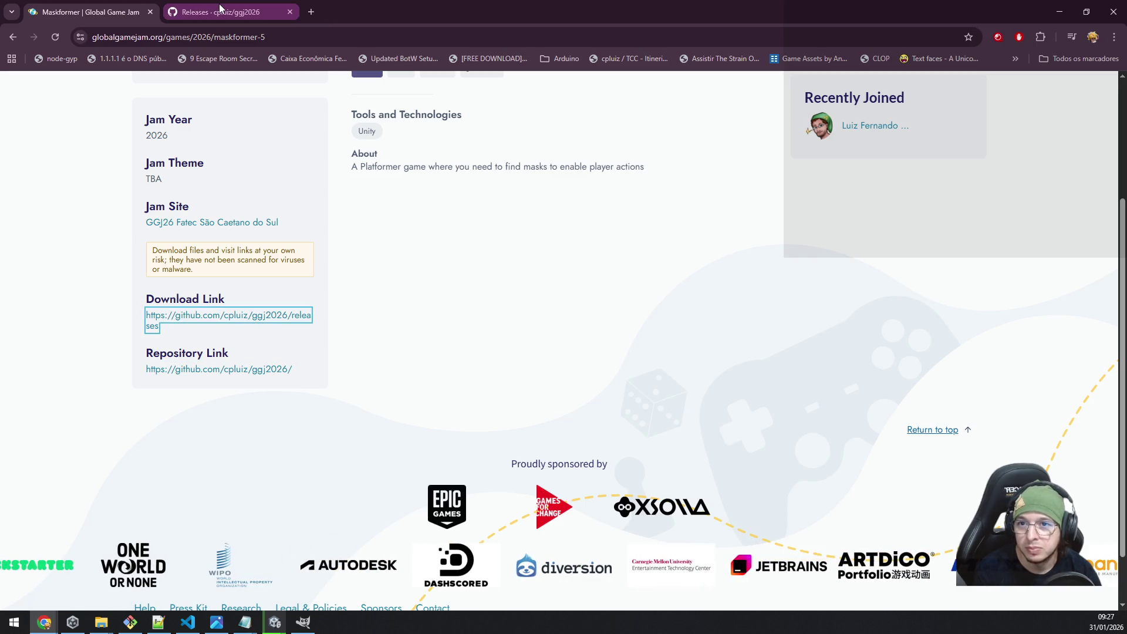
Start a new GitHub release and type a first draft of its title.
click(239, 11)
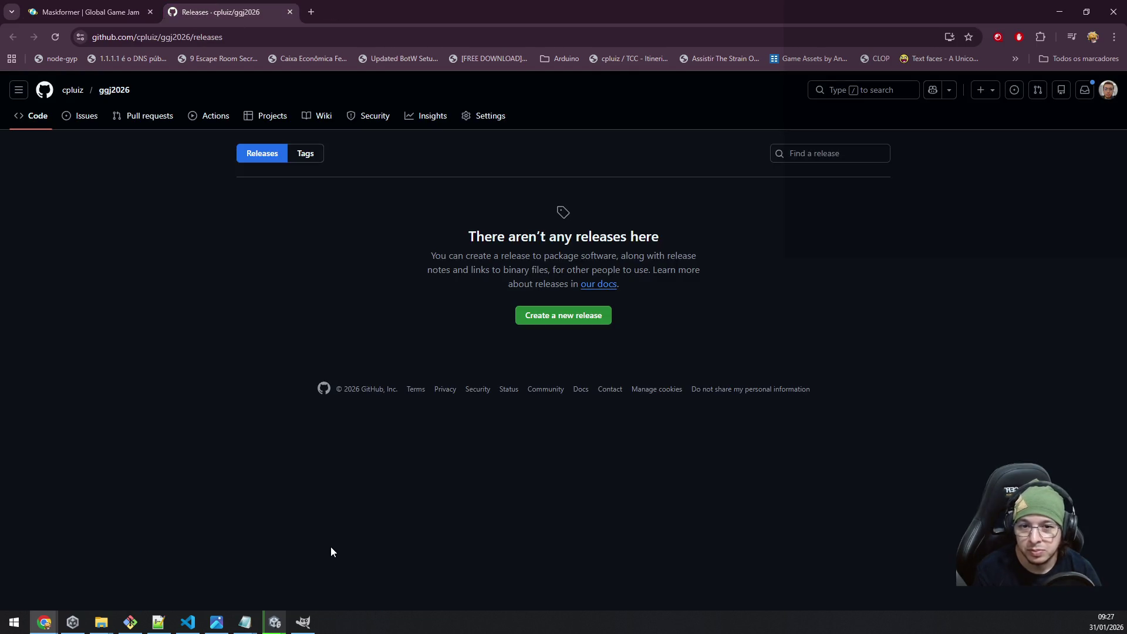
click(540, 324)
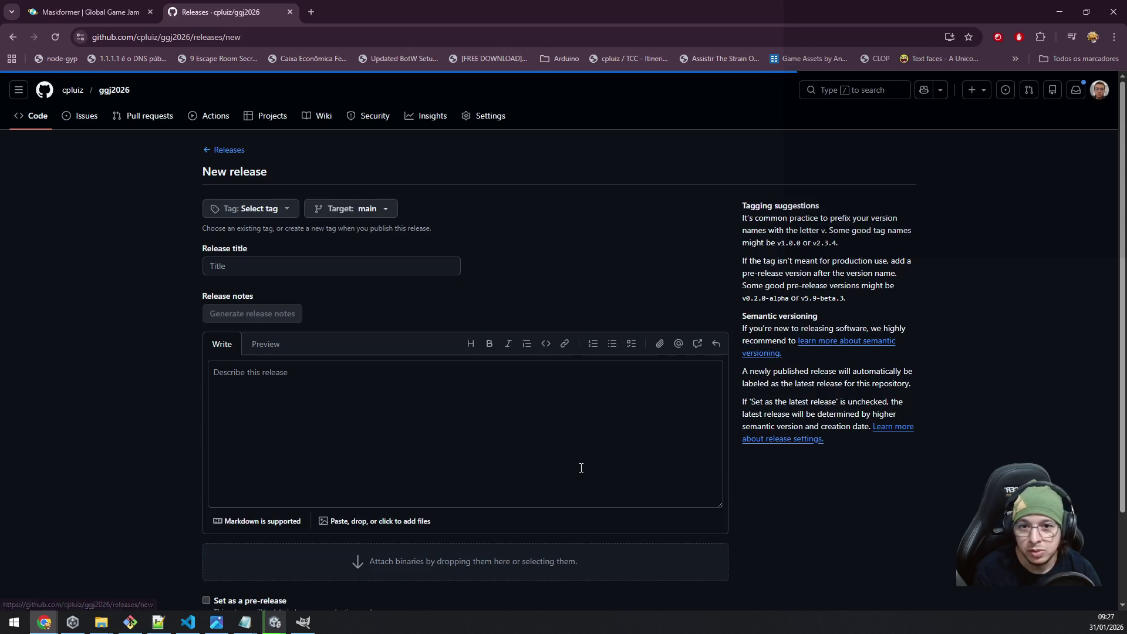
click(320, 266)
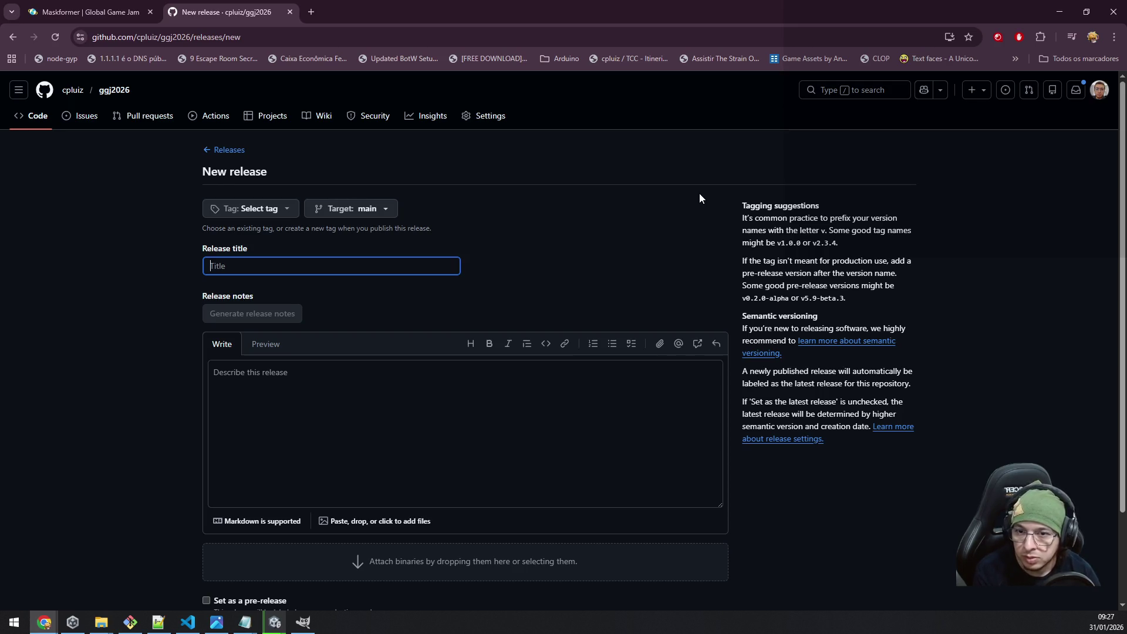
text(v)
key(BackSpace)
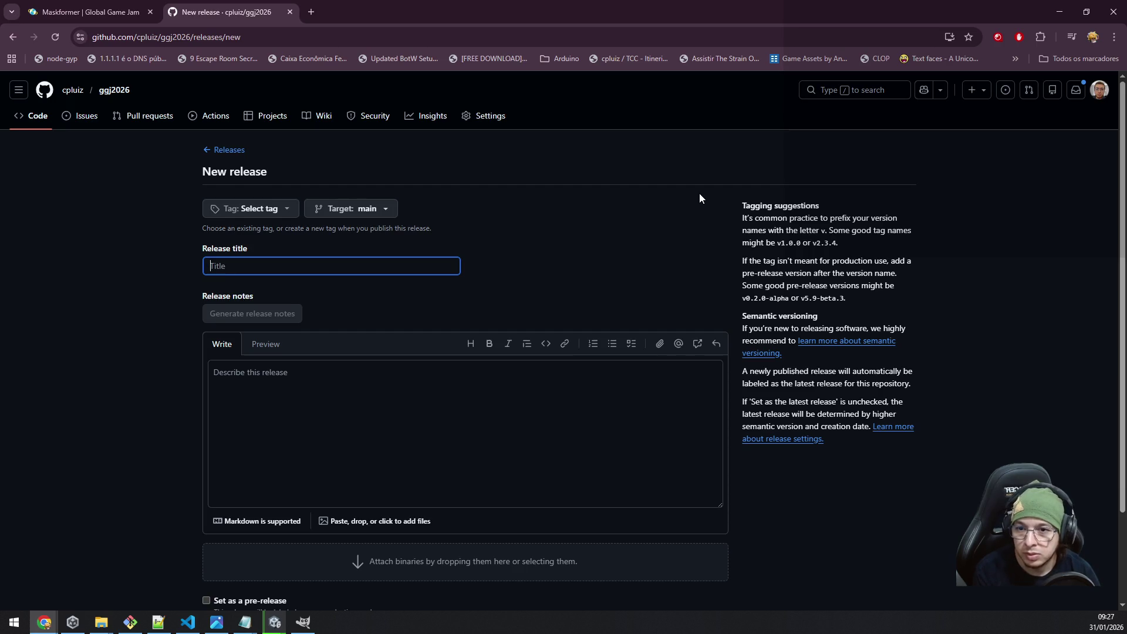
text(MV)
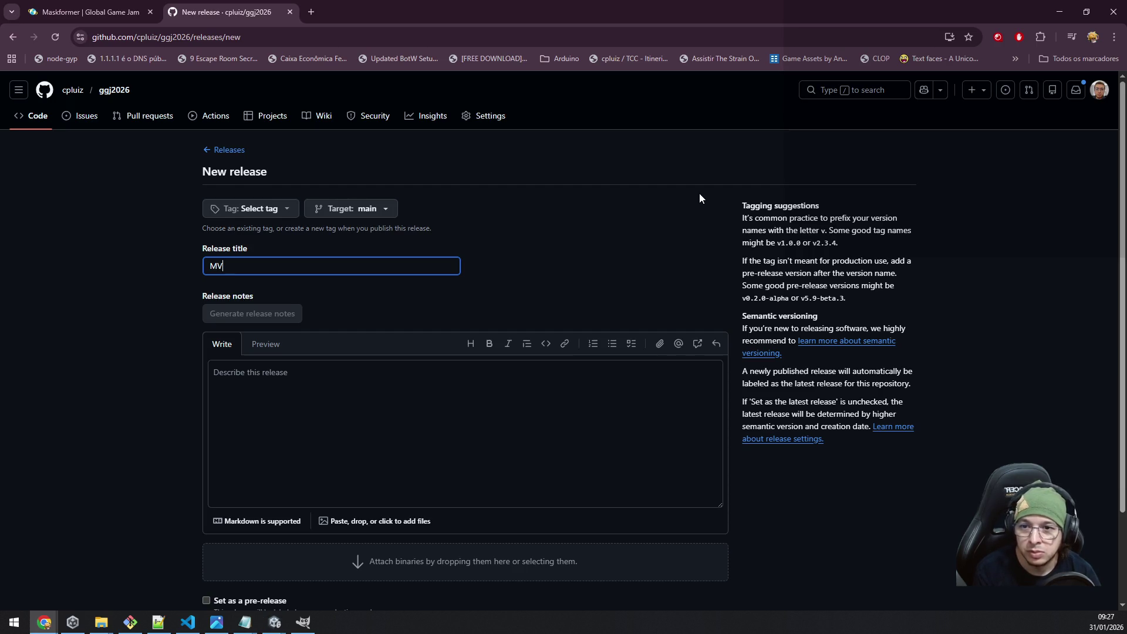
text(P AIp)
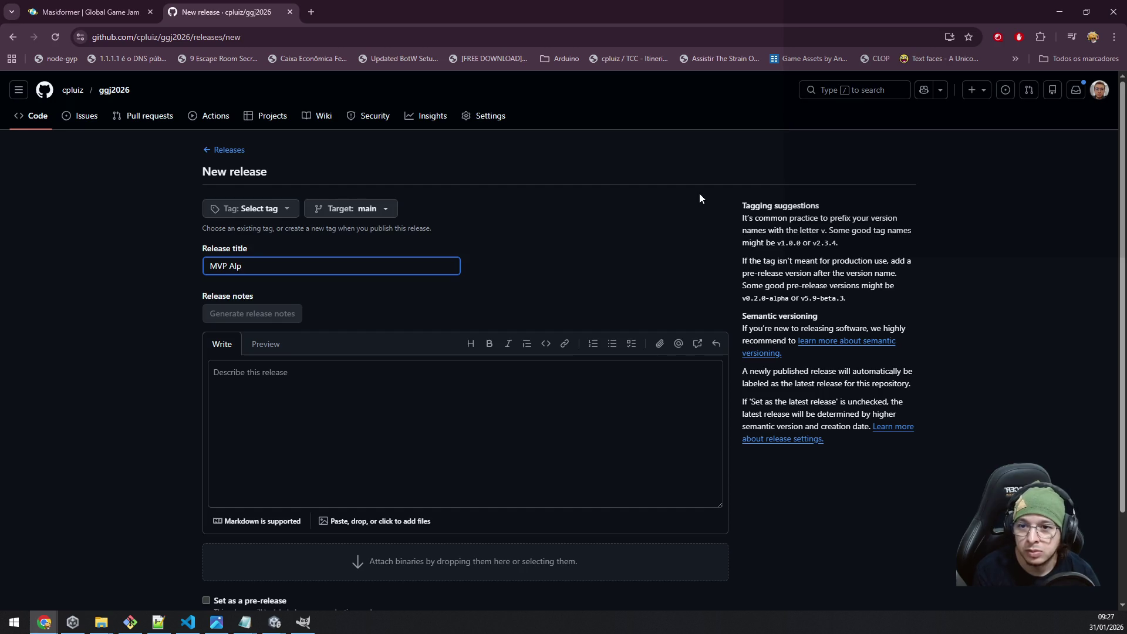
key(BackSpace)
key(BackSpace)
text(lpha )
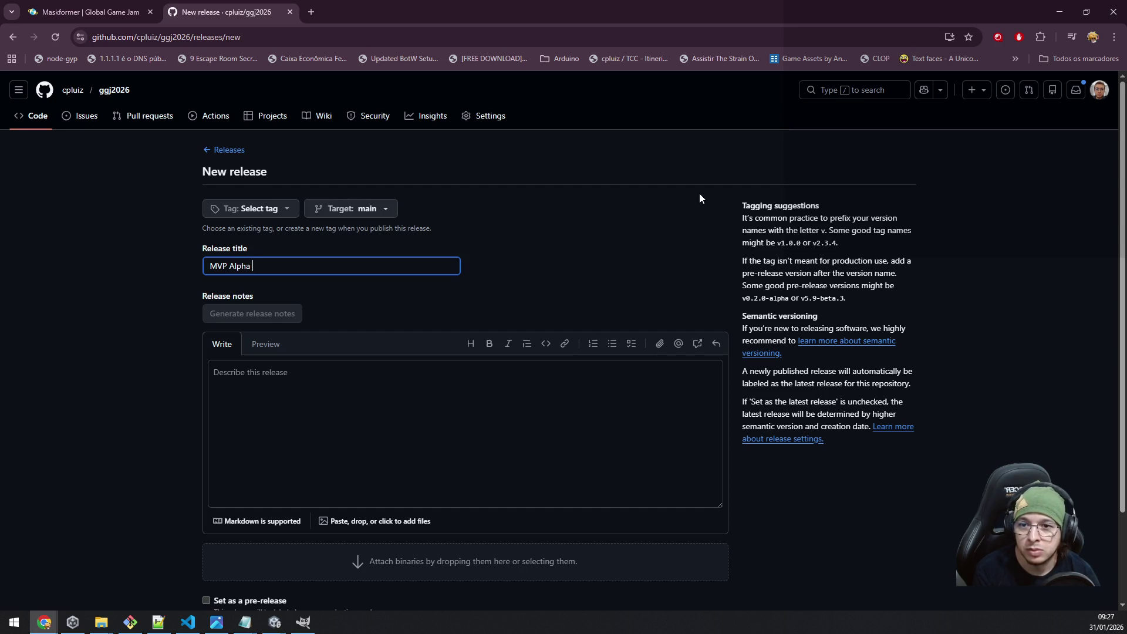
text(for test)
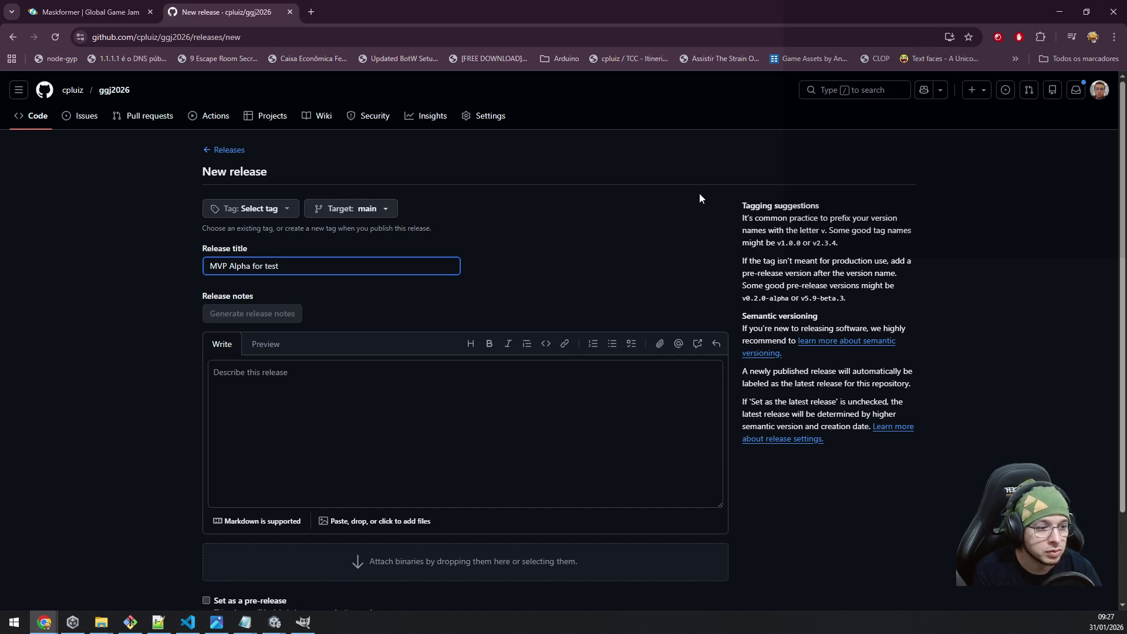
Replace the release title with 'v 0.0.1 - Alpha MVP test'.
key(ctrl+a)
key(BackSpace)
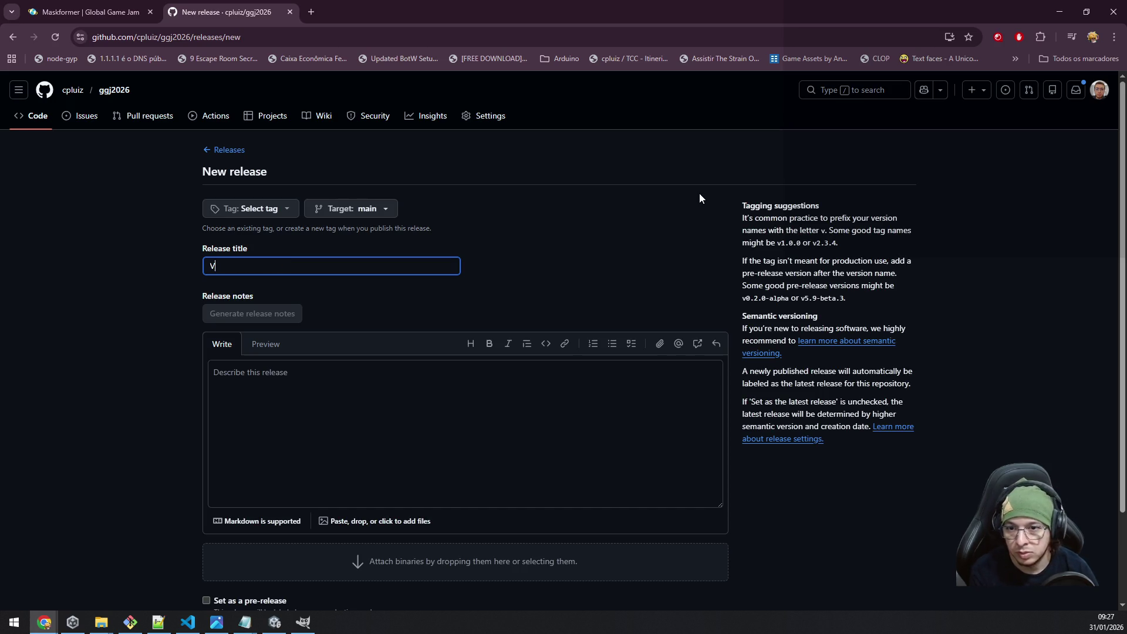
text(v)
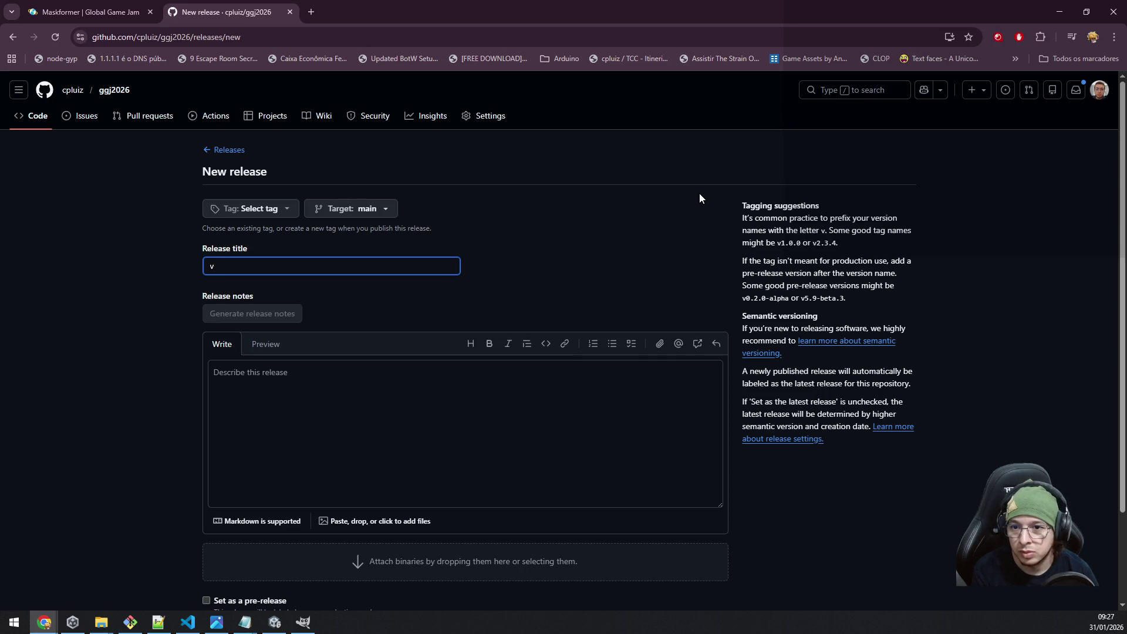
text( 0.1)
key(BackSpace)
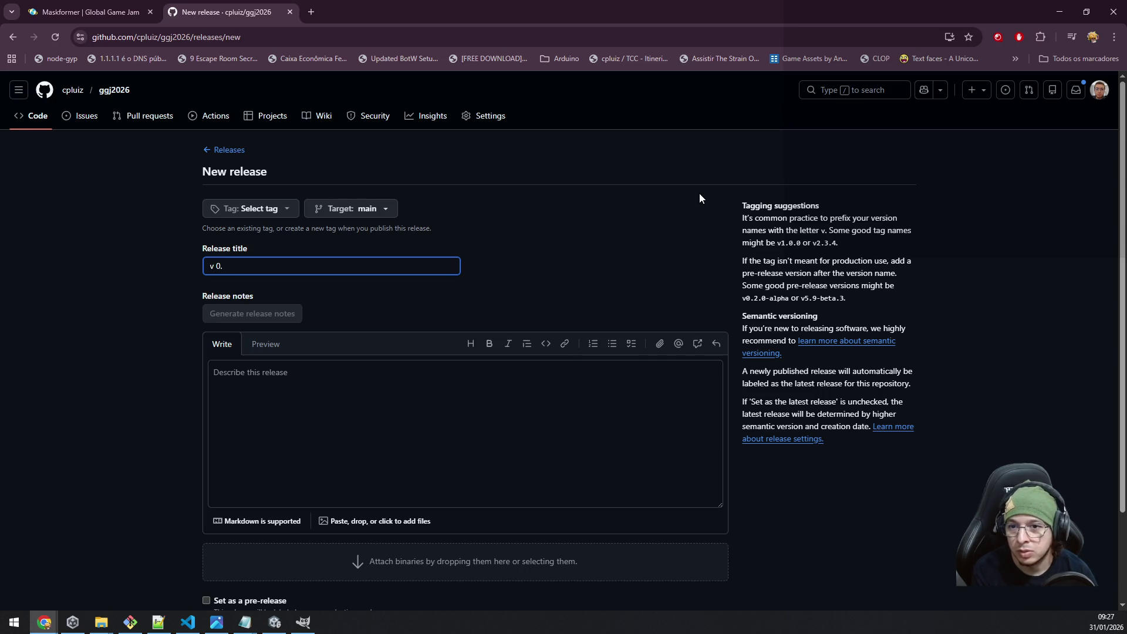
text(0.1 - )
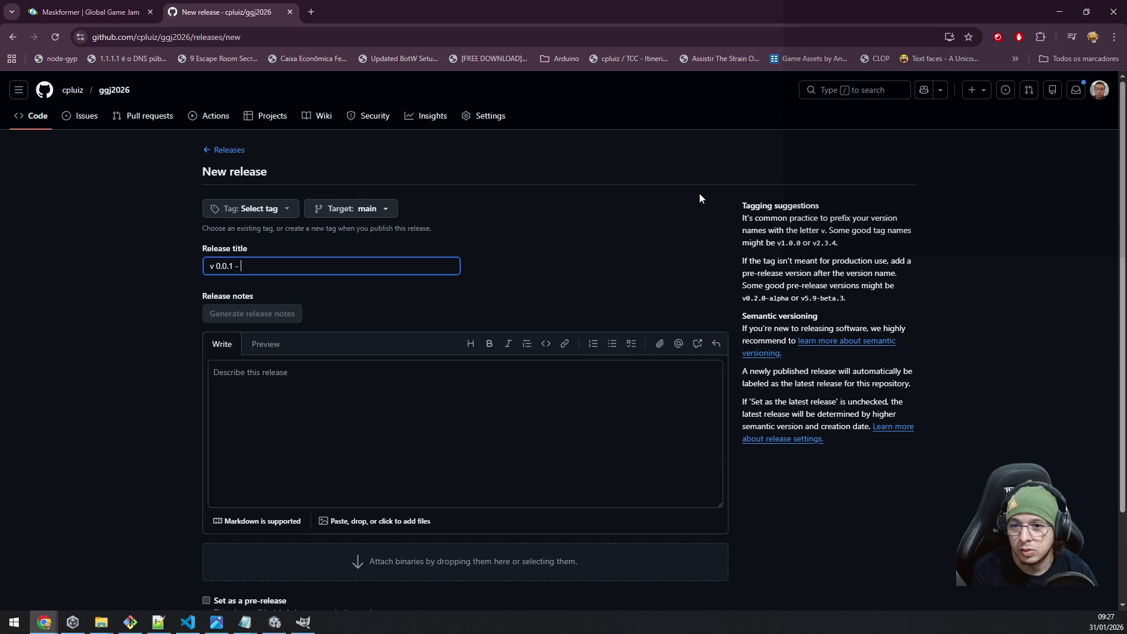
text(Alpha test)
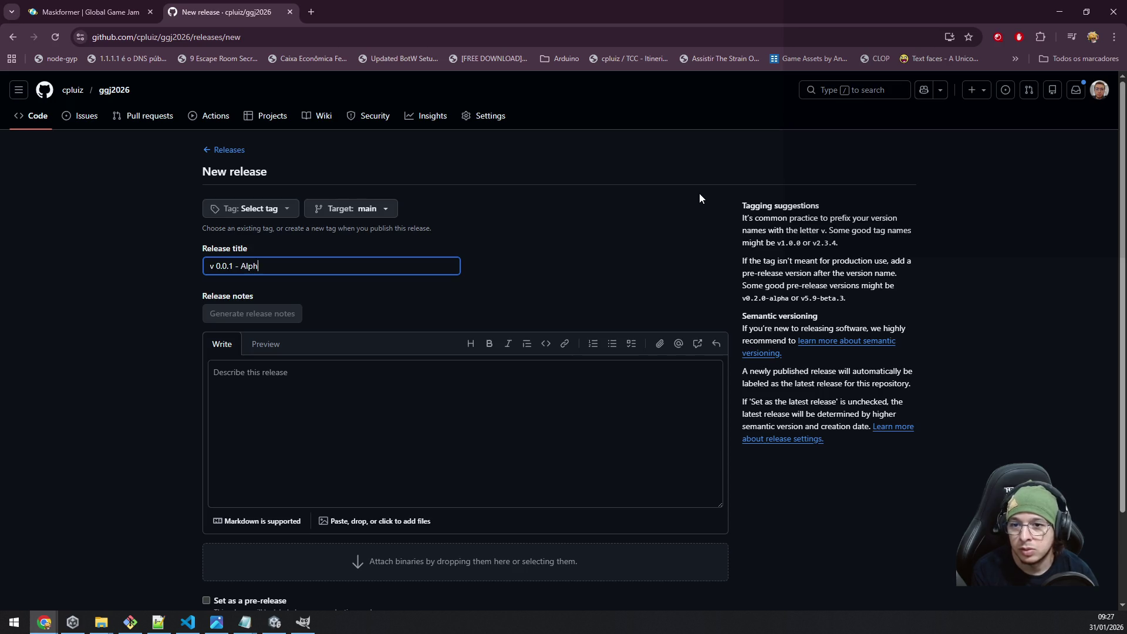
key(BackSpace)
key(BackSpace)
key(BackSpace)
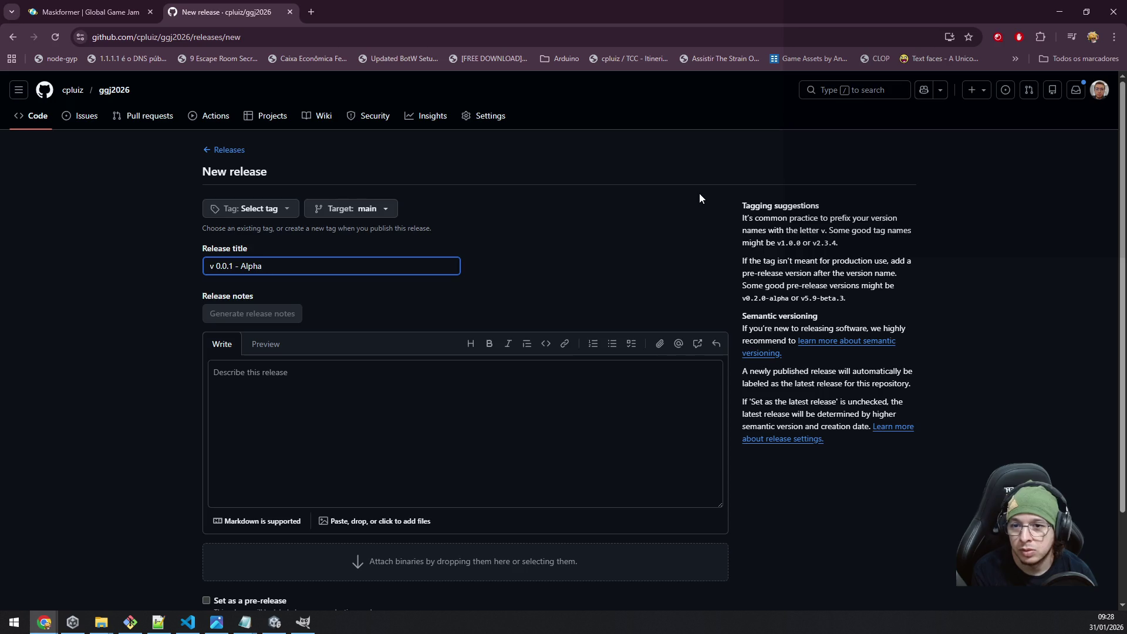
text(MVP )
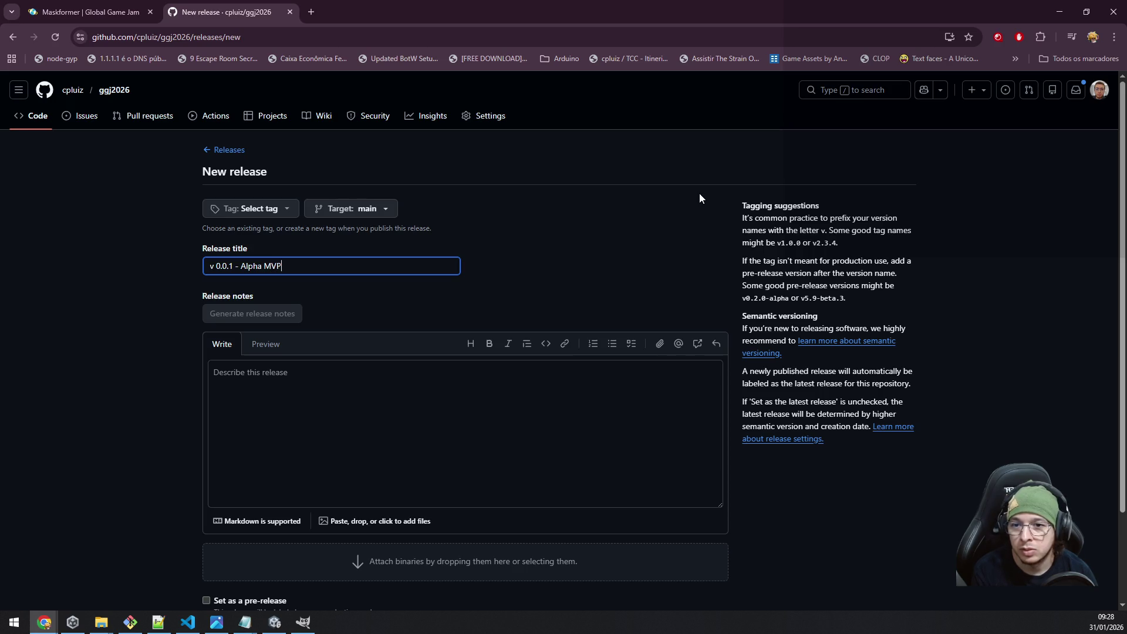
text(test)
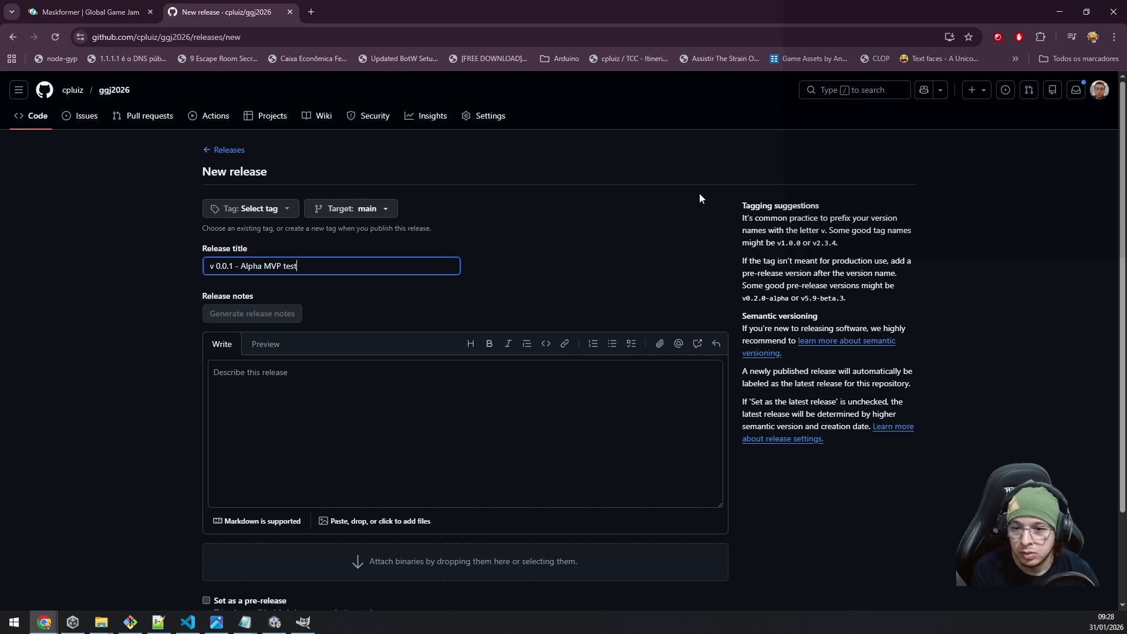
click(250, 407)
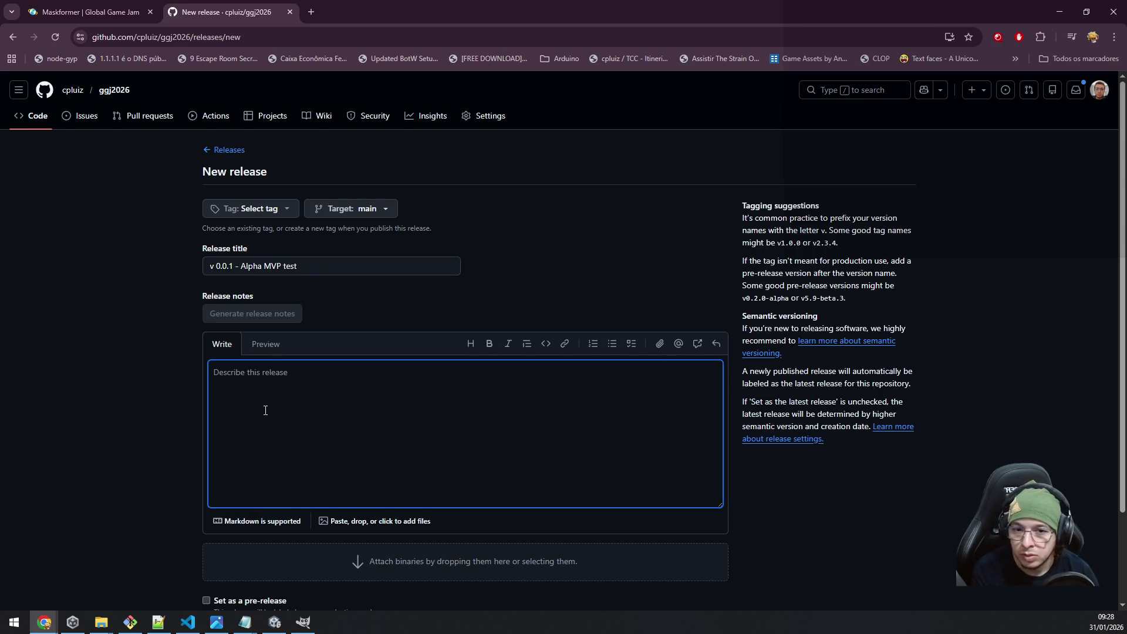
Write notes saying polish remains but the game's basics are in there to test, mark pre-release, return to Unity.
scroll(266, 410, down, 2)
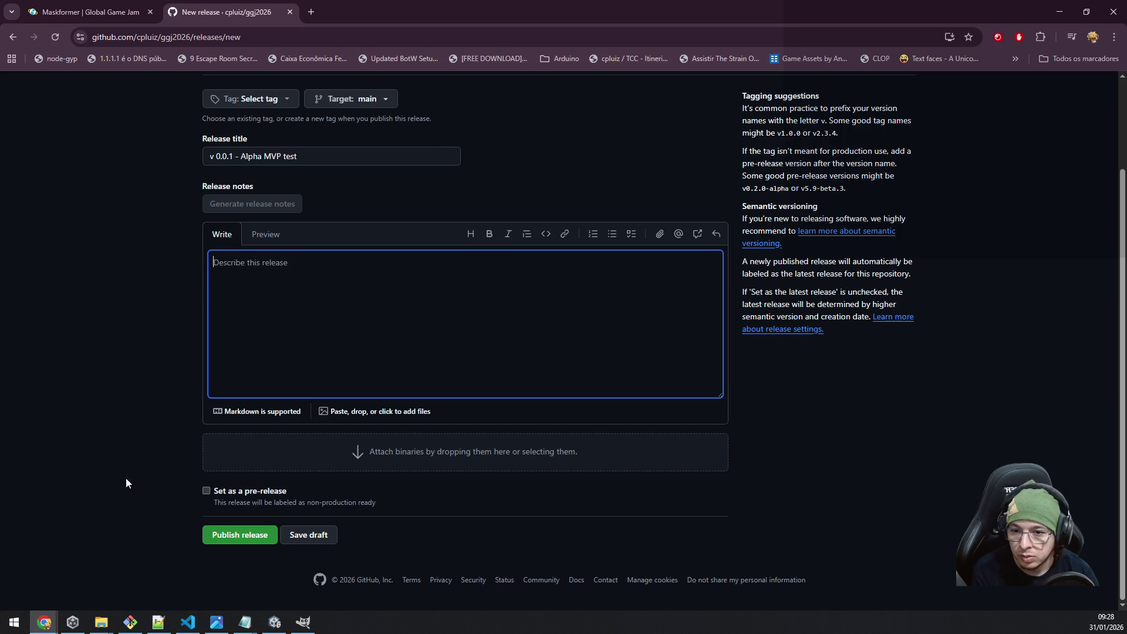
text(T)
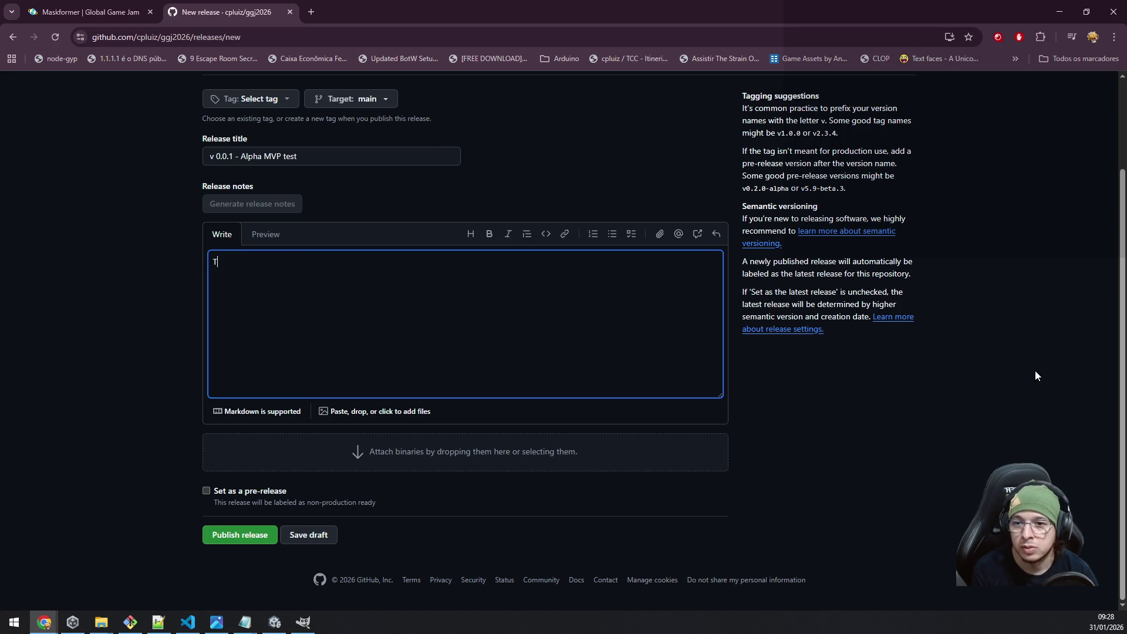
text(here are still some)
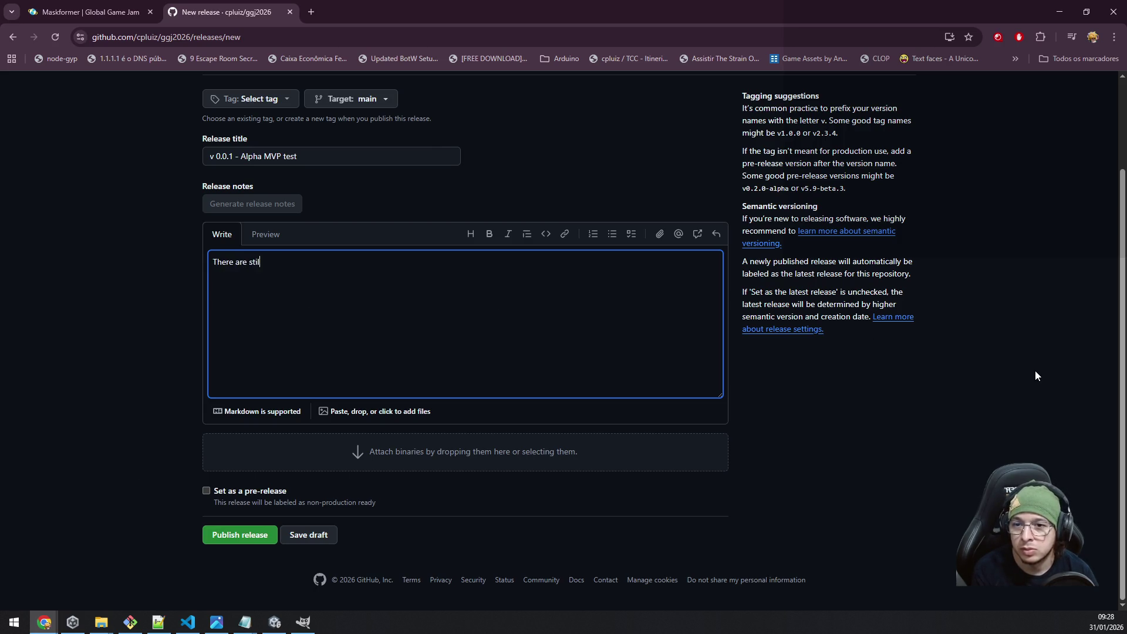
key(BackSpace)
key(BackSpace)
key(BackSpace)
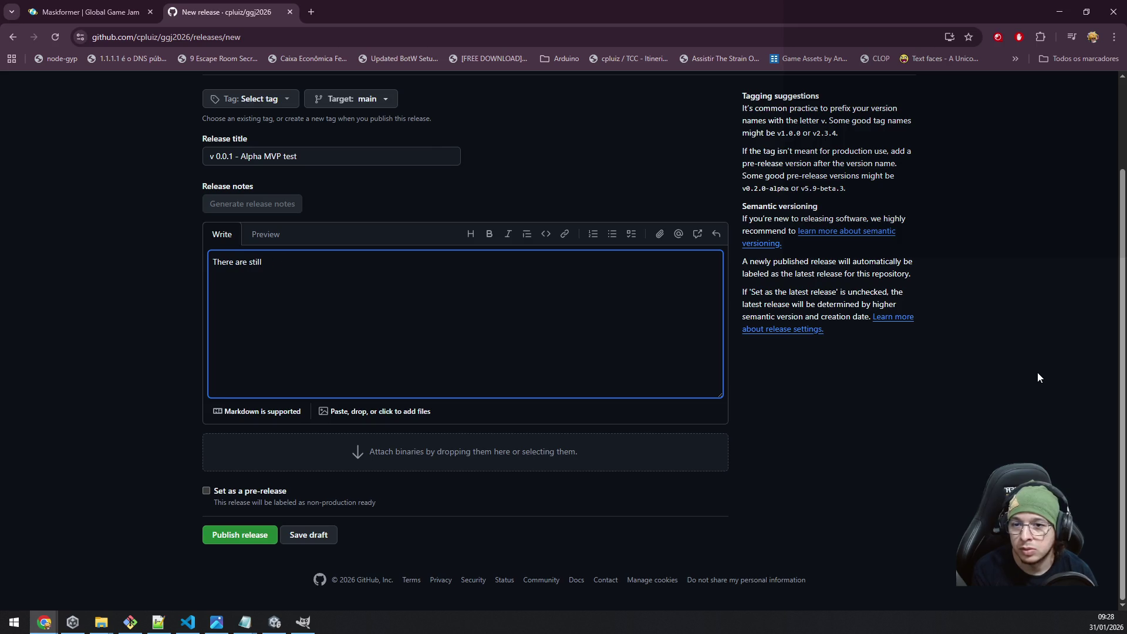
text(a lot of things to polis)
text(h, some inputs)
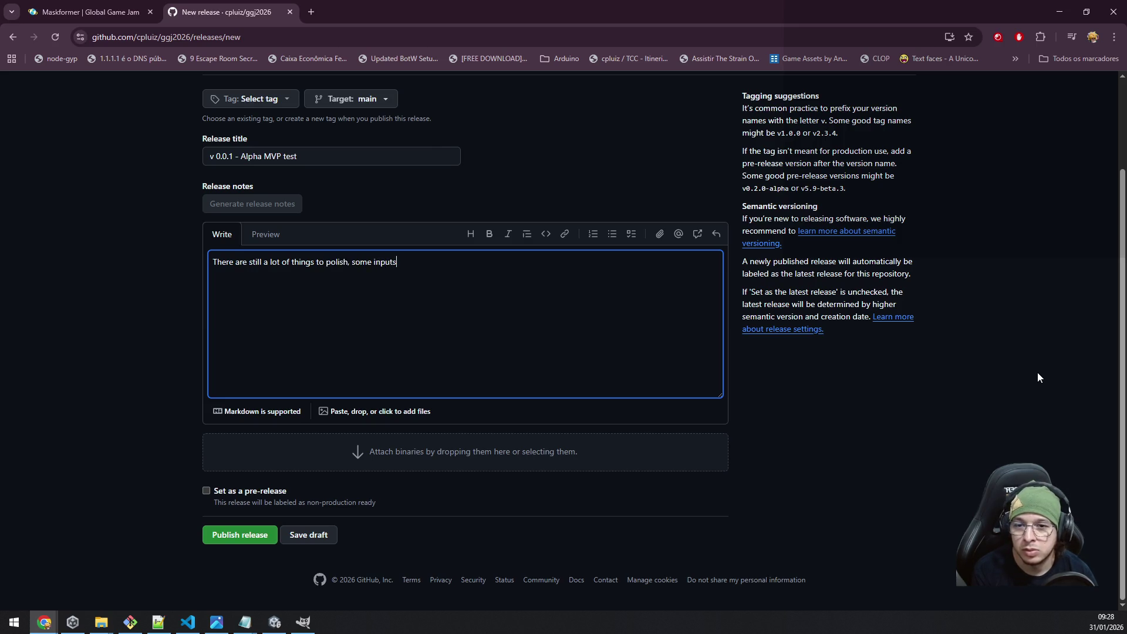
text( to remove from the )
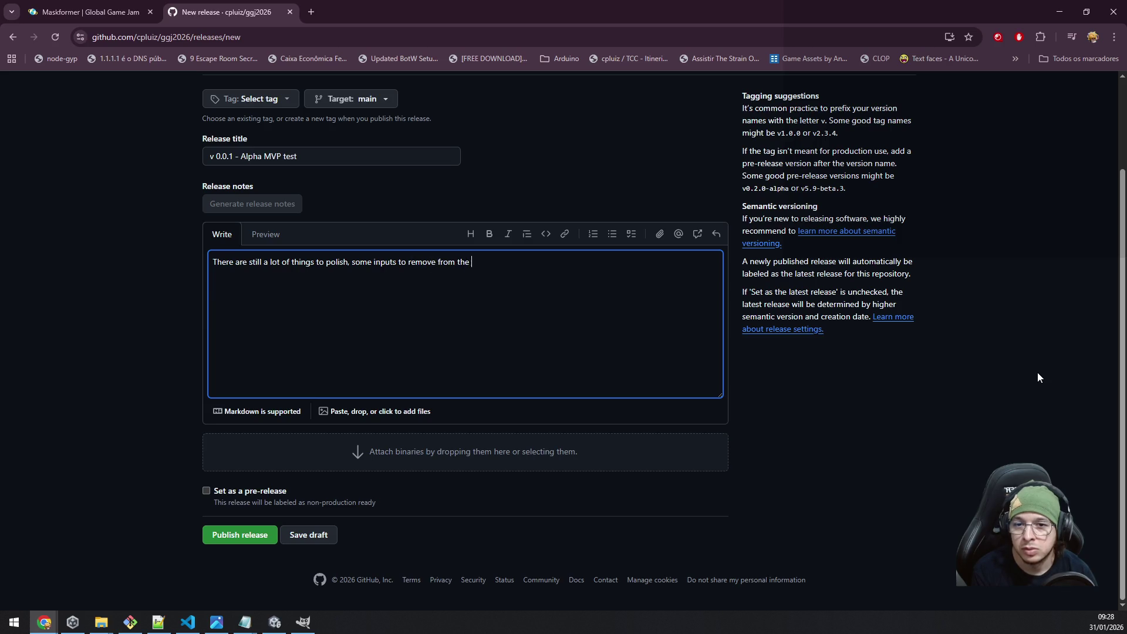
text(gam)
key(BackSpace)
key(BackSpace)
key(BackSpace)
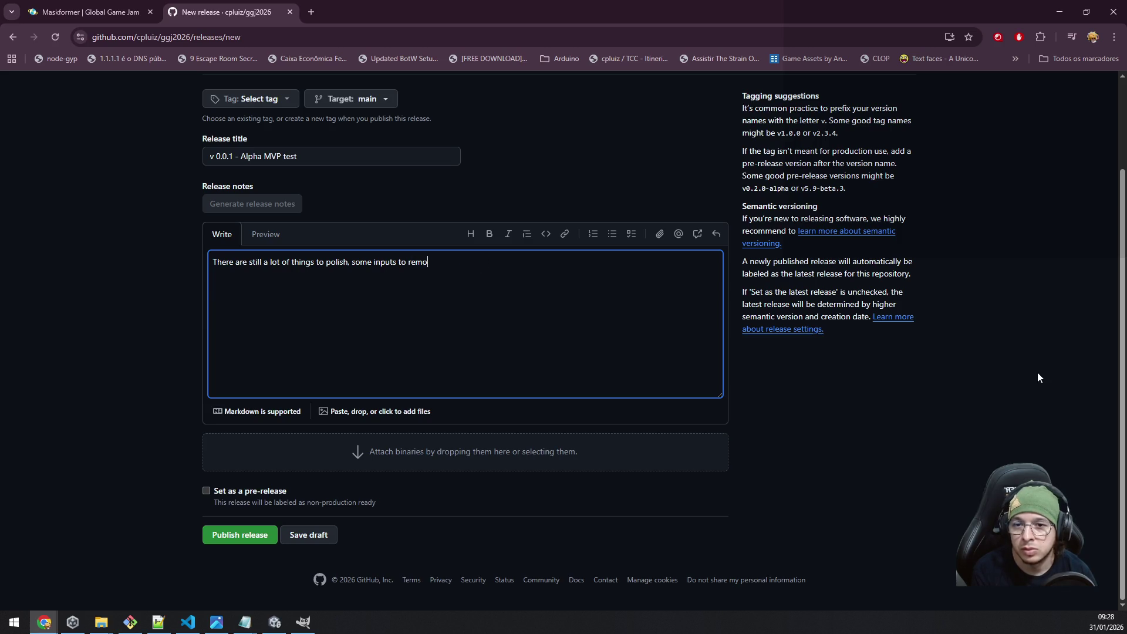
key(BackSpace)
key(BackSpace)
key(BackSpace)
text(unu)
text(sed inputs fr)
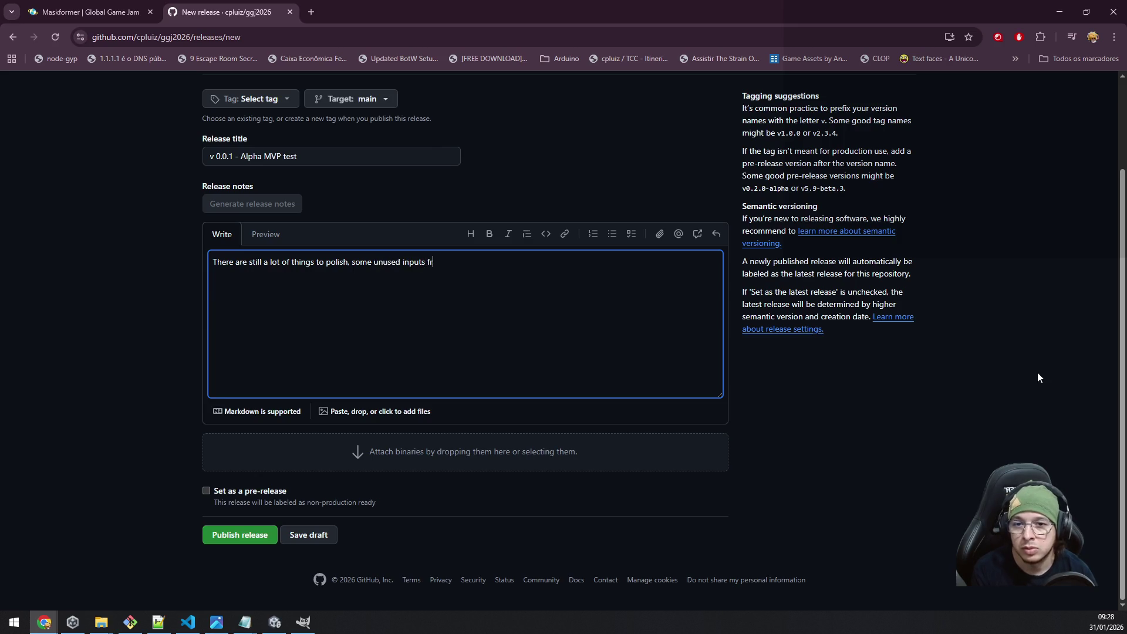
text(om the InputMana)
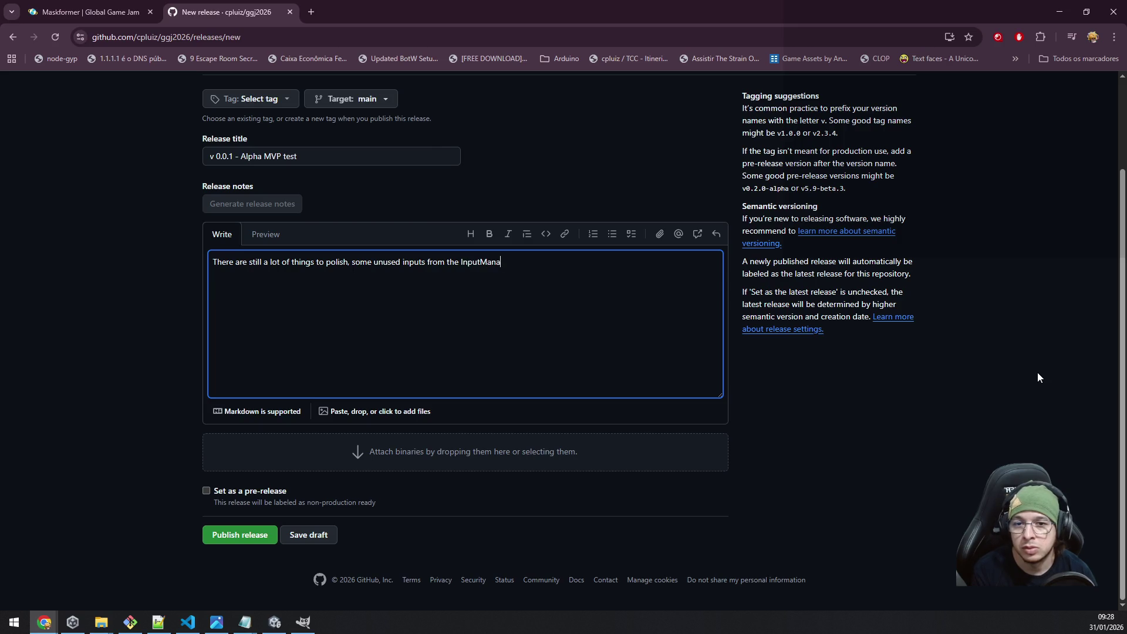
text(ger)
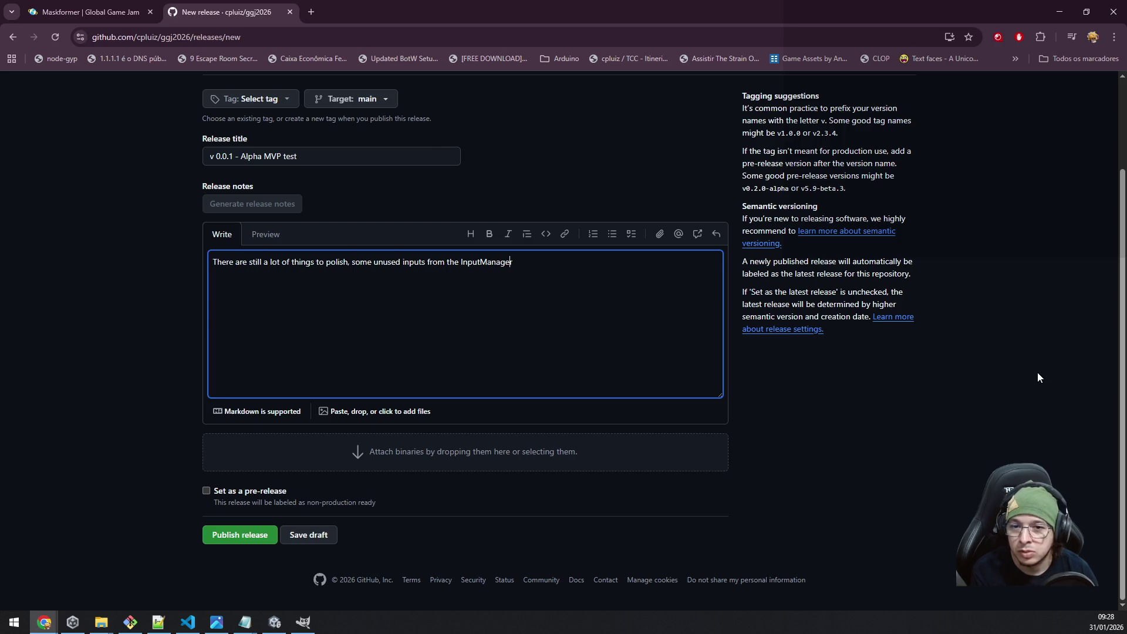
text( to remove )
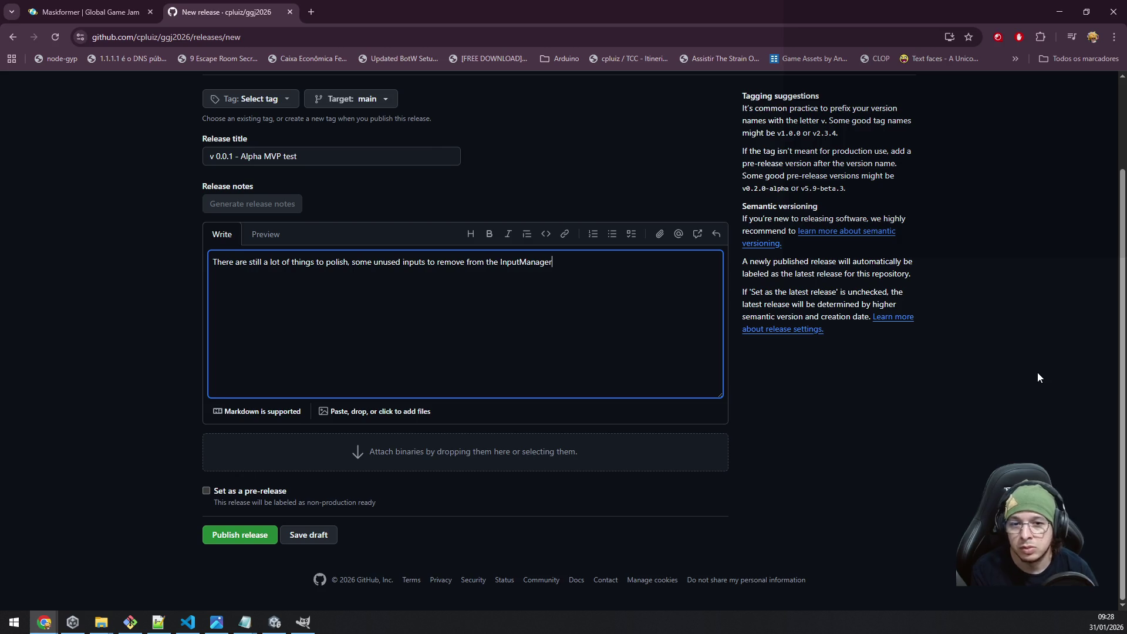
text(, but )
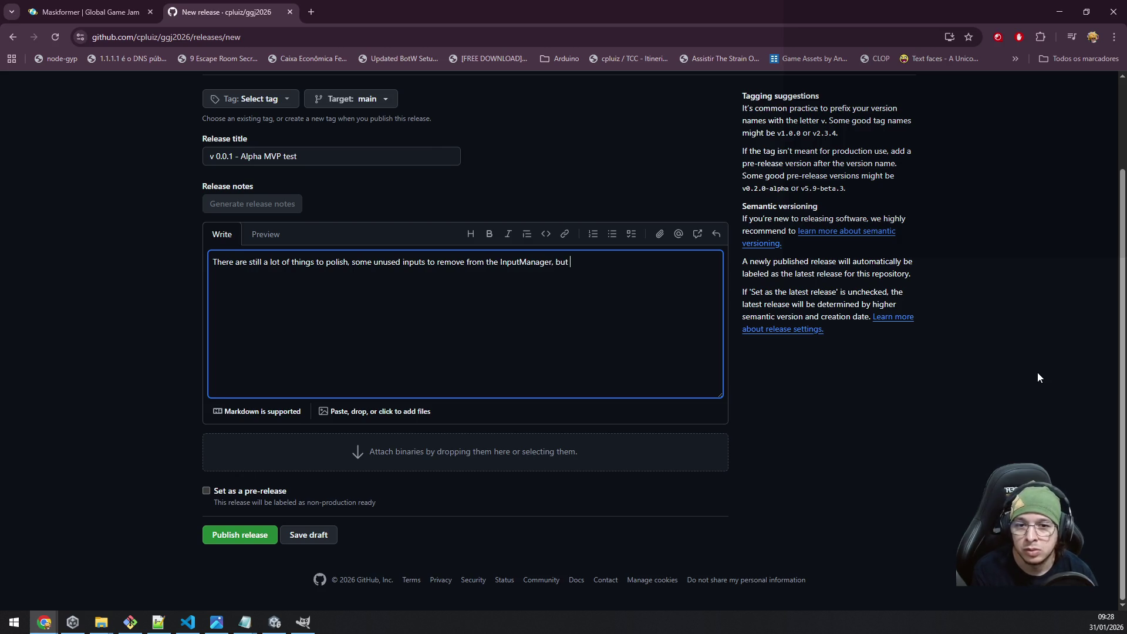
text(the basics of the game)
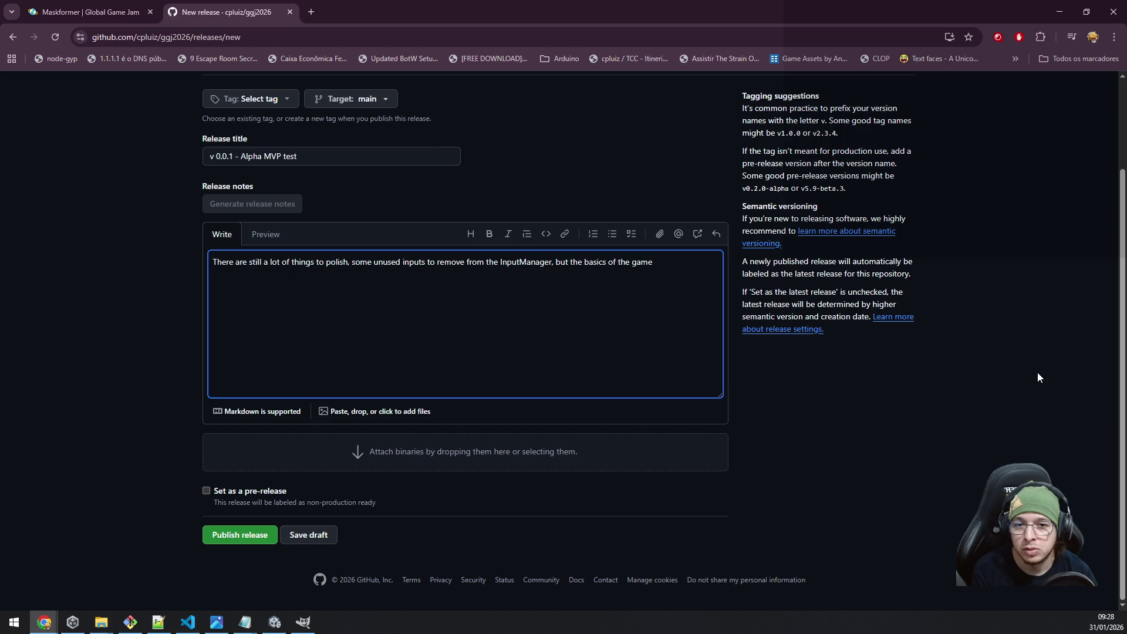
text(are in there )
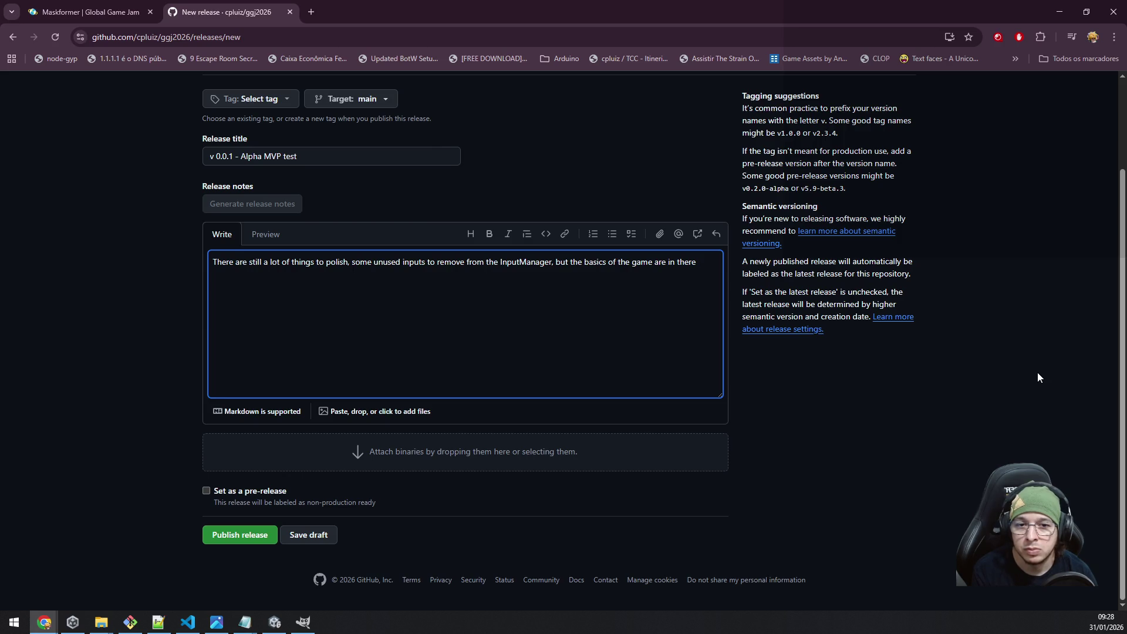
text(for)
key(BackSpace)
key(BackSpace)
key(BackSpace)
text(to test)
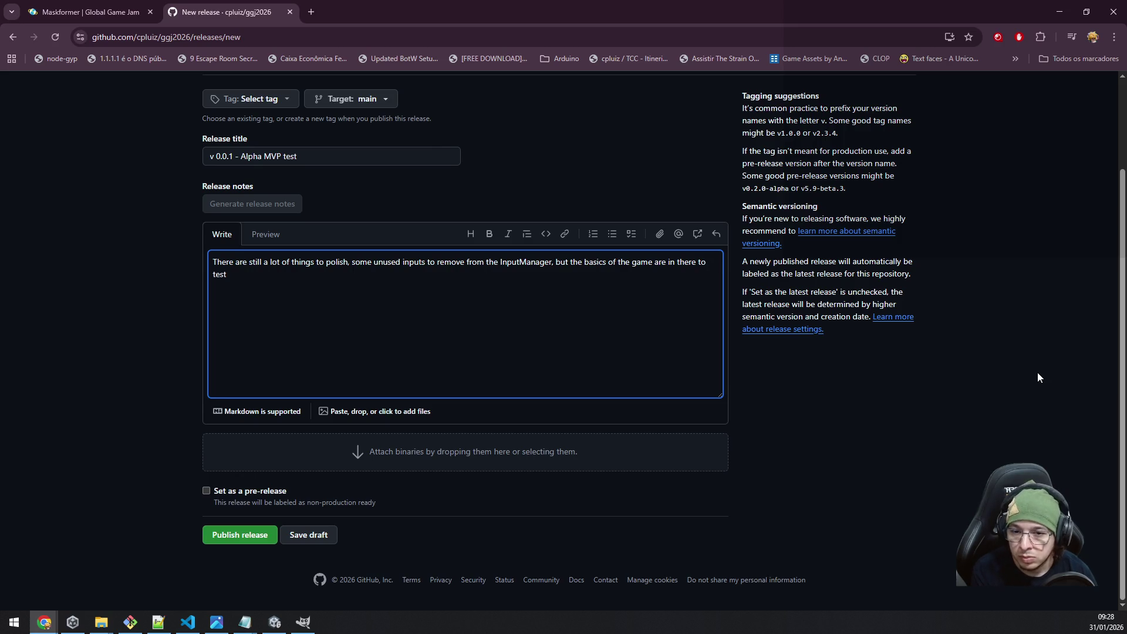
click(59, 399)
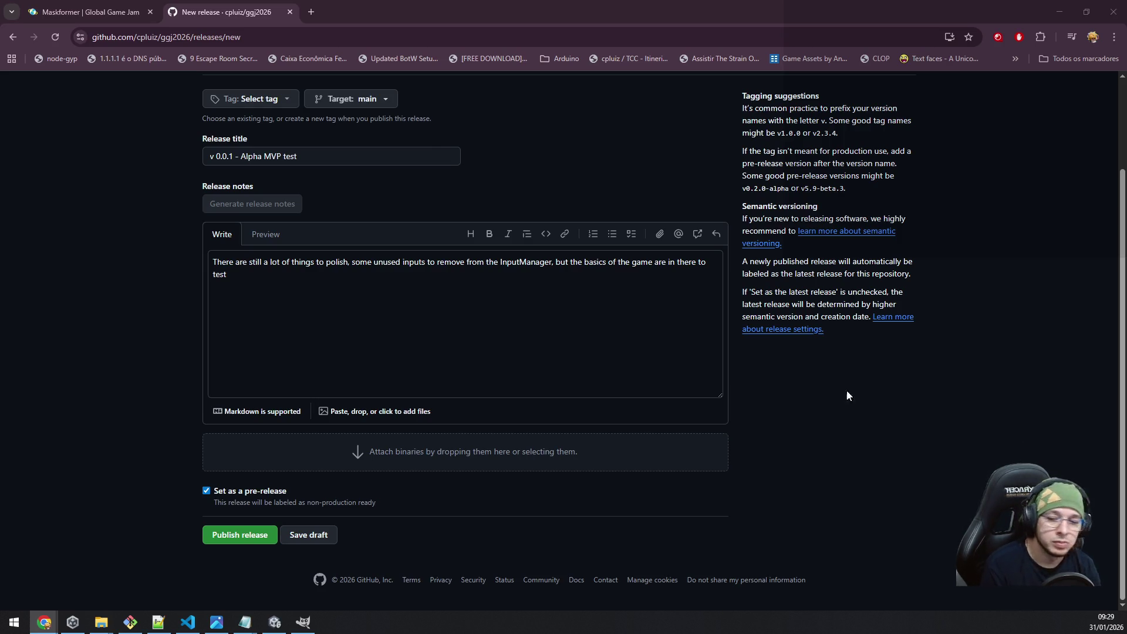
click(276, 623)
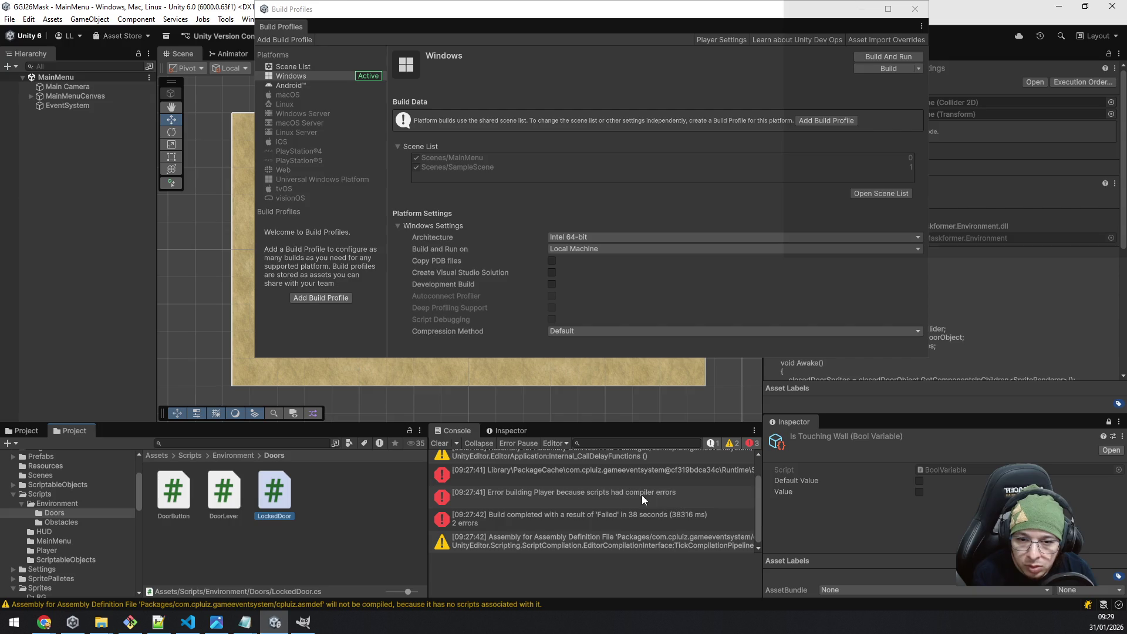
Show the full gameeventsystem package error pointing to GameEvent.cs's Unity.Android.Gradle import.
click(625, 477)
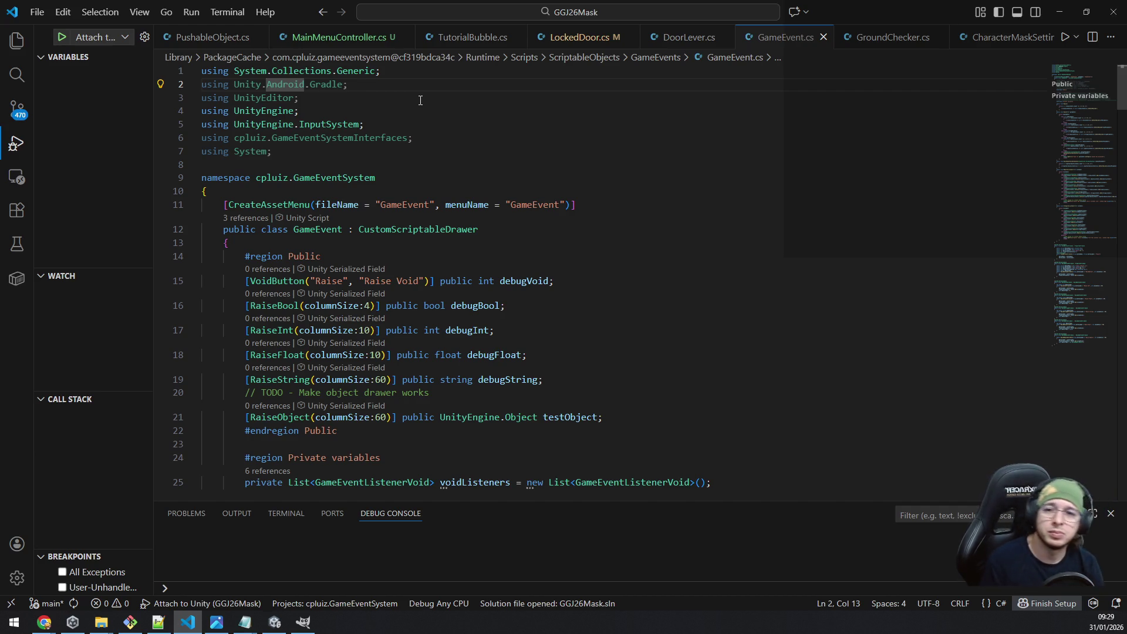
Delete the 'using Unity.Android.Gradle;' line from GameEvent.cs and save the file.
key(End)
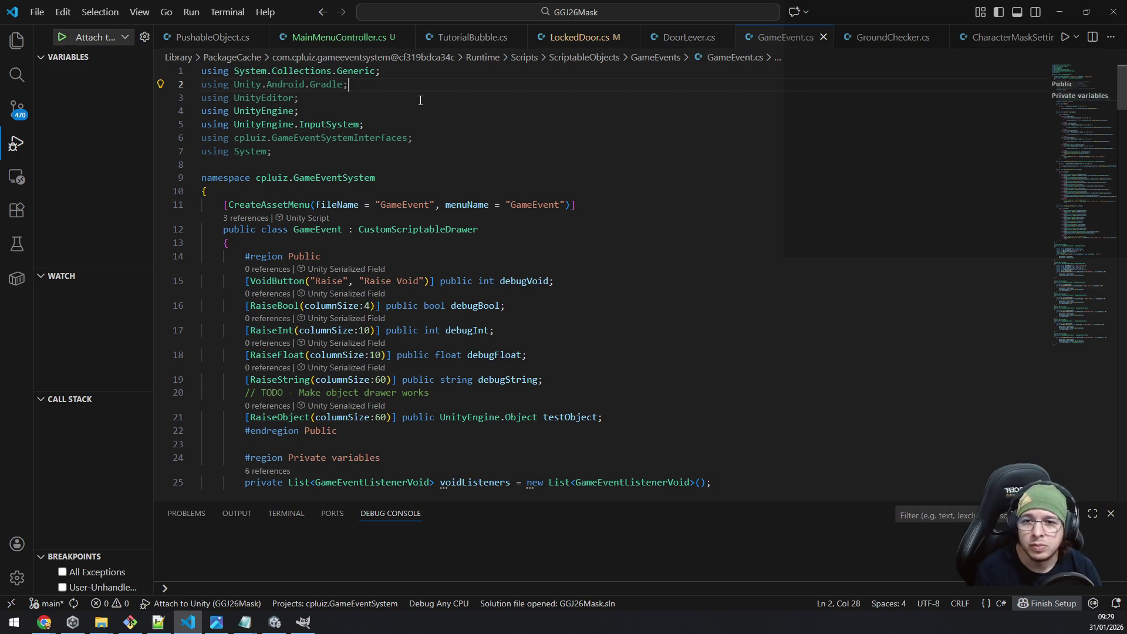
key(shift+Home)
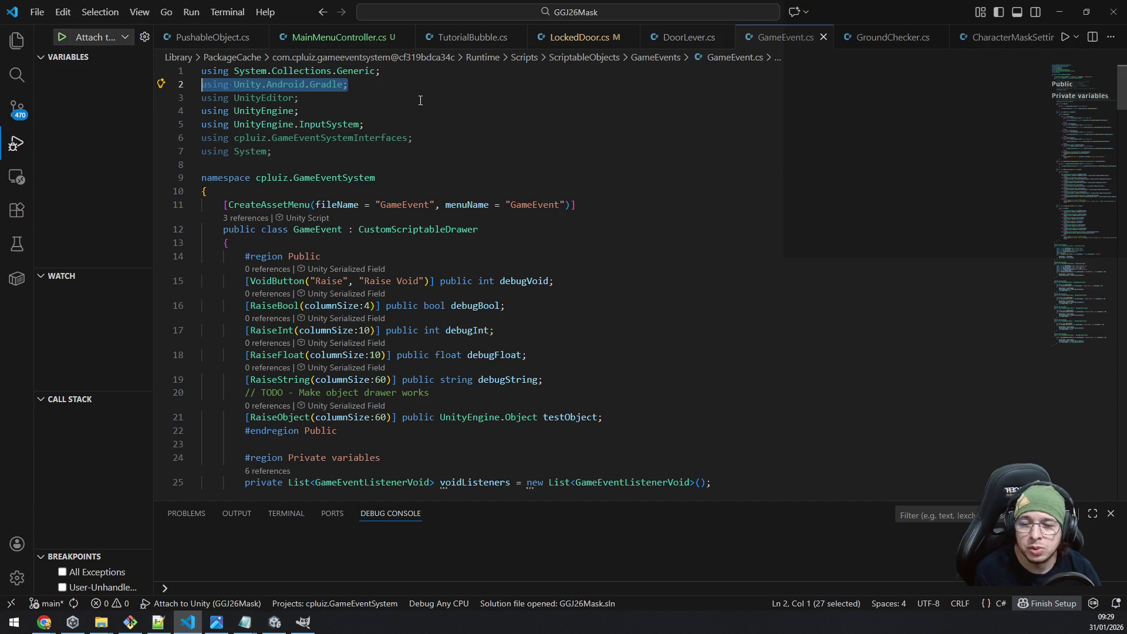
key(BackSpace)
key(BackSpace)
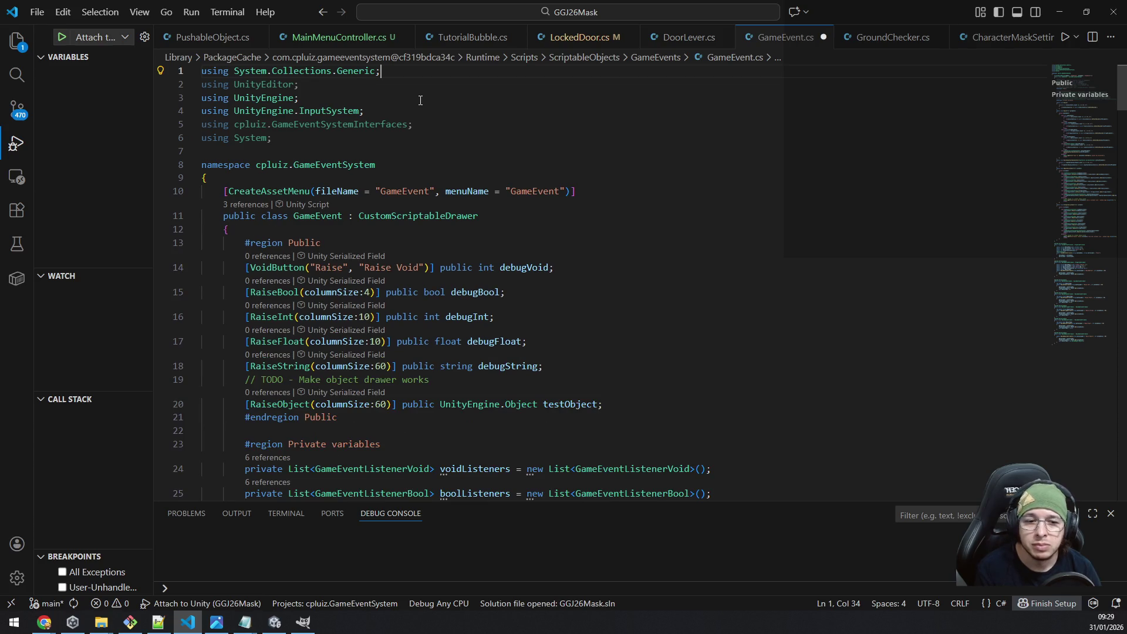
key(ctrl+s)
key(alt+Tab)
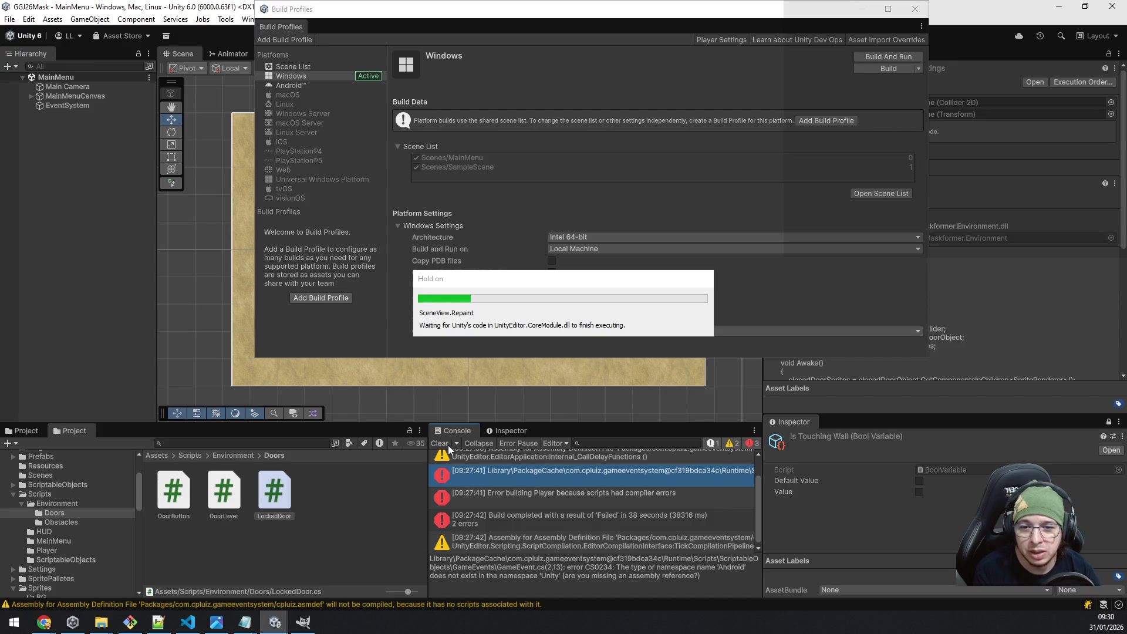
Clear the Console and run a Windows Build And Run into the Builds/v0.0.1 folder.
click(448, 443)
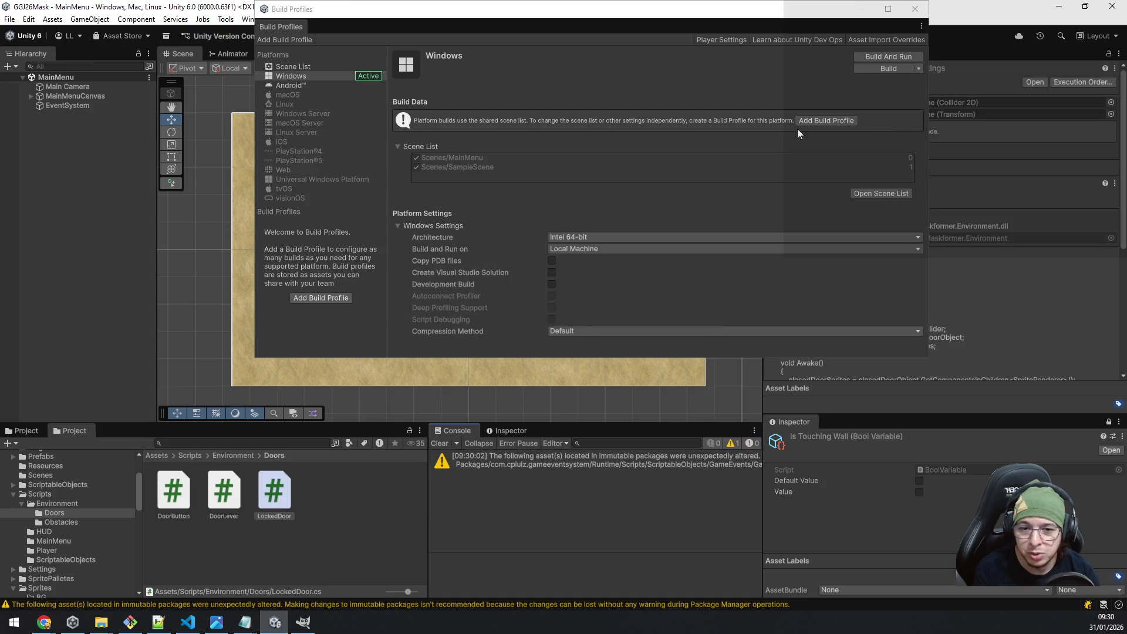
click(873, 57)
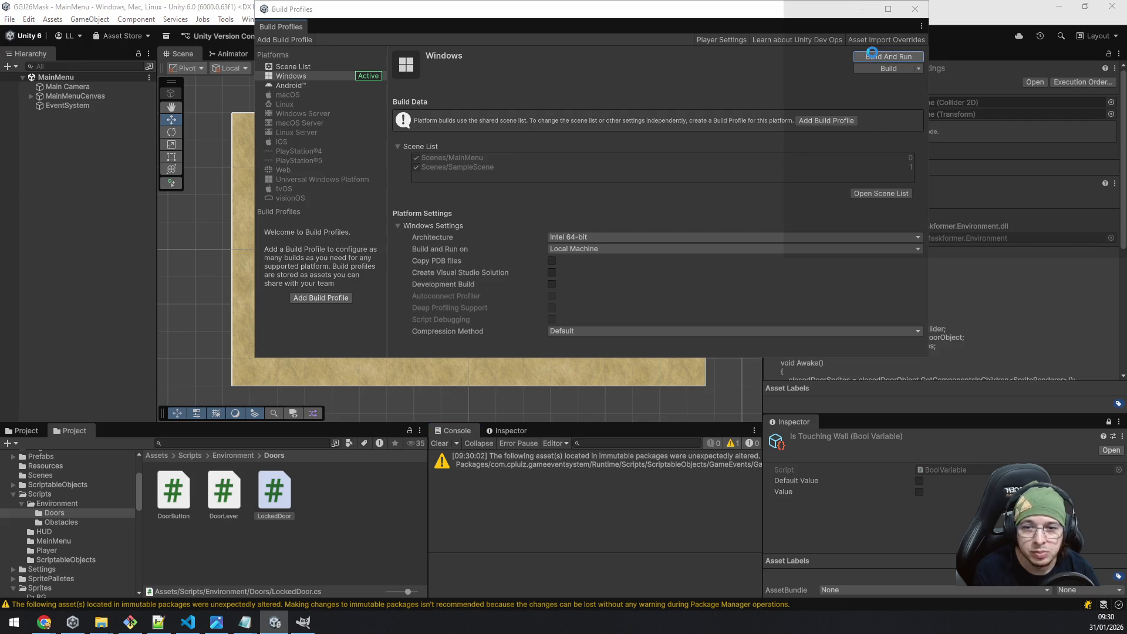
key(Return)
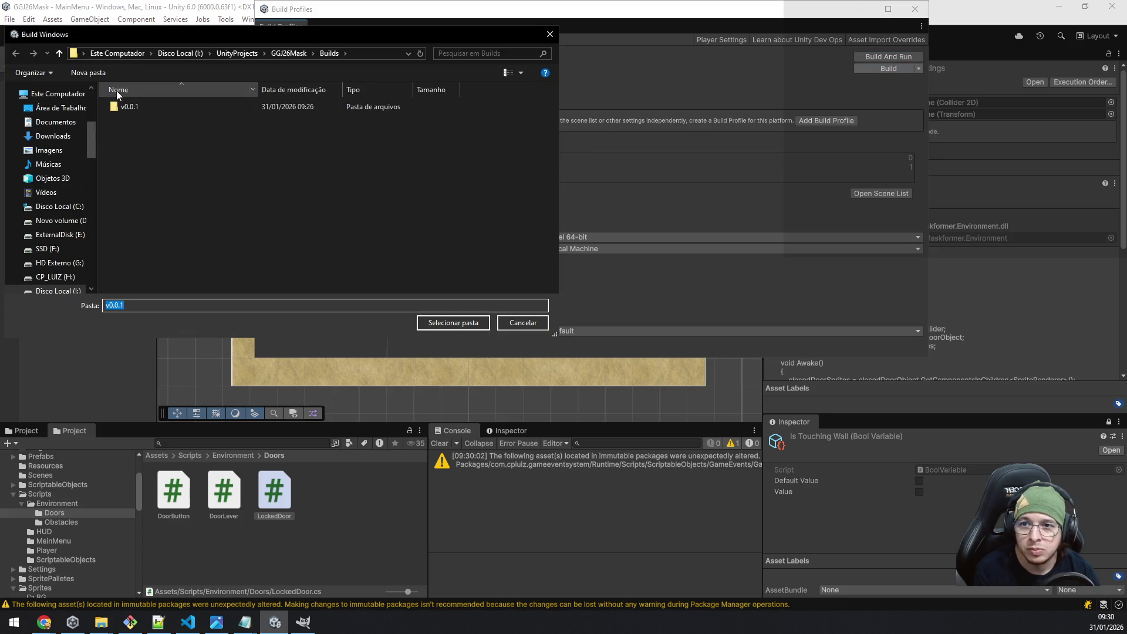
double_click(119, 108)
click(453, 322)
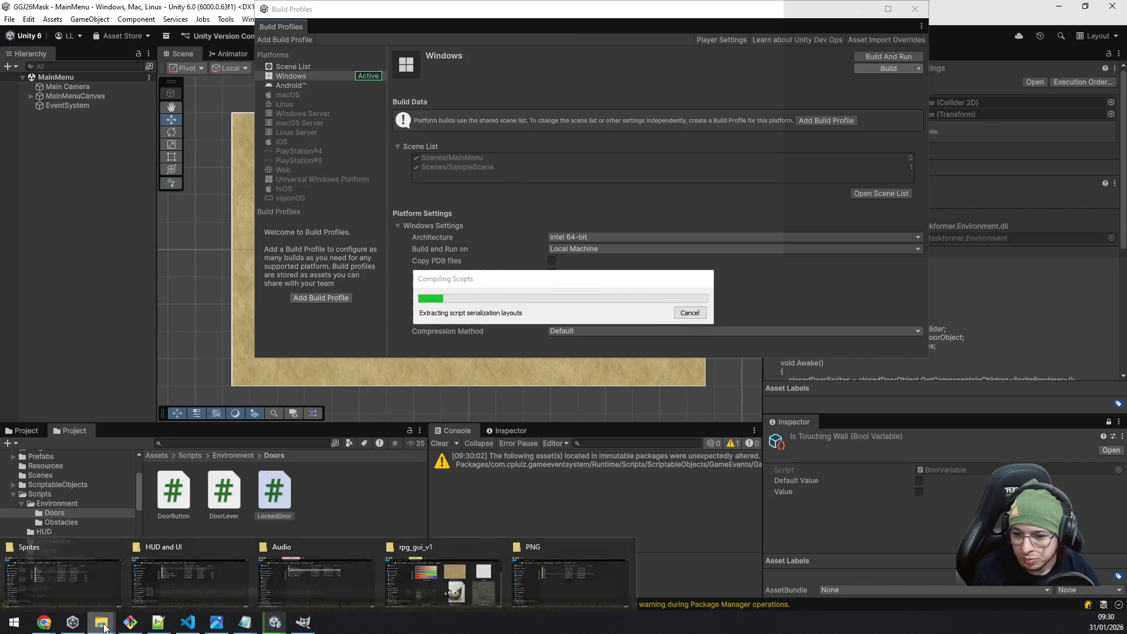
click(72, 623)
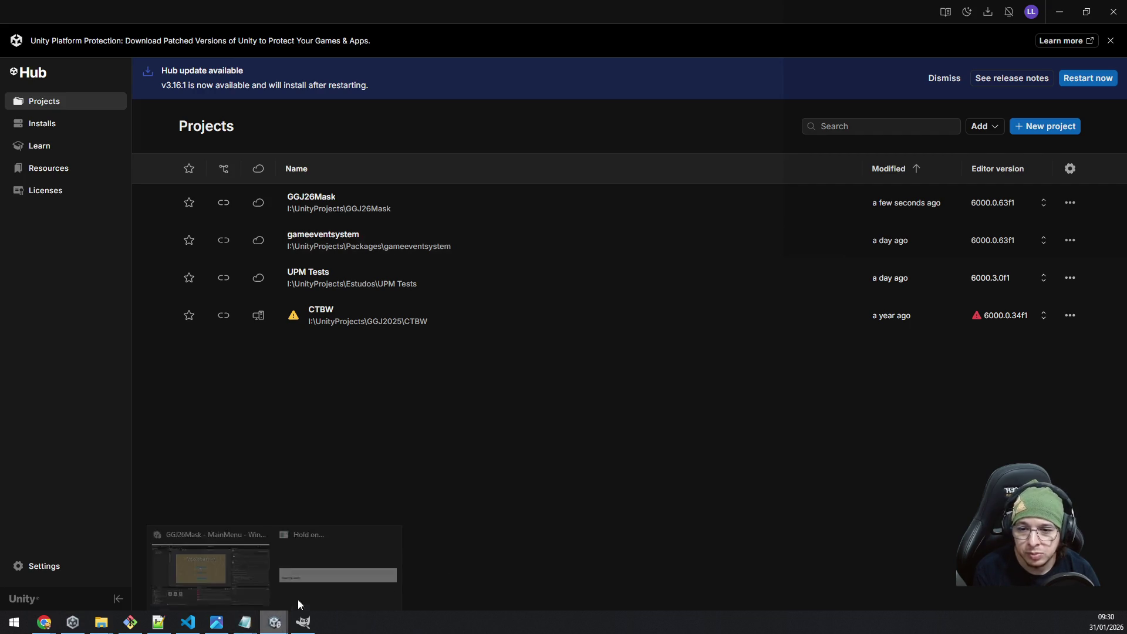
click(316, 568)
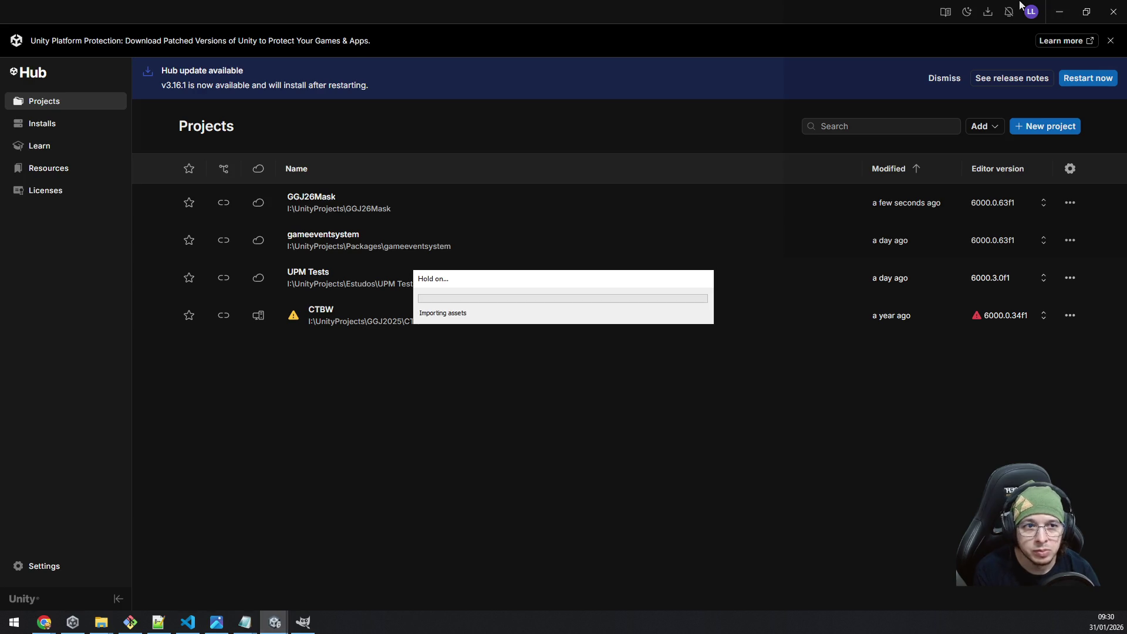
click(1059, 13)
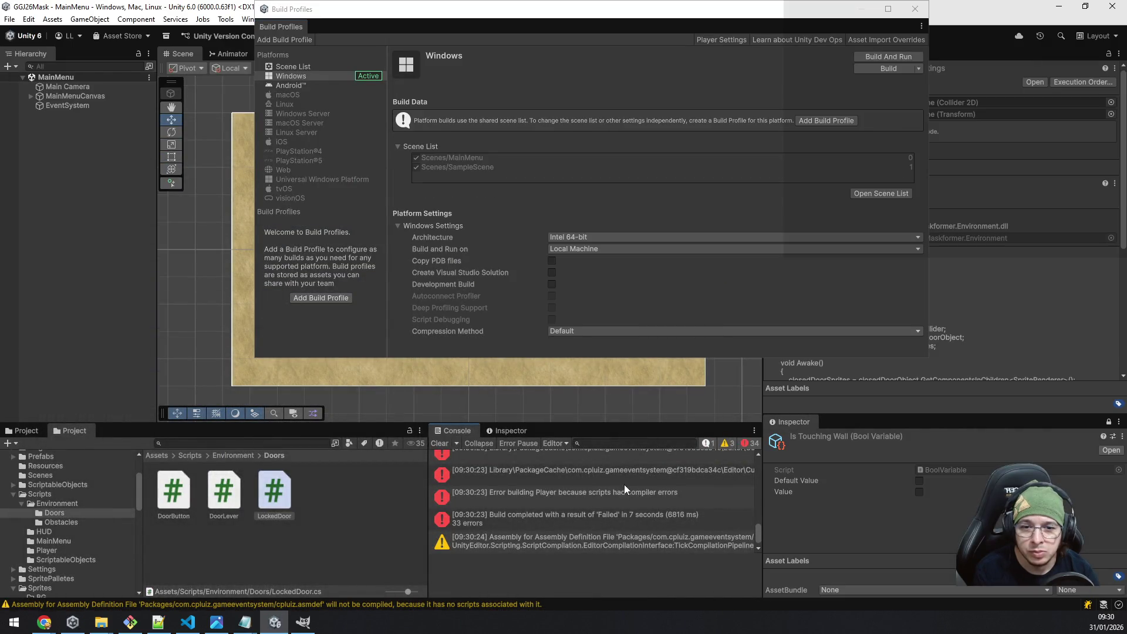
Open CharacterMaskSettingGameVariable.cs at the EditorUtility CS0103 error from the Console.
scroll(608, 512, up, 3)
click(595, 509)
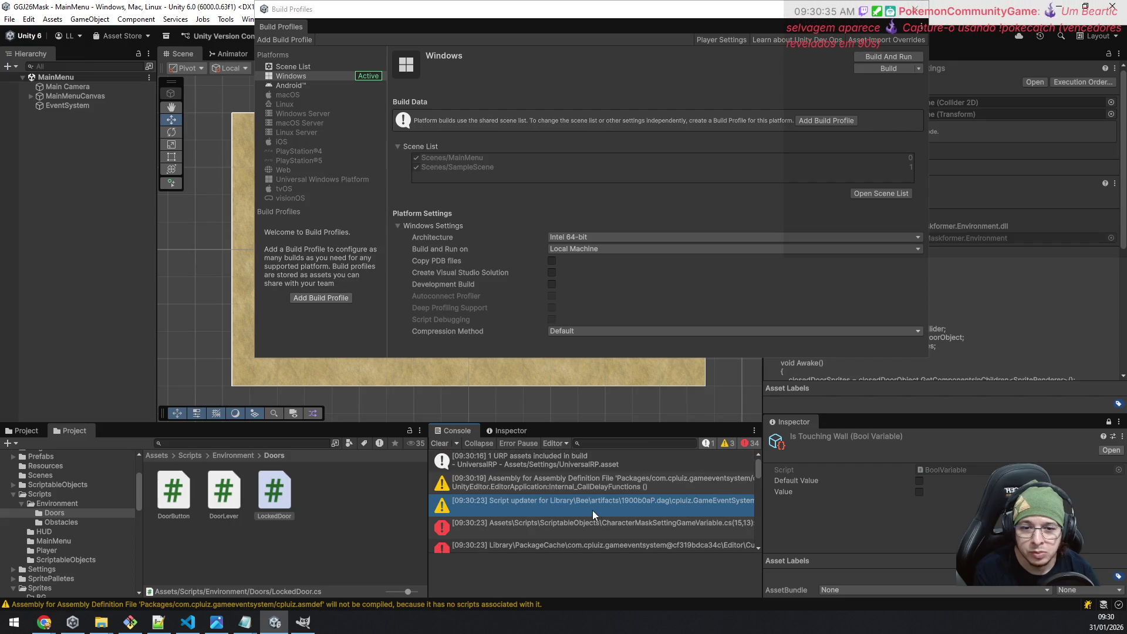
click(585, 529)
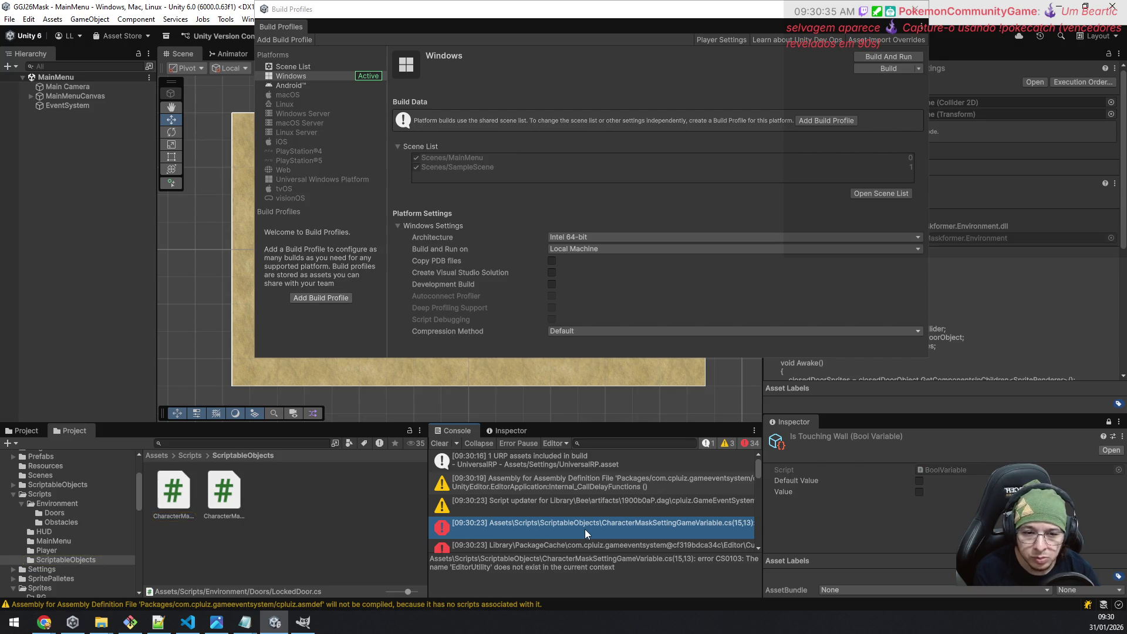
click(585, 530)
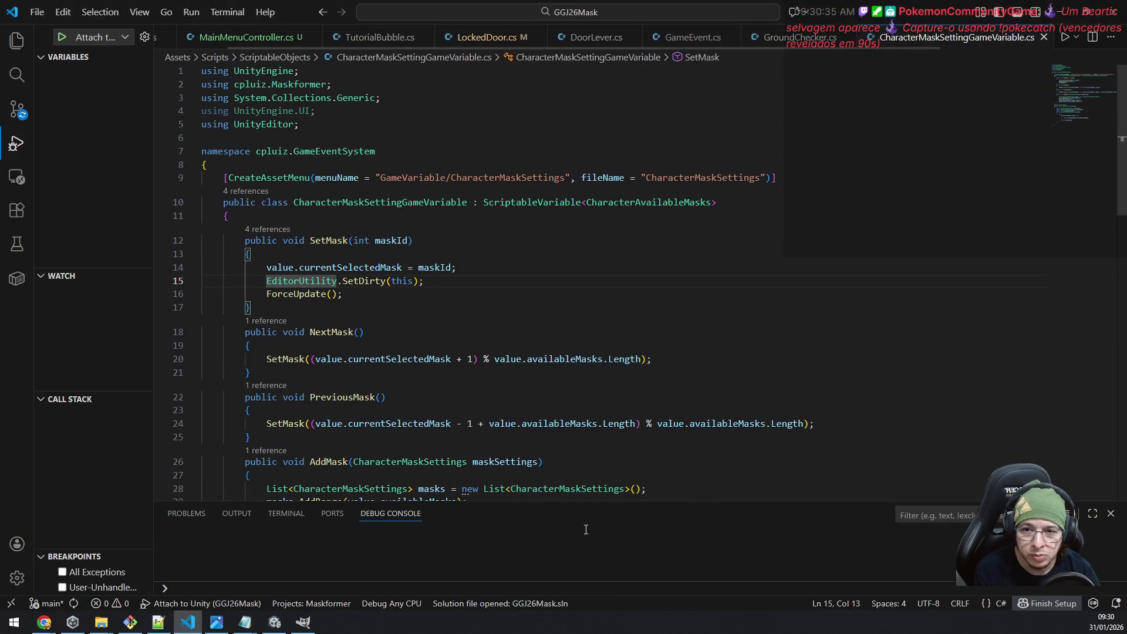
Wrap EditorUtility.SetDirty(this) in SetMask with #if UNITY_EDITOR / #endif and save the script.
click(447, 258)
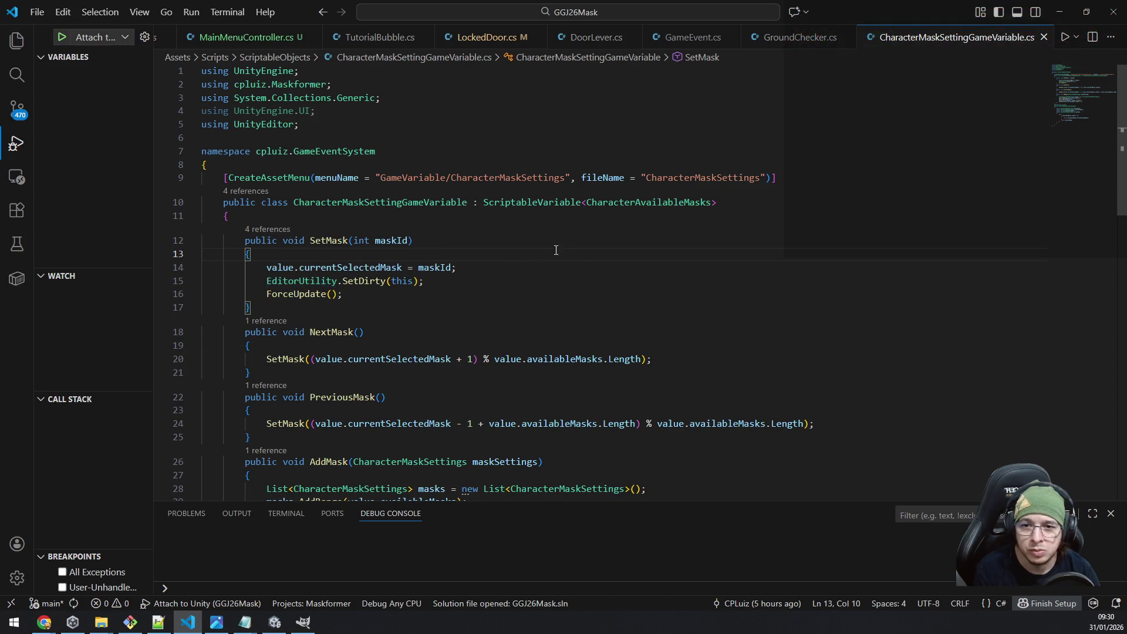
click(567, 270)
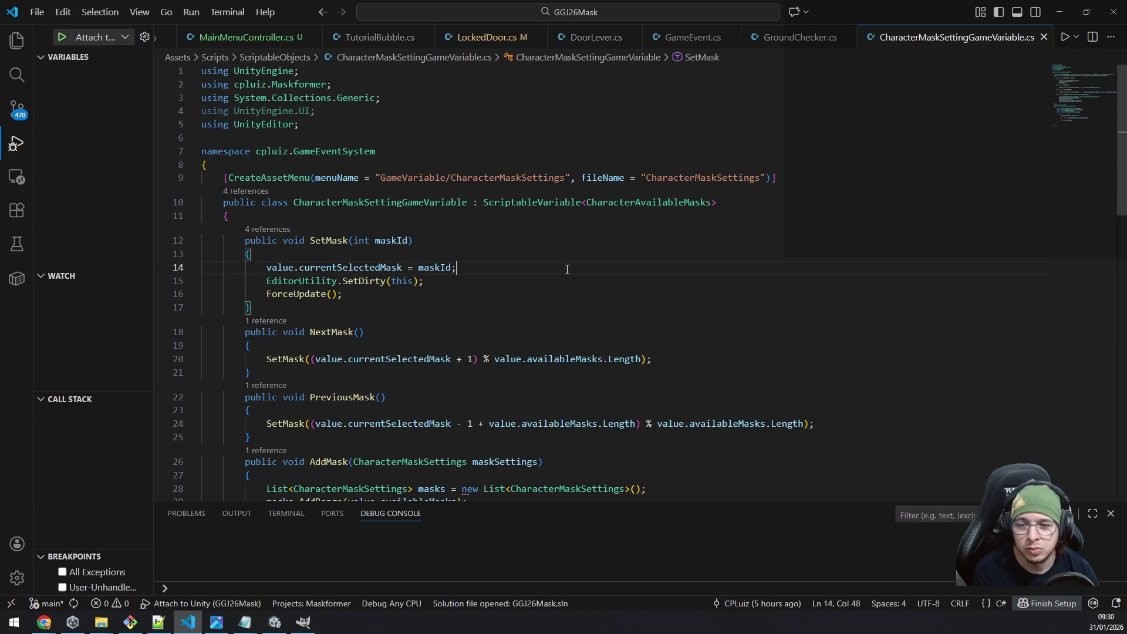
key(Return)
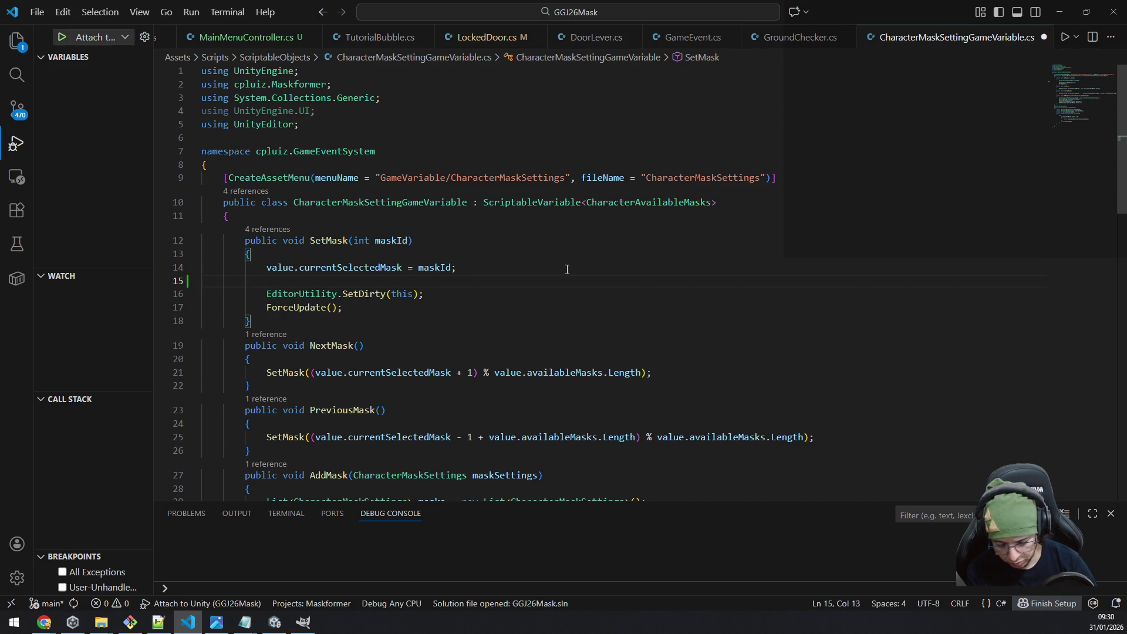
text(#)
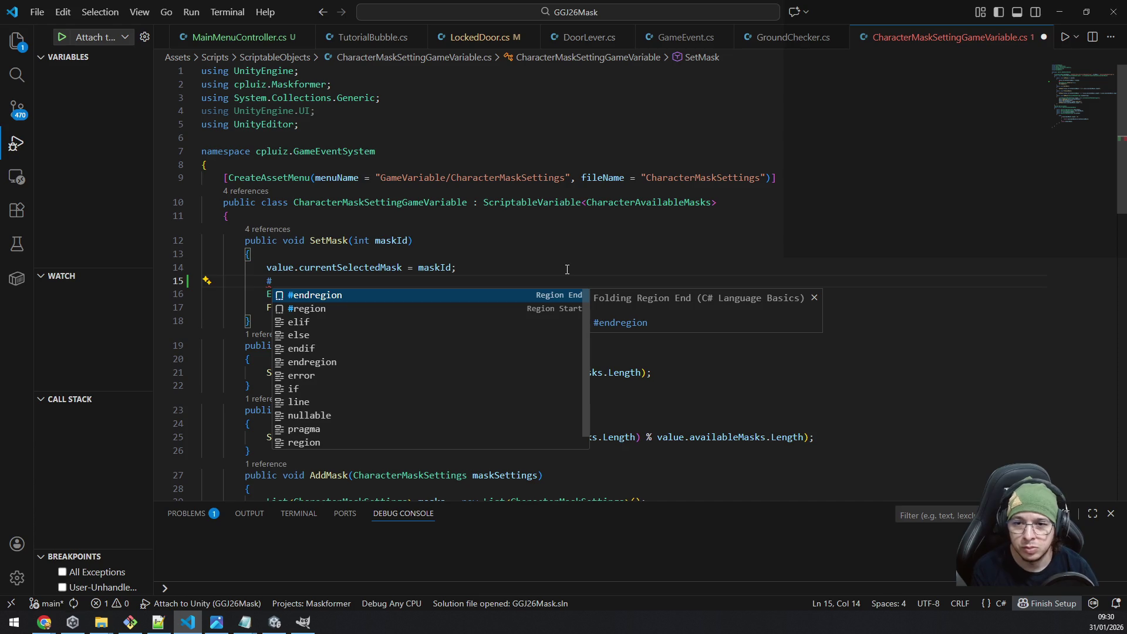
text(if unityedi)
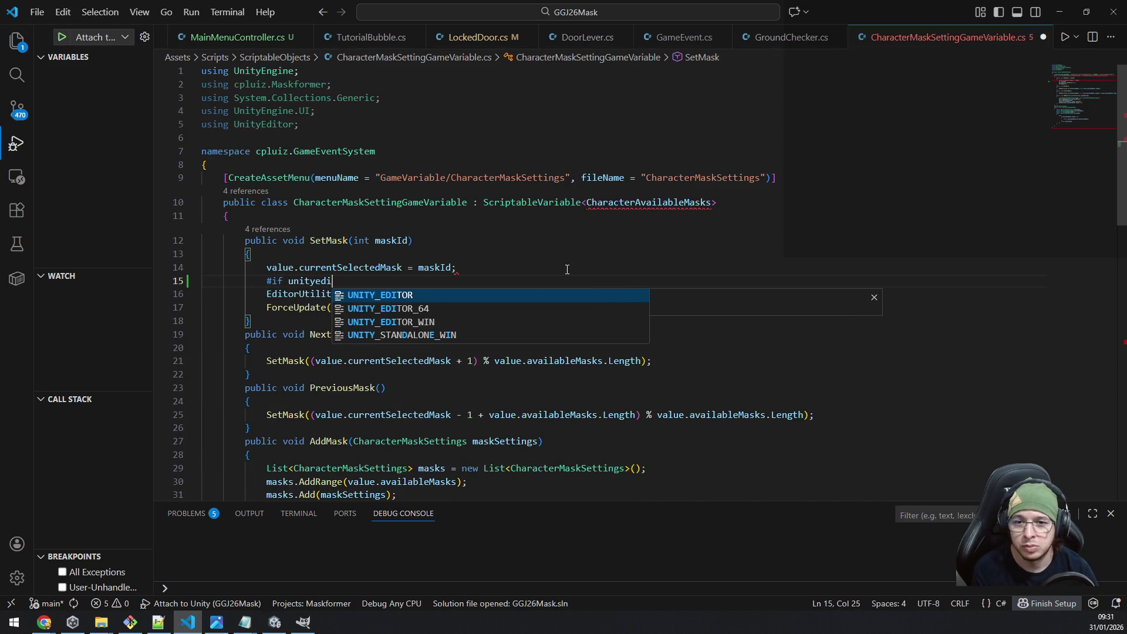
key(Return)
key(Down)
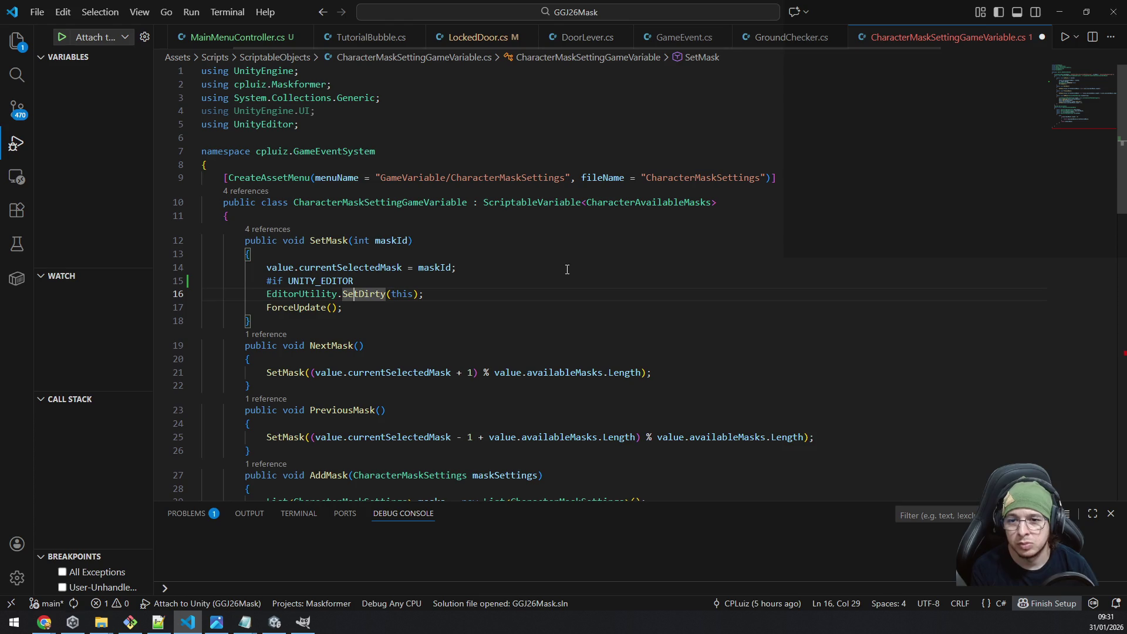
key(End)
key(Return)
text(#endif)
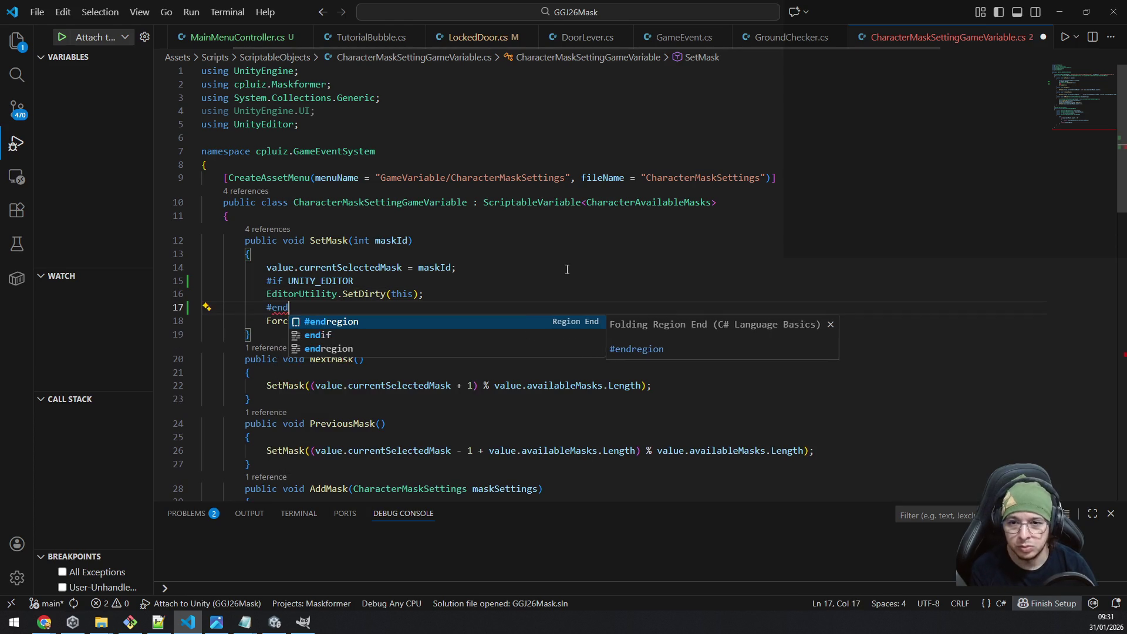
key(ctrl+s)
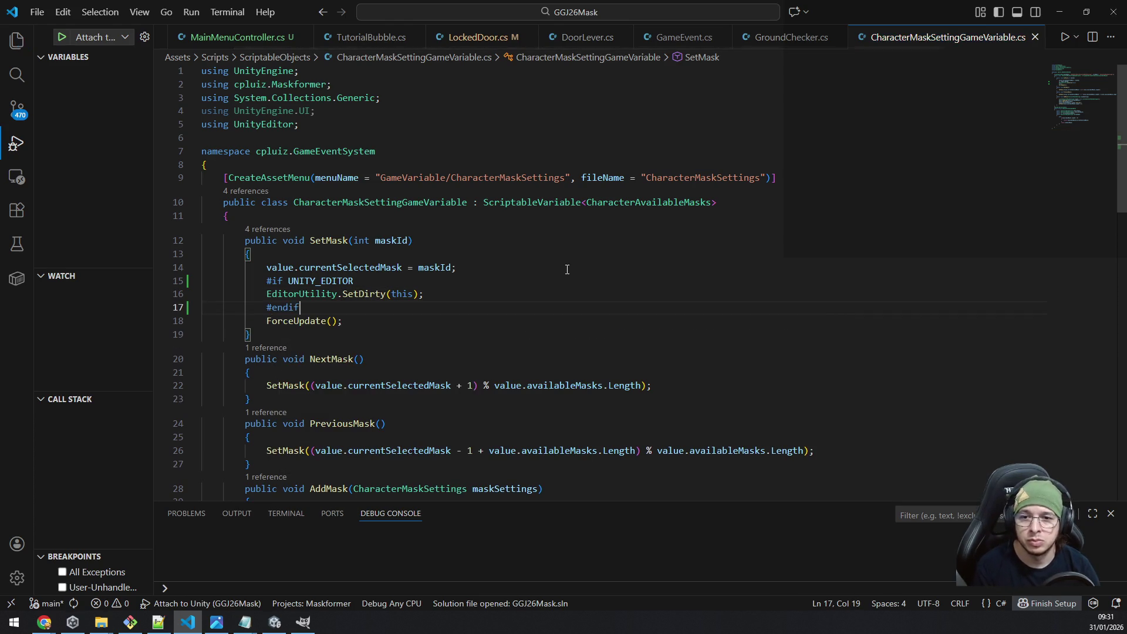
key(alt+Tab)
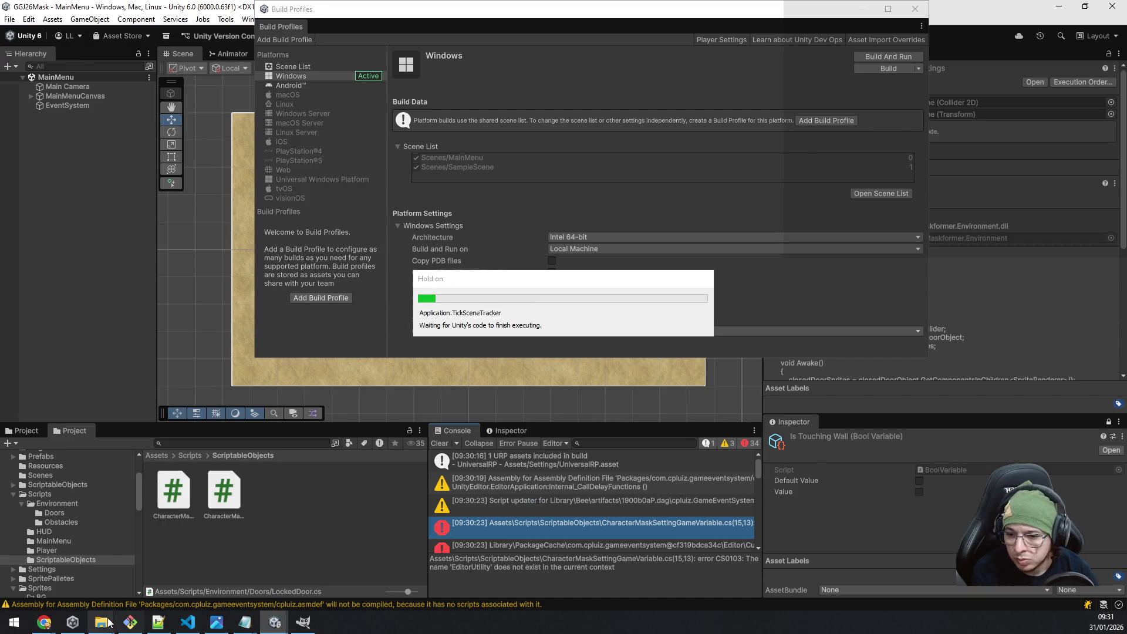
Build the Windows player again, keeping v0.0.1 as the output folder.
click(76, 623)
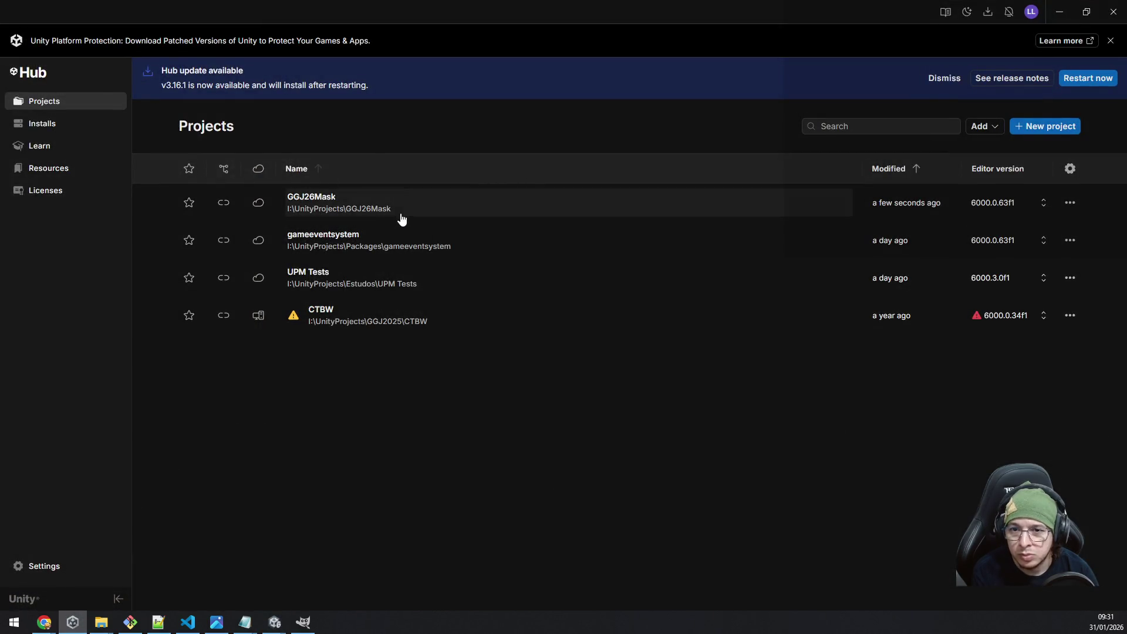
click(365, 243)
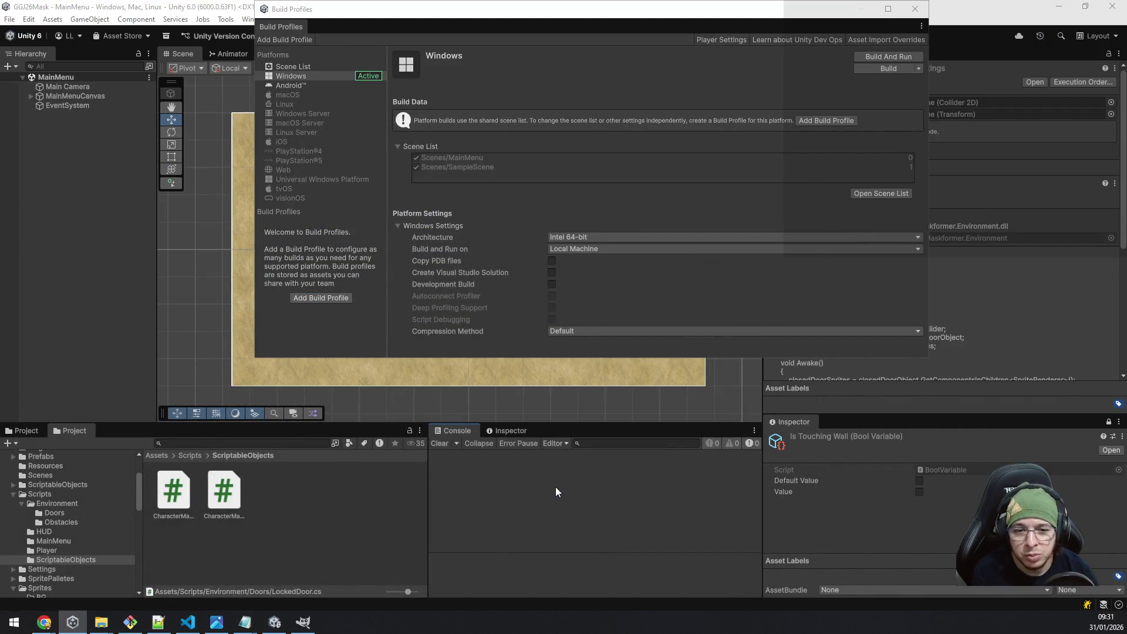
click(887, 67)
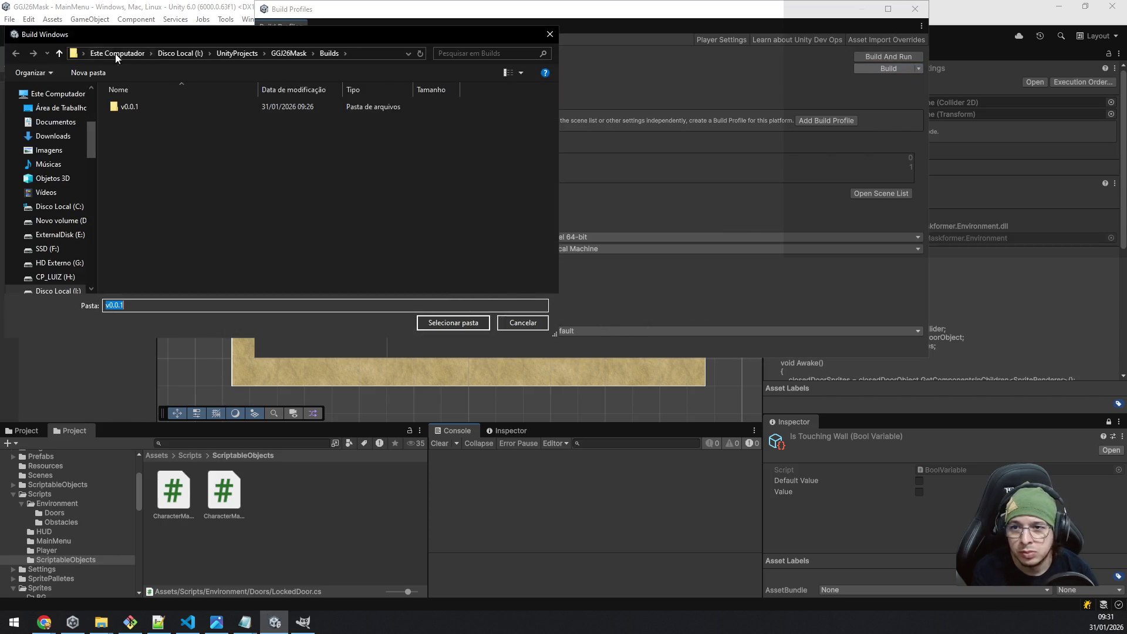
click(457, 325)
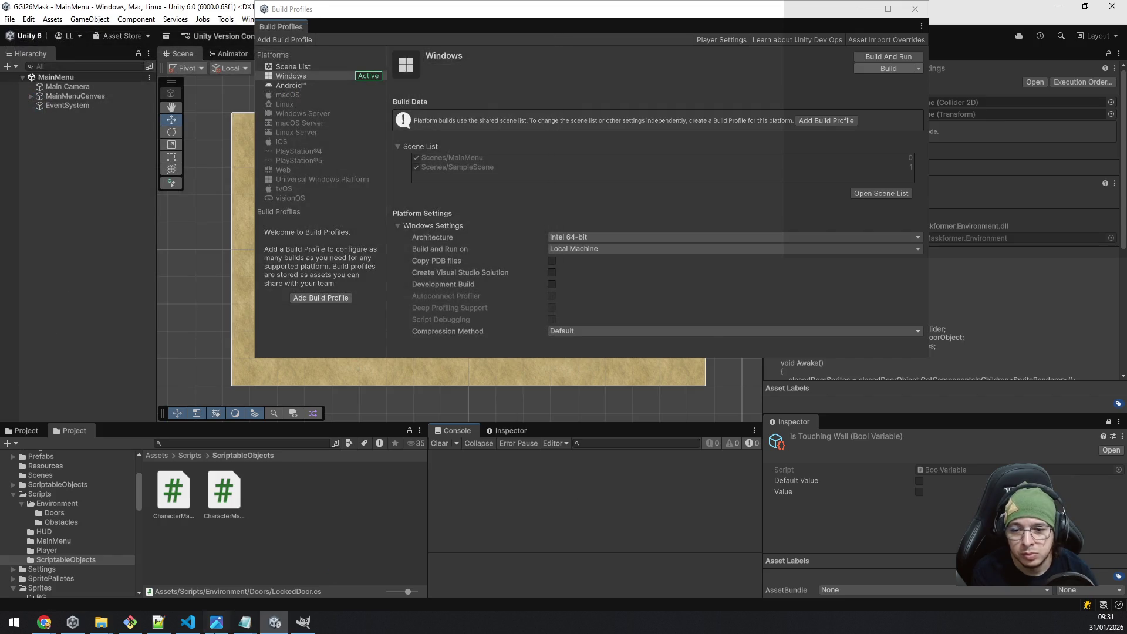
mouse_move(216, 622)
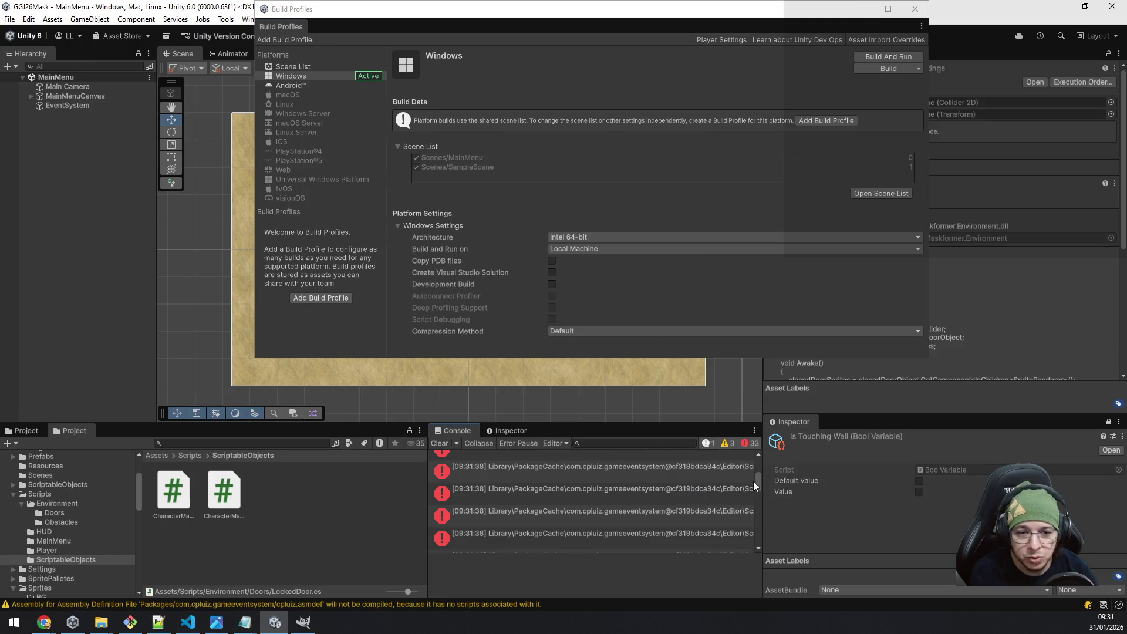
Scroll the Console and inspect a package Editor drawer error for GameEventRaiseDrawer.cs.
drag(759, 480, 762, 465)
click(584, 528)
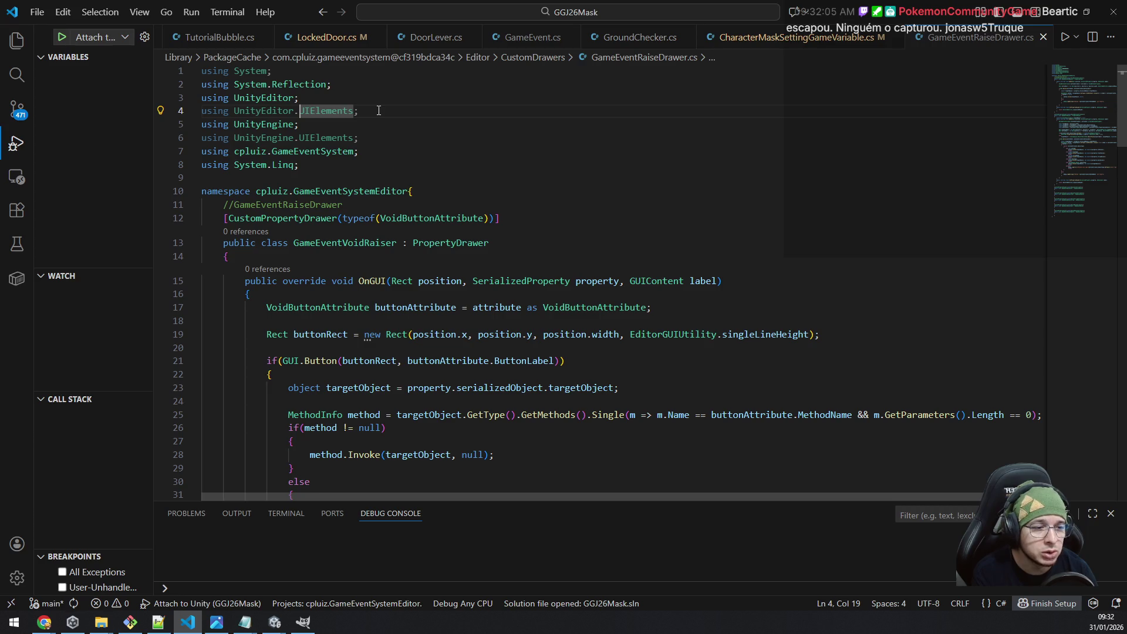
Select the 'using UnityEditor.UIElements;' line in GameEventRaiseDrawer.cs to copy it.
mouse_move(267, 74)
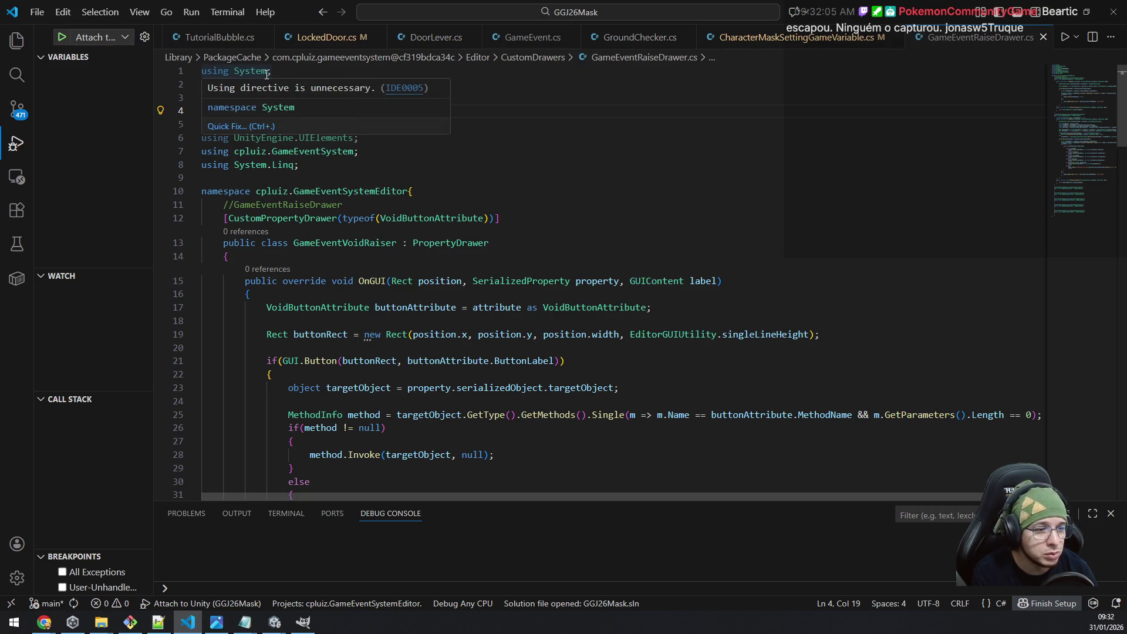
mouse_move(274, 622)
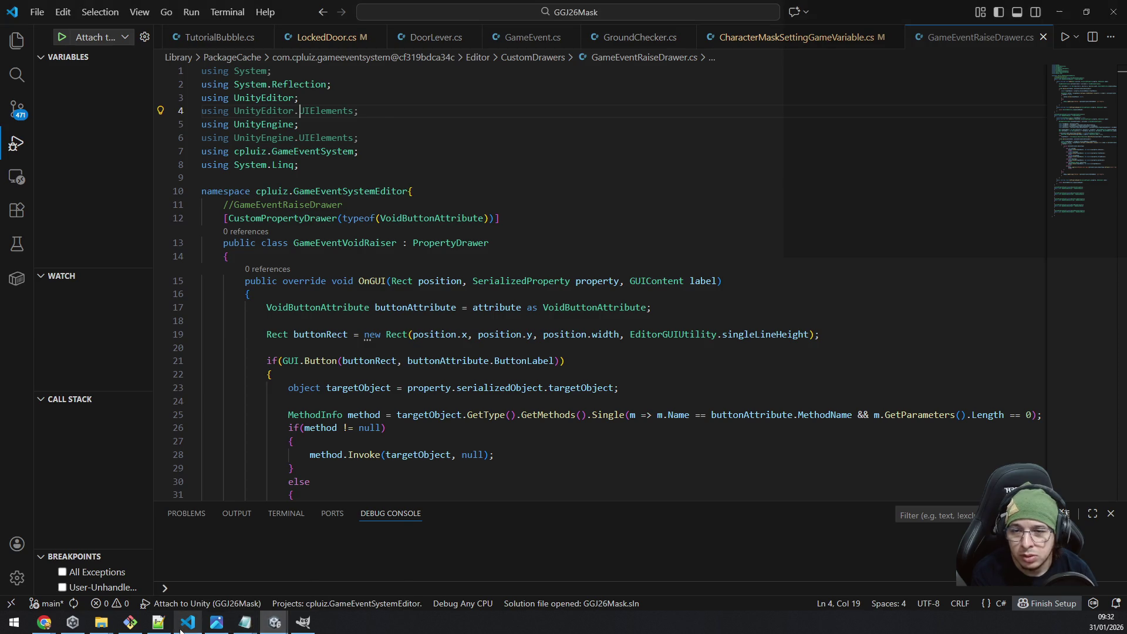
click(410, 116)
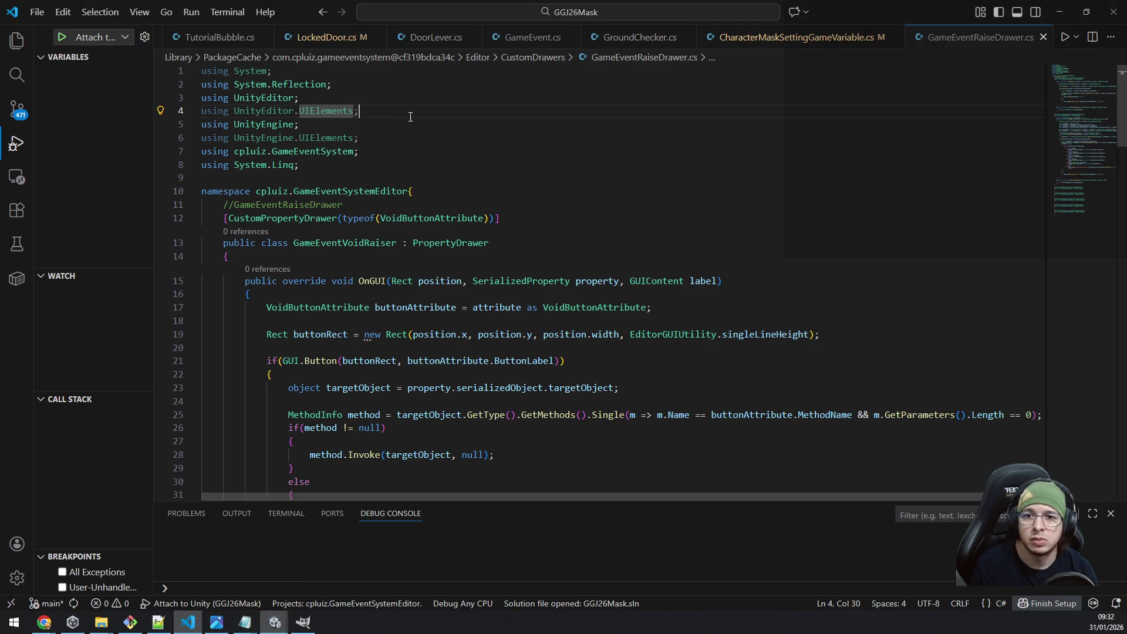
key(shift+Home)
key(ctrl+c)
Bring the separate GameEventSystem Unity project window to the front.
key(alt+Tab)
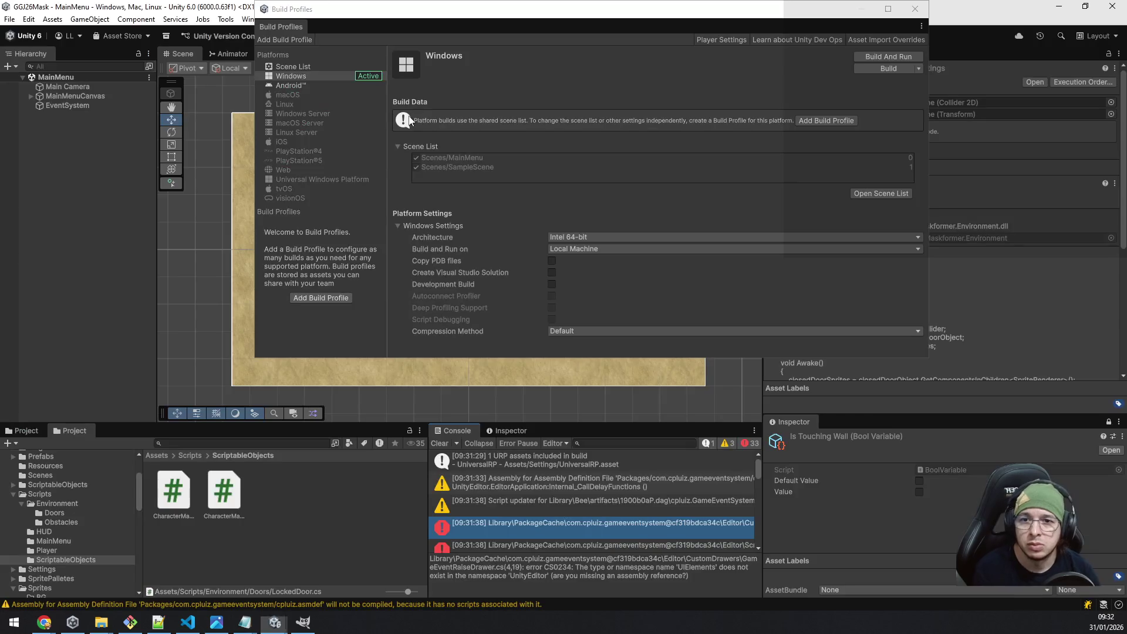
key(alt+Tab)
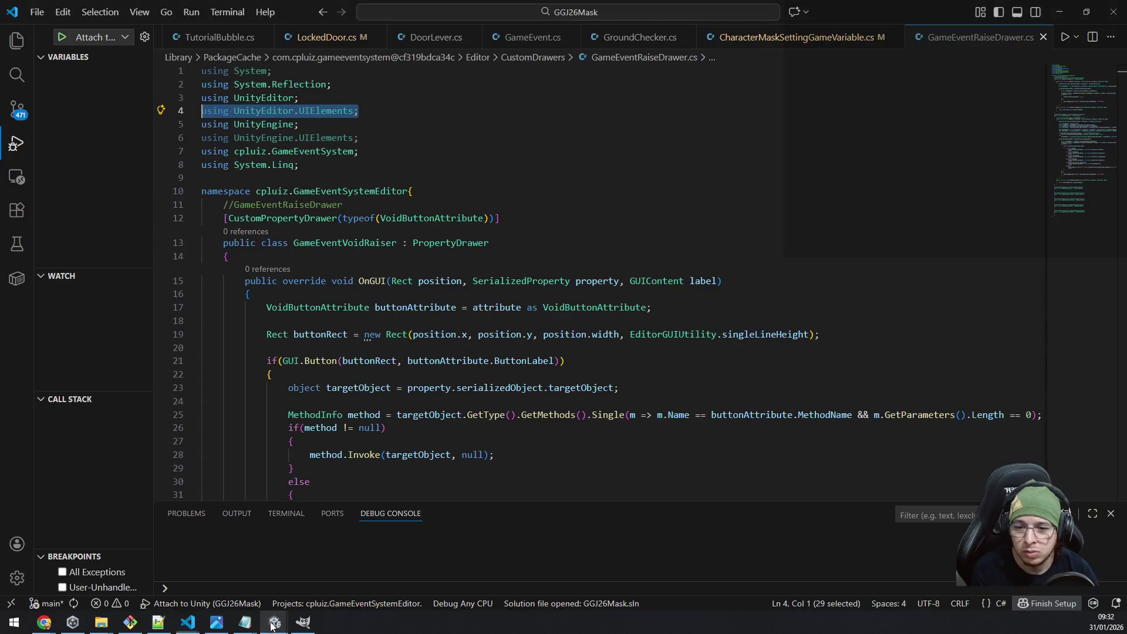
mouse_move(275, 621)
click(325, 563)
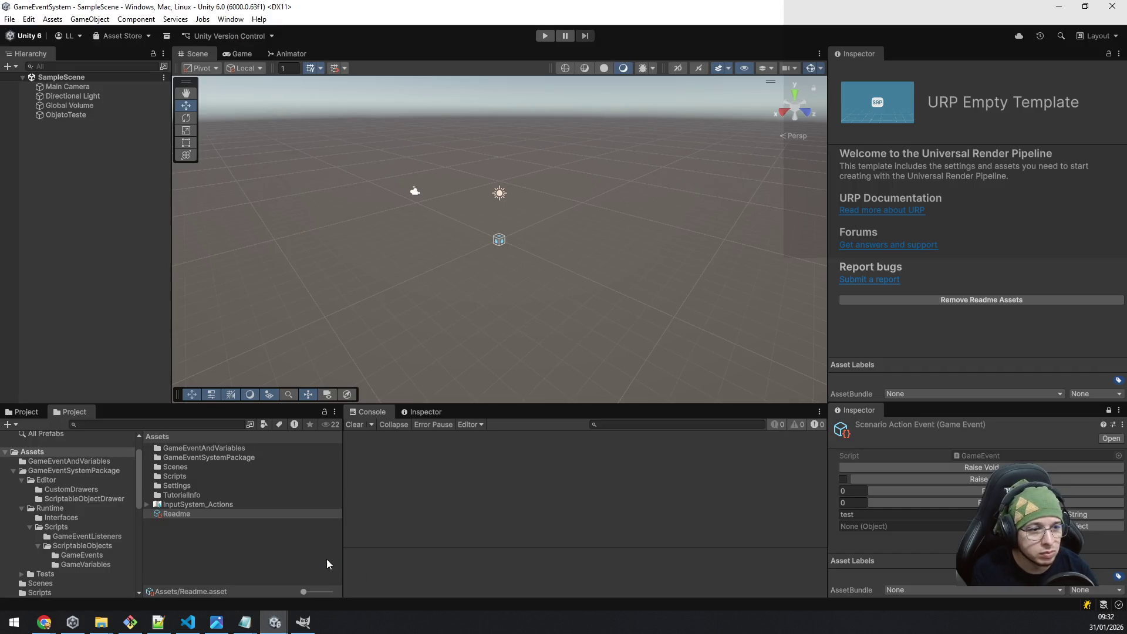
Open the package's code workspace and find GameEventRaiseDrawer.cs via the UnityEditor.UIElements search.
double_click(184, 475)
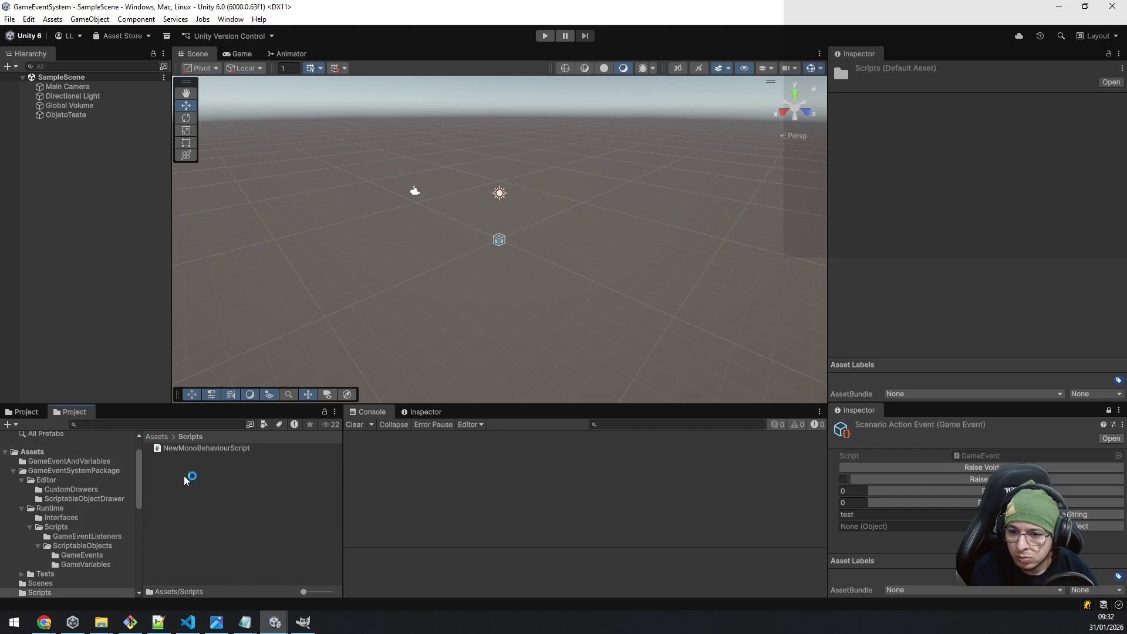
click(211, 451)
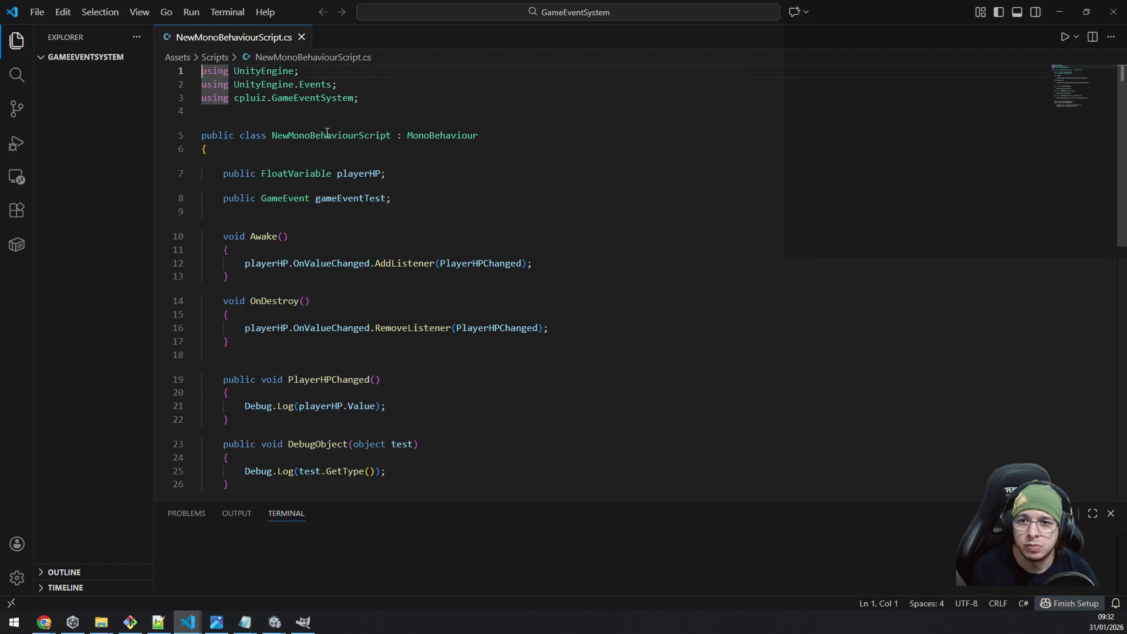
click(355, 98)
key(ctrl+shift+f)
key(ctrl+v)
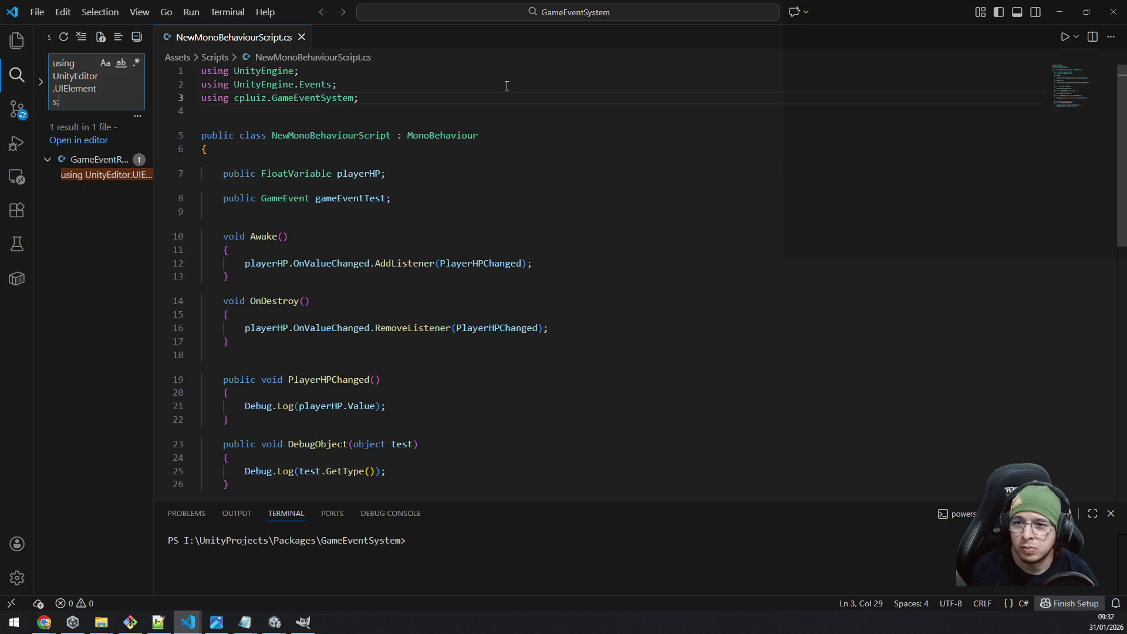
click(105, 175)
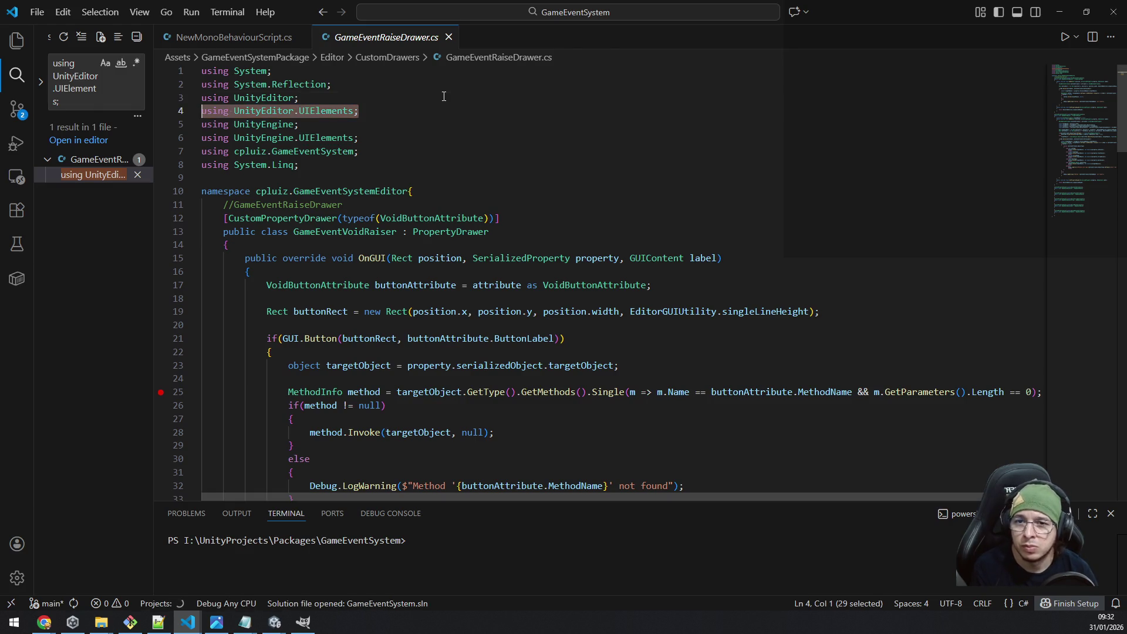
Delete the UnityEditor.UIElements and UnityEngine.UIElements using lines from the package's drawer.
key(Delete)
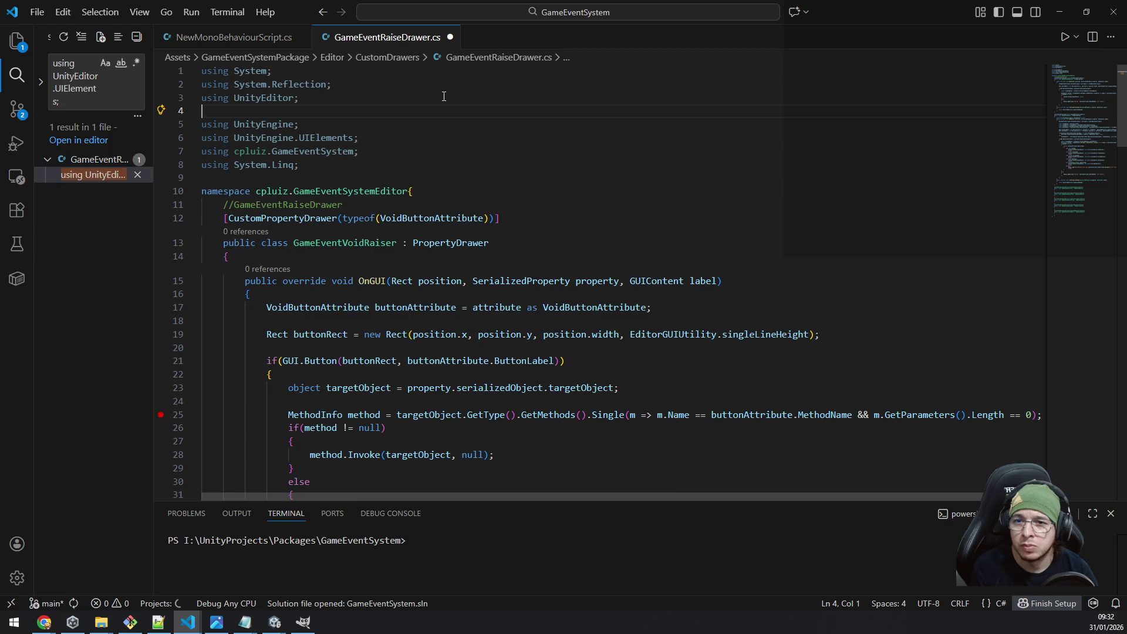
key(Delete)
key(Down)
key(shift+End)
key(Delete)
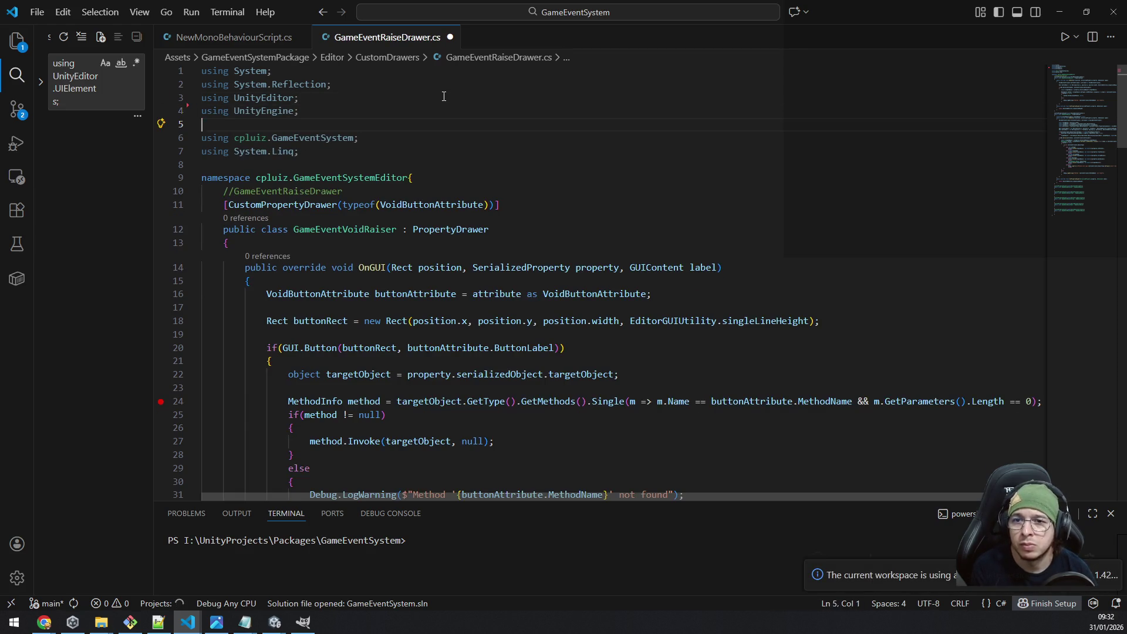
key(BackSpace)
key(alt+Tab)
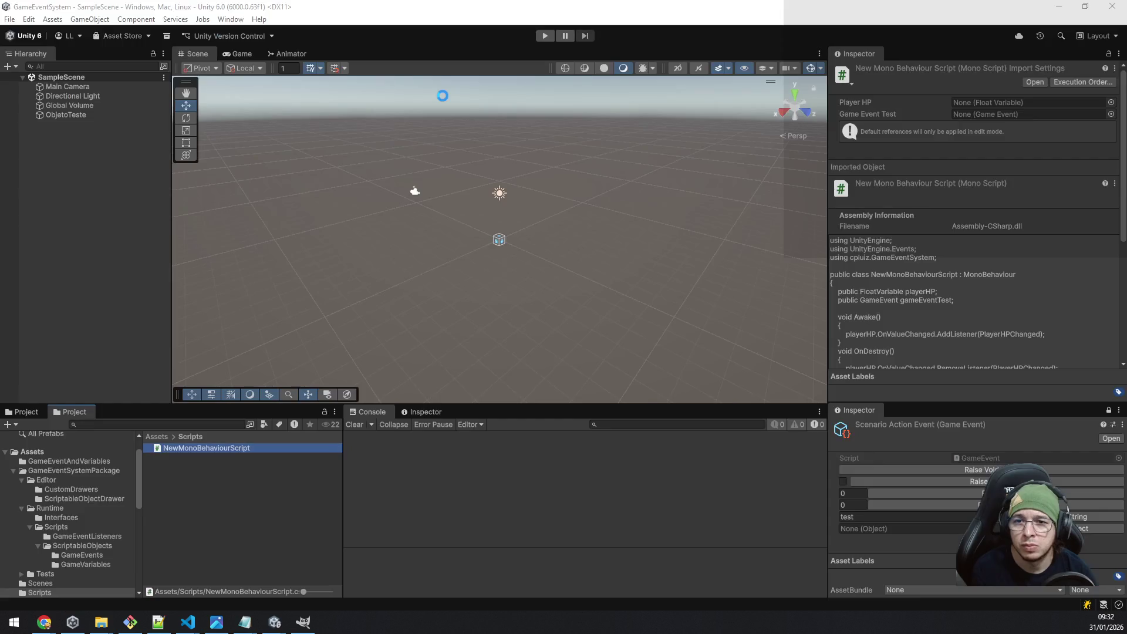
key(alt+Tab)
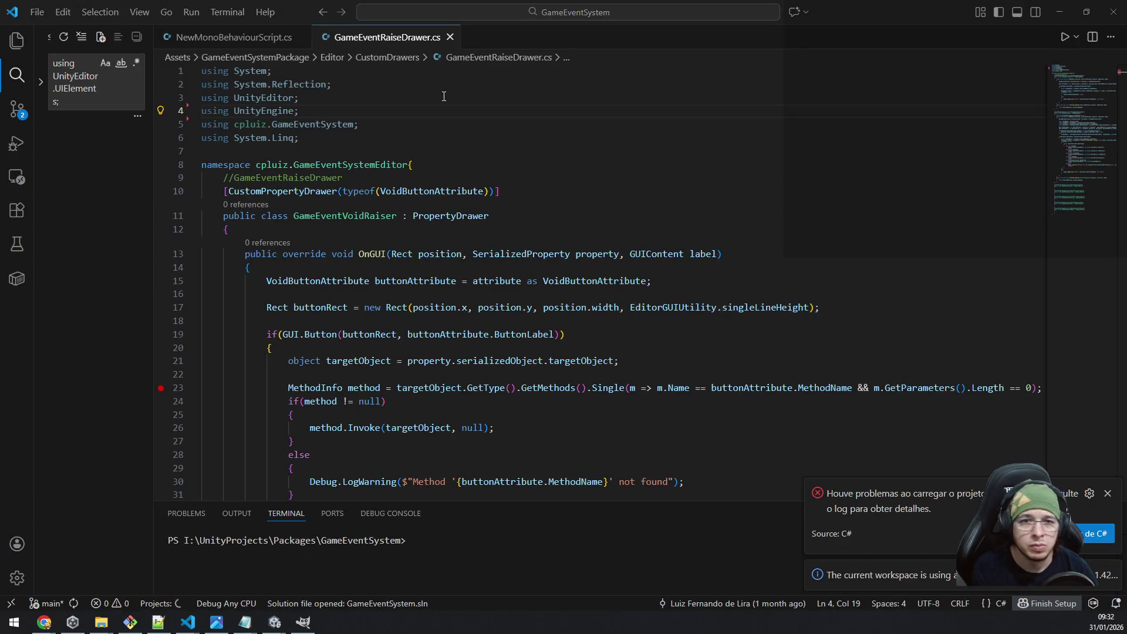
key(alt+Tab)
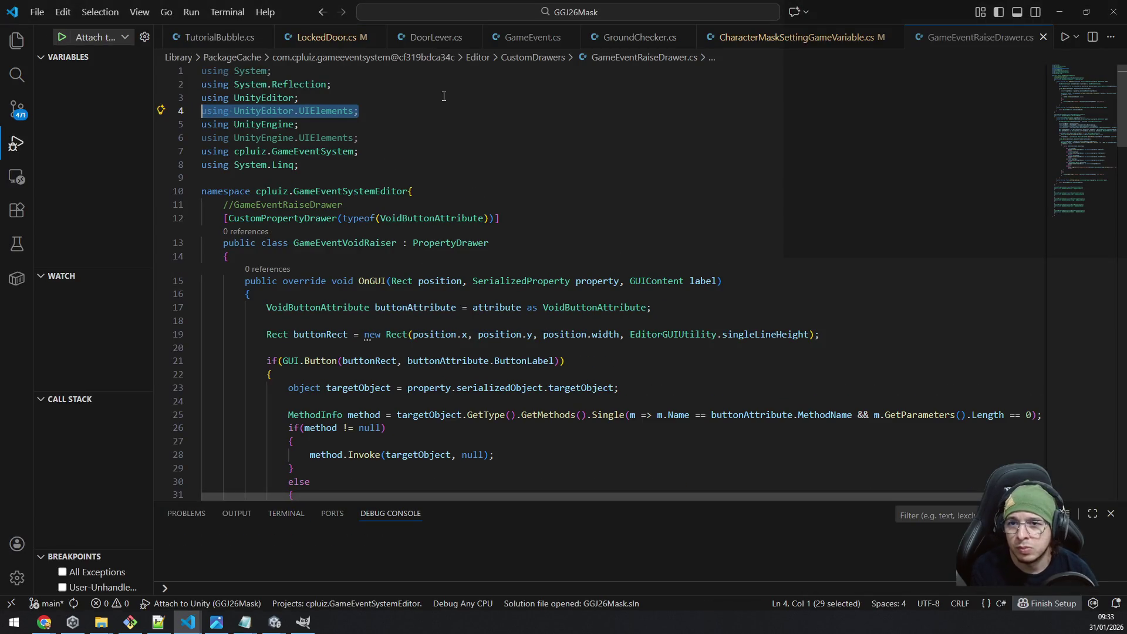
key(alt+Tab)
key(alt+Tab)
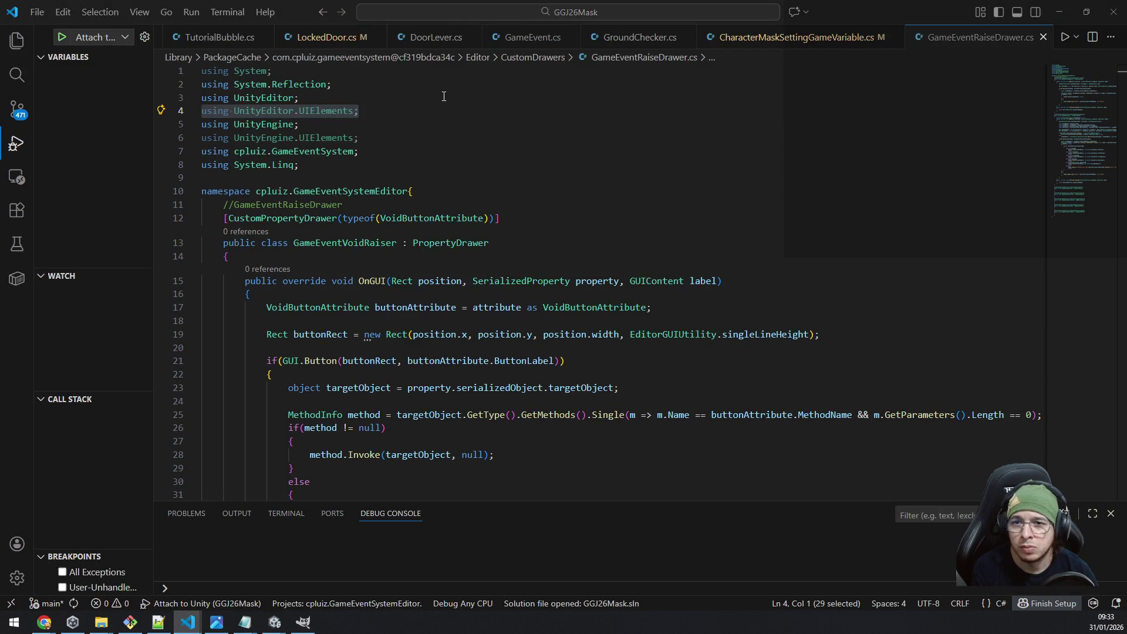
key(alt+Tab)
Delete the using System line, save the drawer, then view CharacterMaskSettingGameVariable.cs.
key(ctrl+Home)
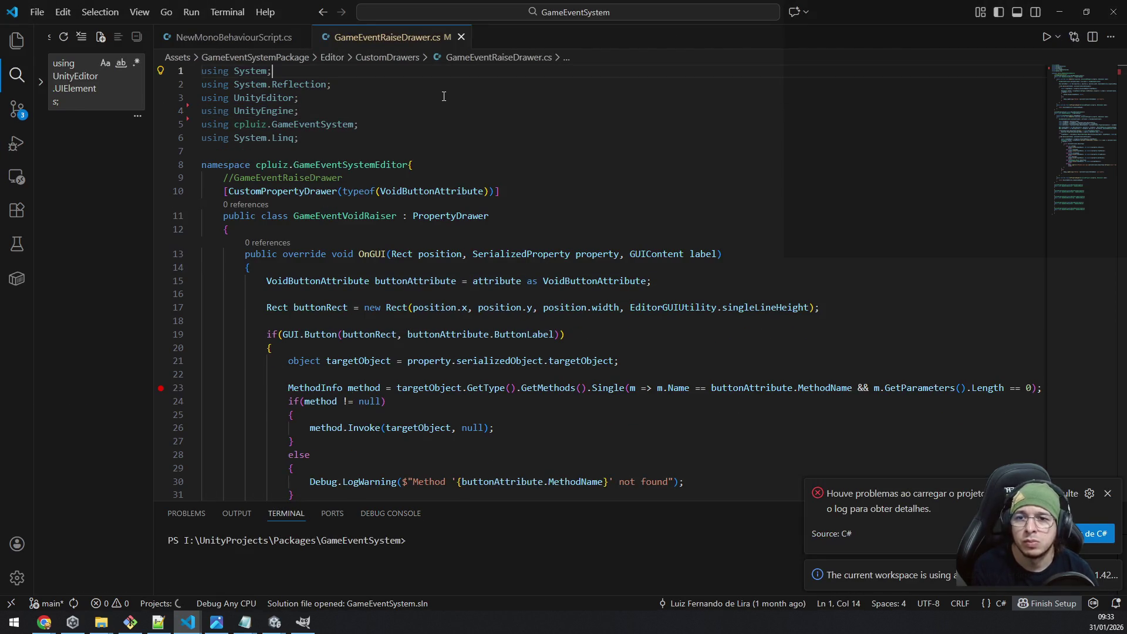
key(shift+End)
key(Delete)
key(Delete)
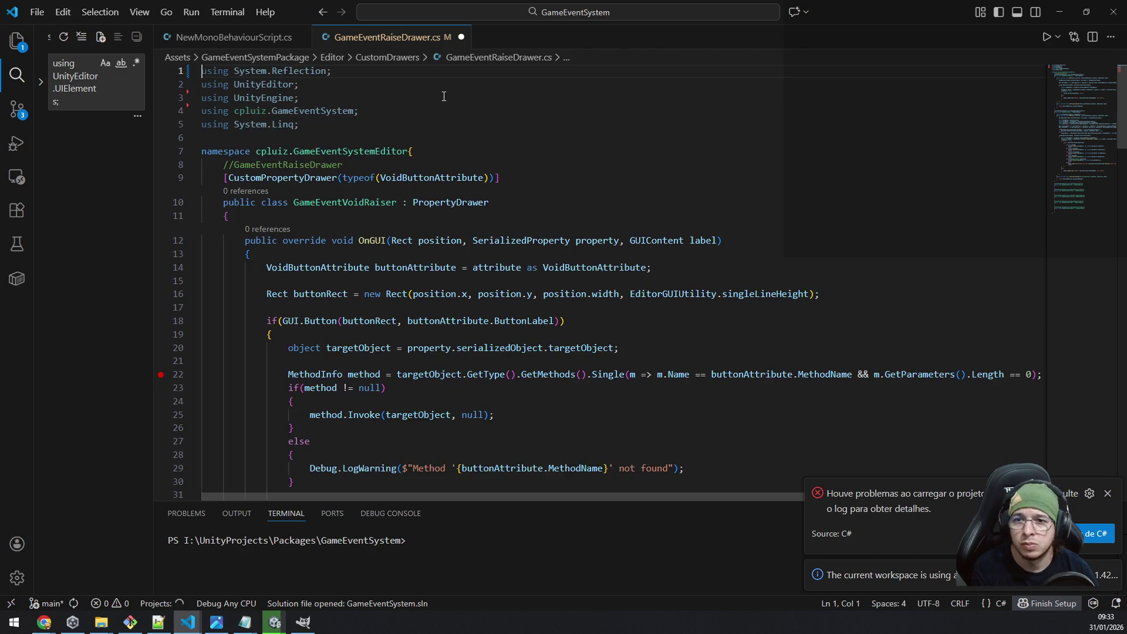
key(ctrl+s)
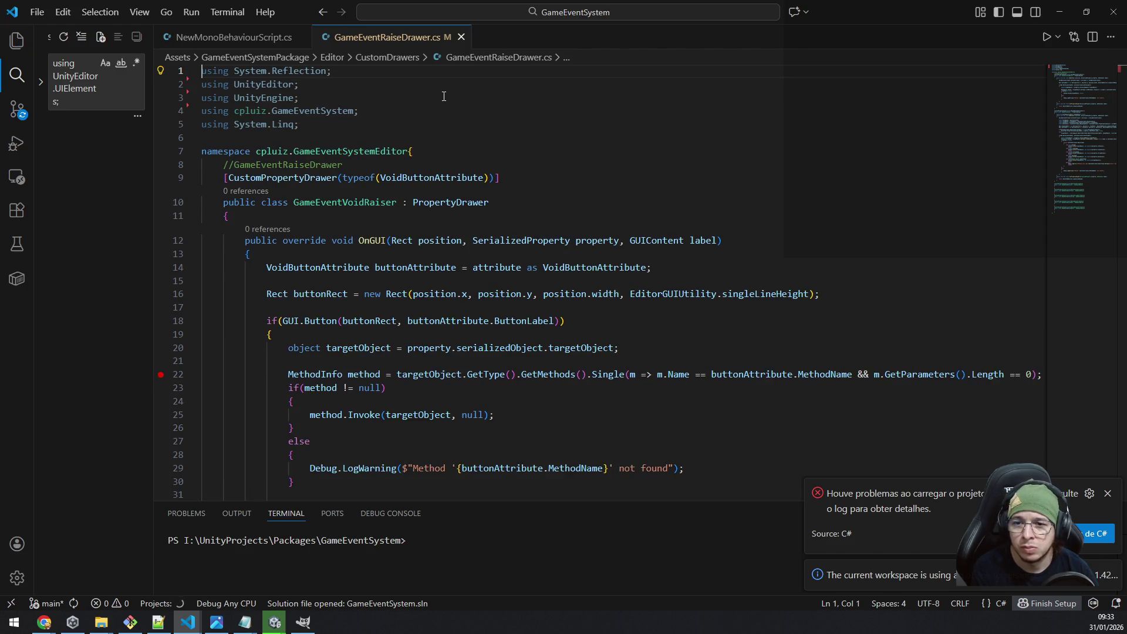
key(alt+Tab)
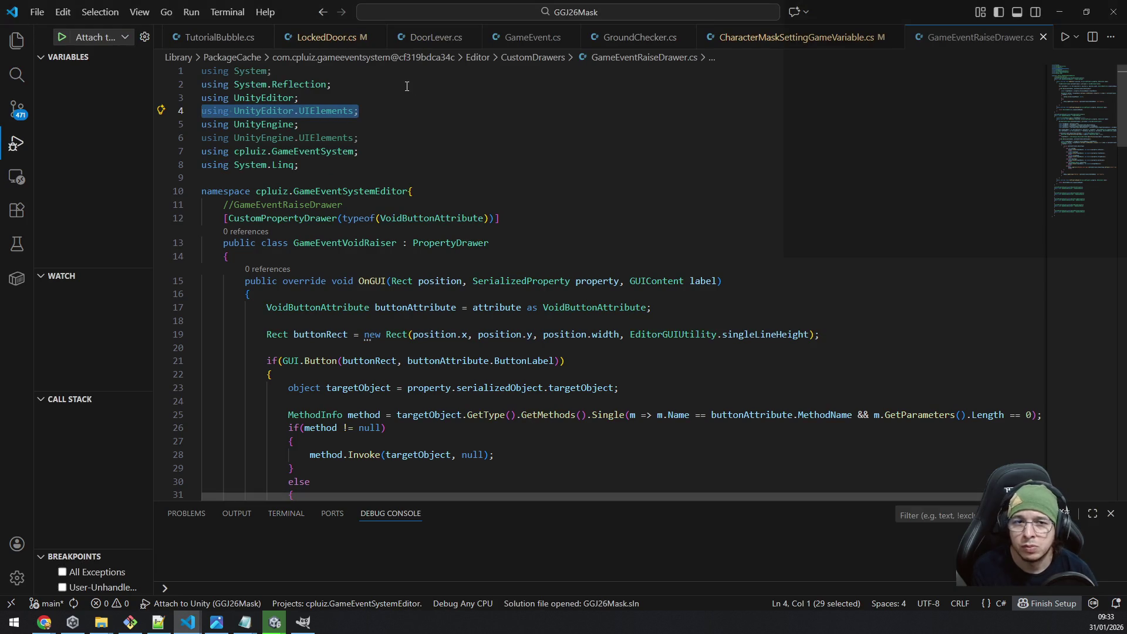
click(789, 37)
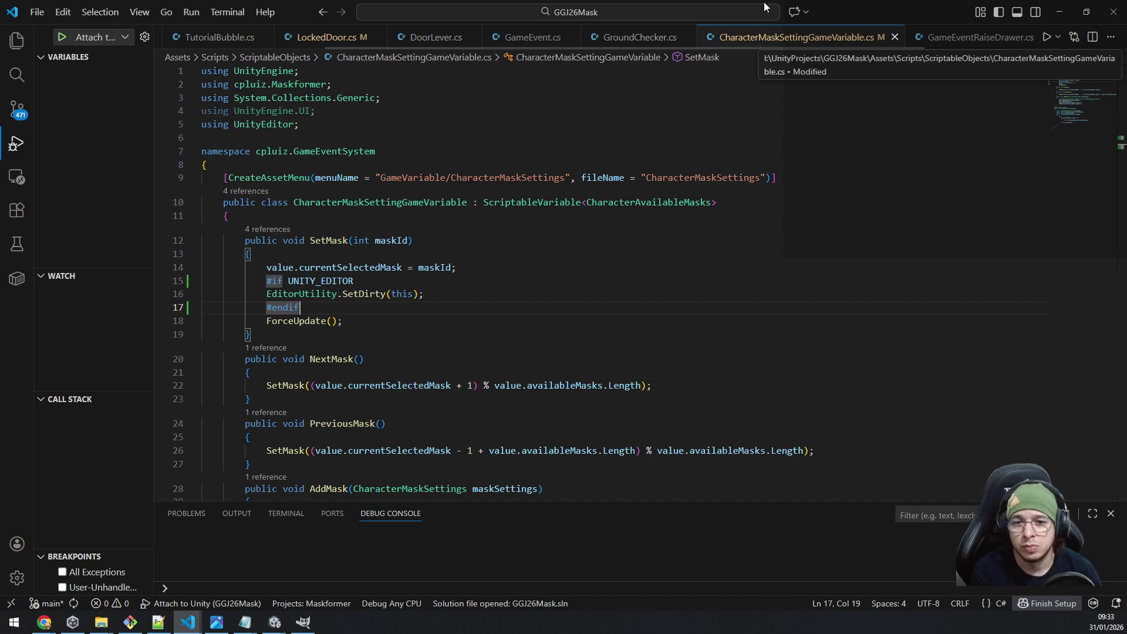
Copy the GameEvent class declaration line from the game project's cached GameEvent.cs.
click(562, 37)
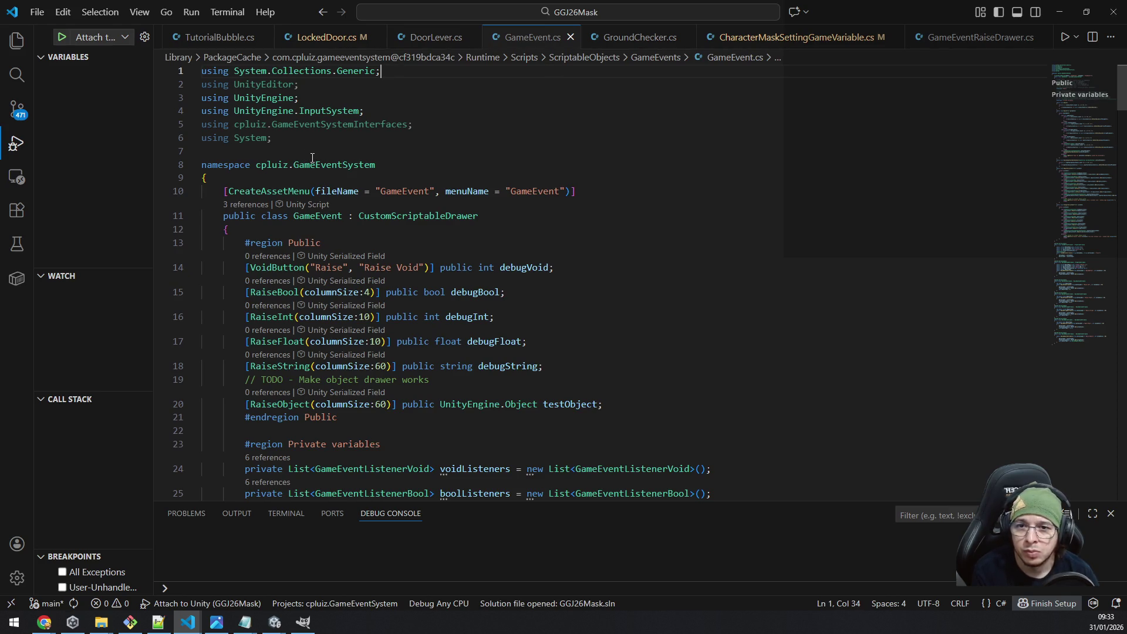
click(306, 220)
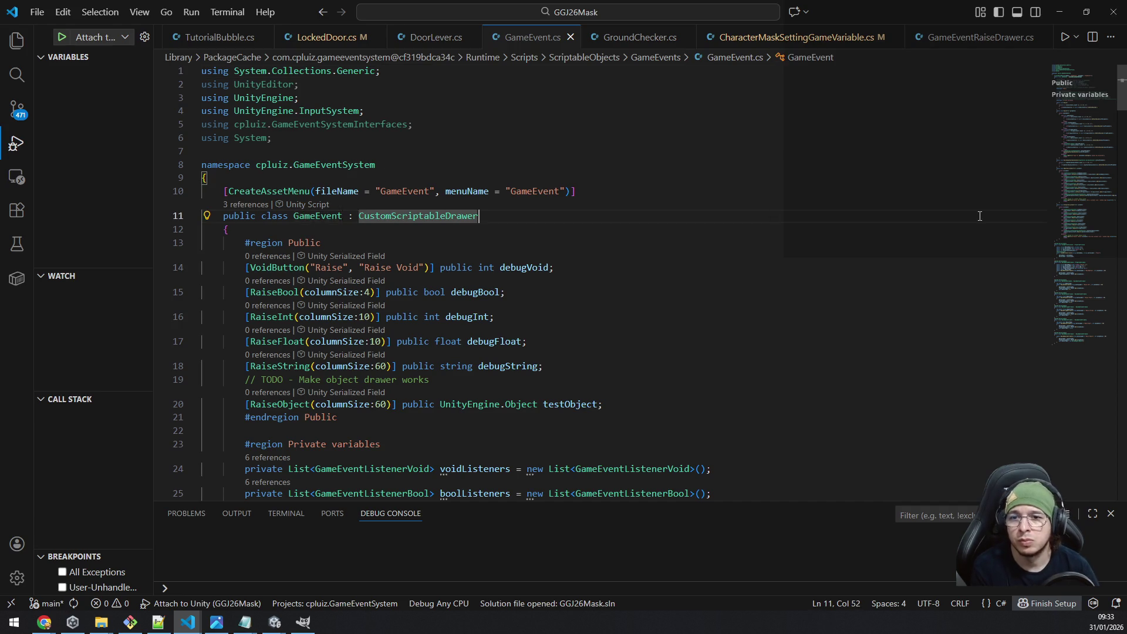
key(ctrl+l)
key(alt+Tab)
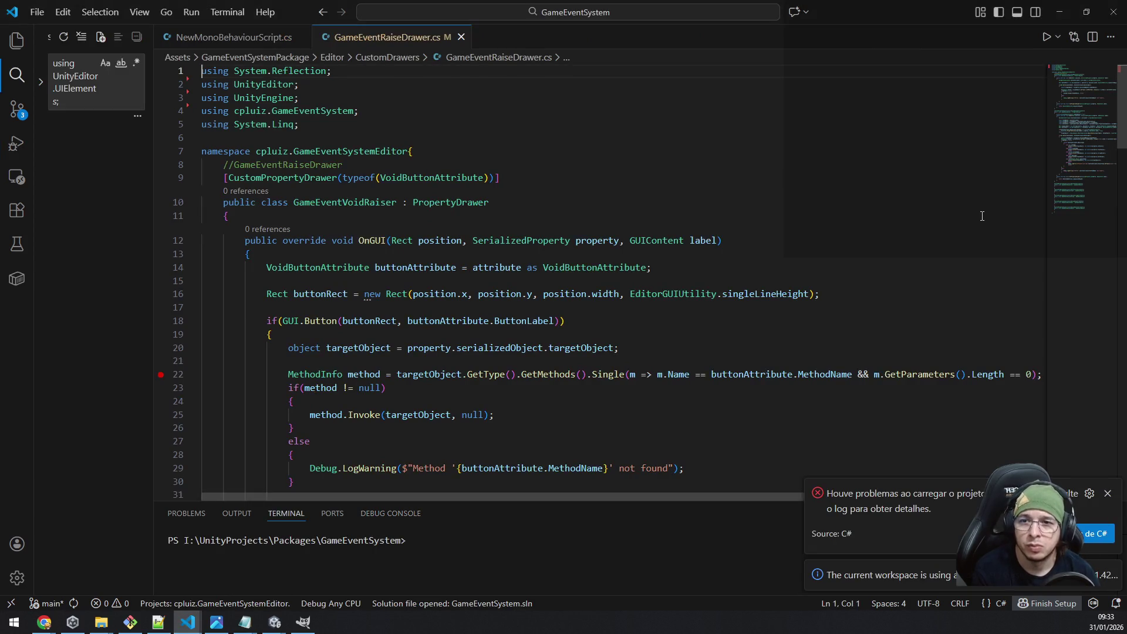
Find the GameEvent class in GameEvent.cs and delete its Gradle and UnityEditor using lines.
key(ctrl+shift+f)
text(public class GameEvent : CustomScriptableDrawer)
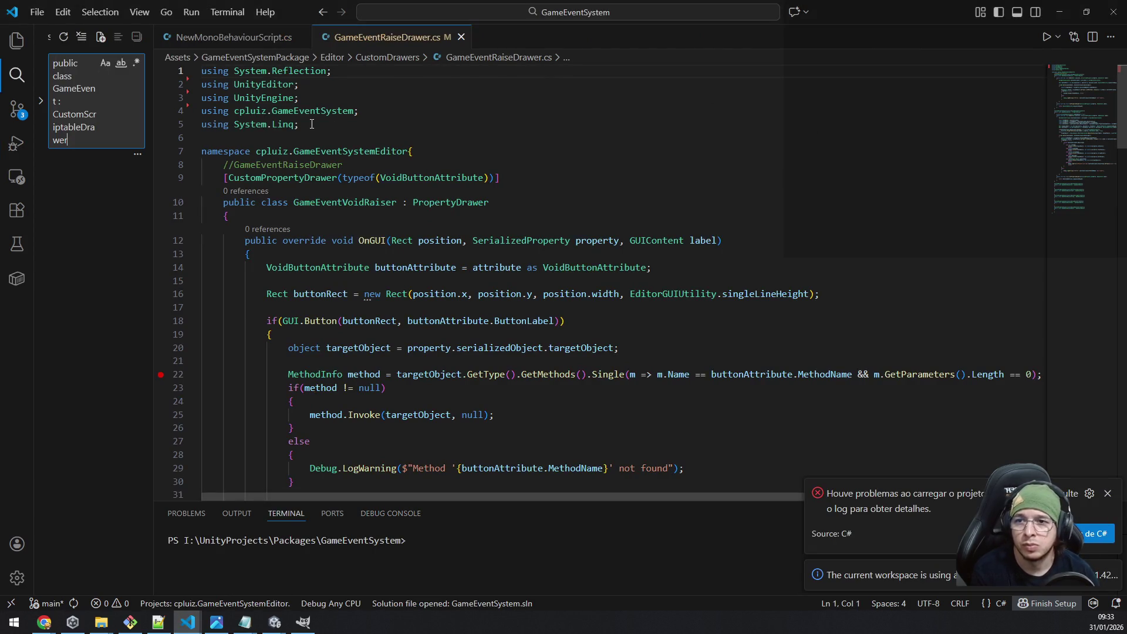
click(91, 214)
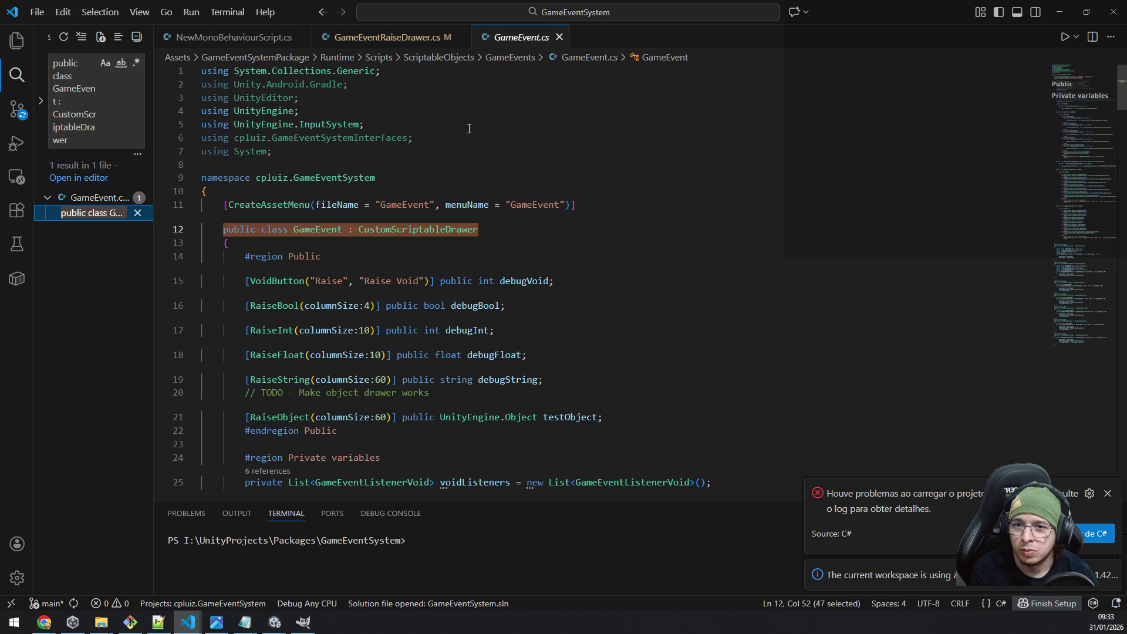
click(510, 112)
key(Up)
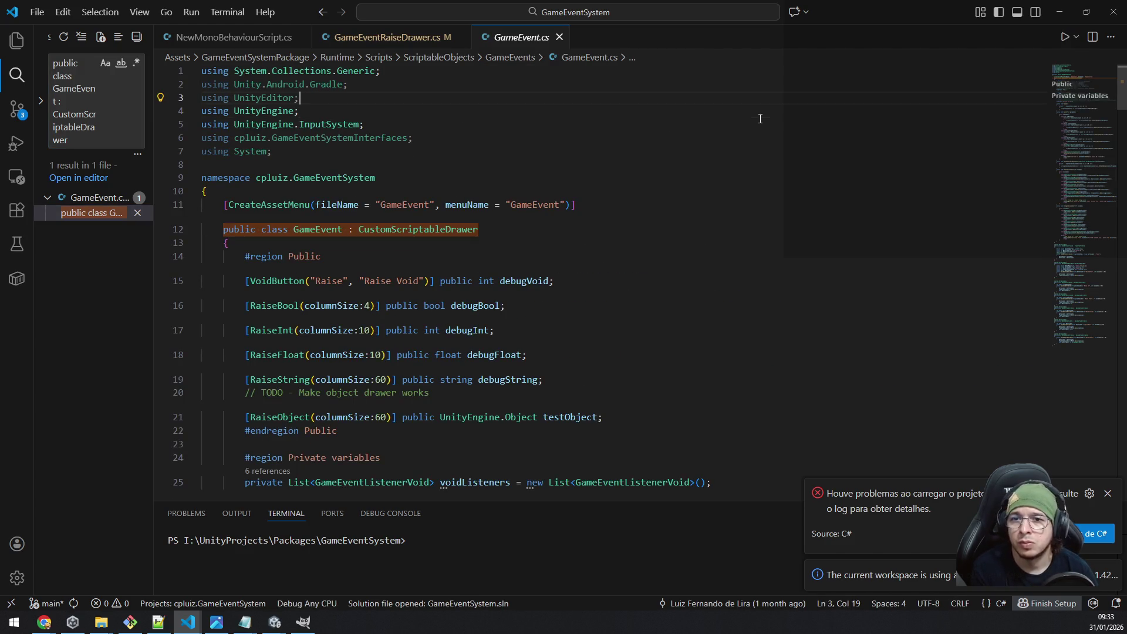
key(shift+Up)
key(ctrl+shift+k)
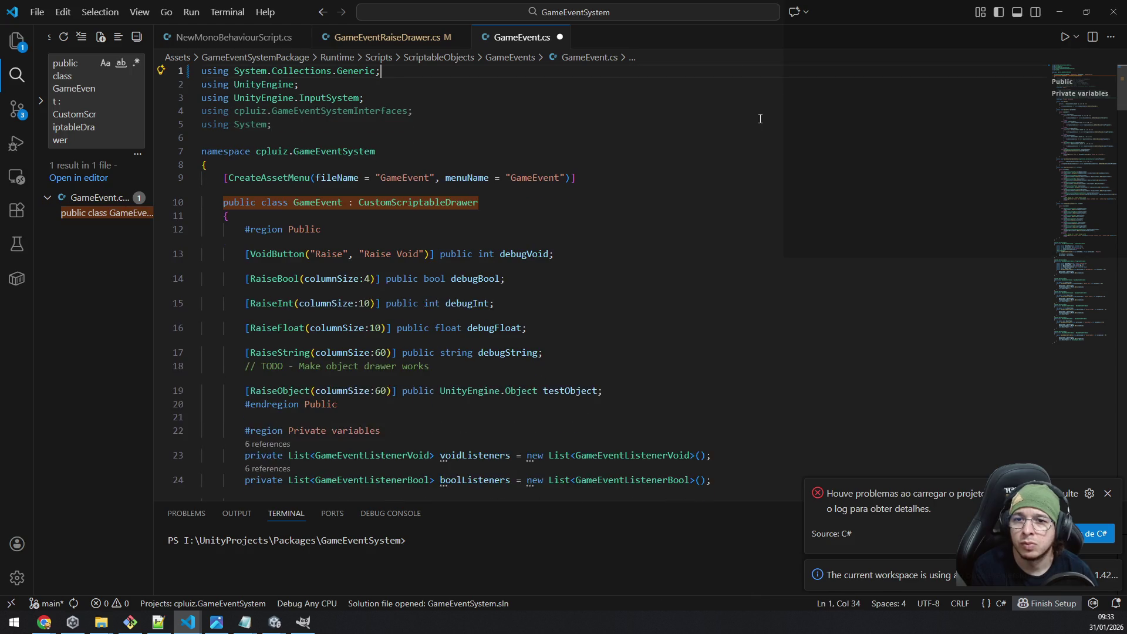
Delete the unused 'using System;' line and save GameEvent.cs.
key(Down)
key(Down)
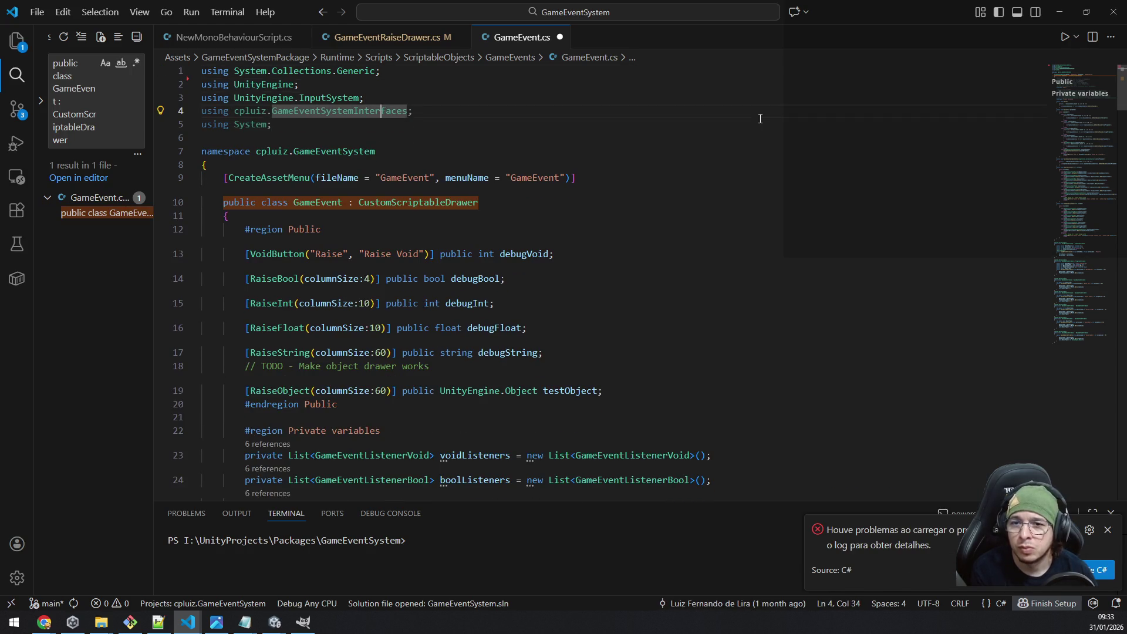
key(End)
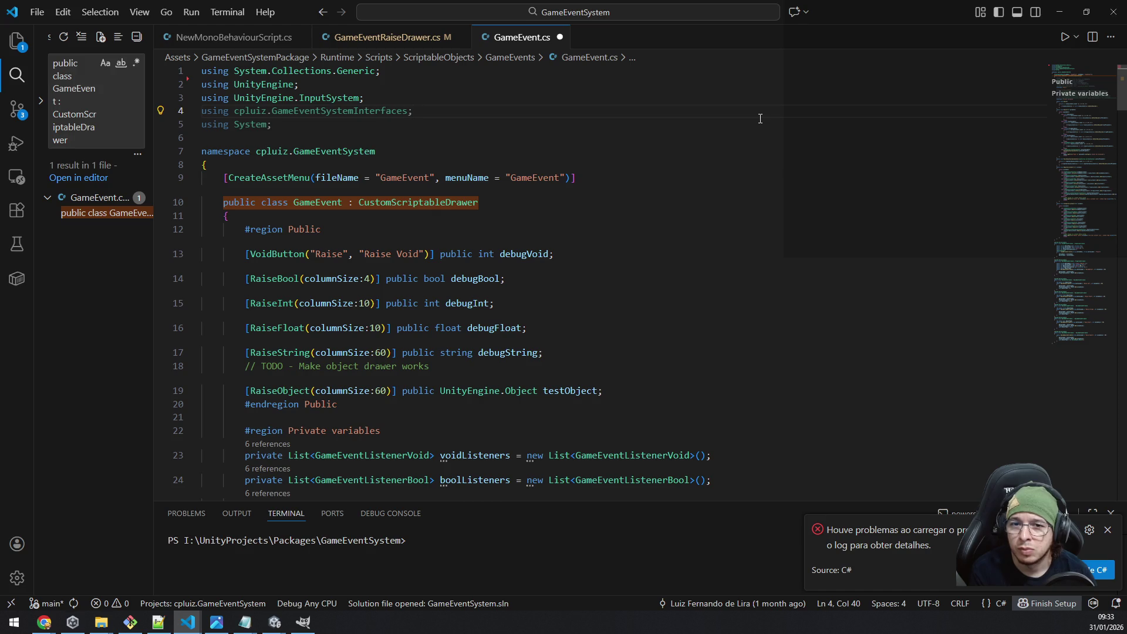
key(shift+Down)
key(Delete)
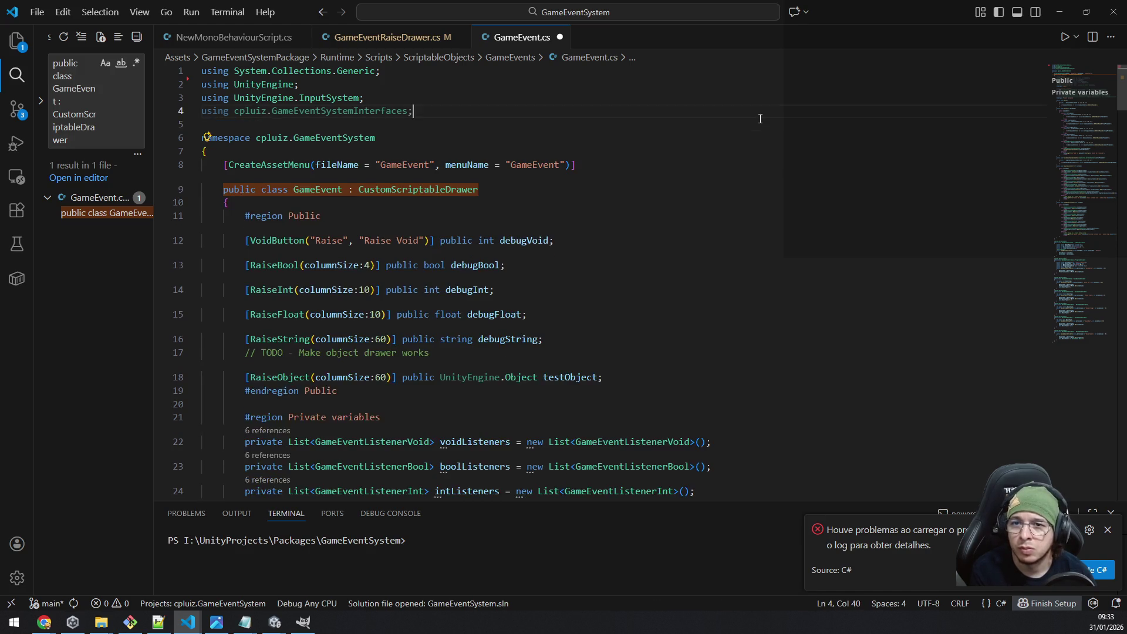
key(ctrl+s)
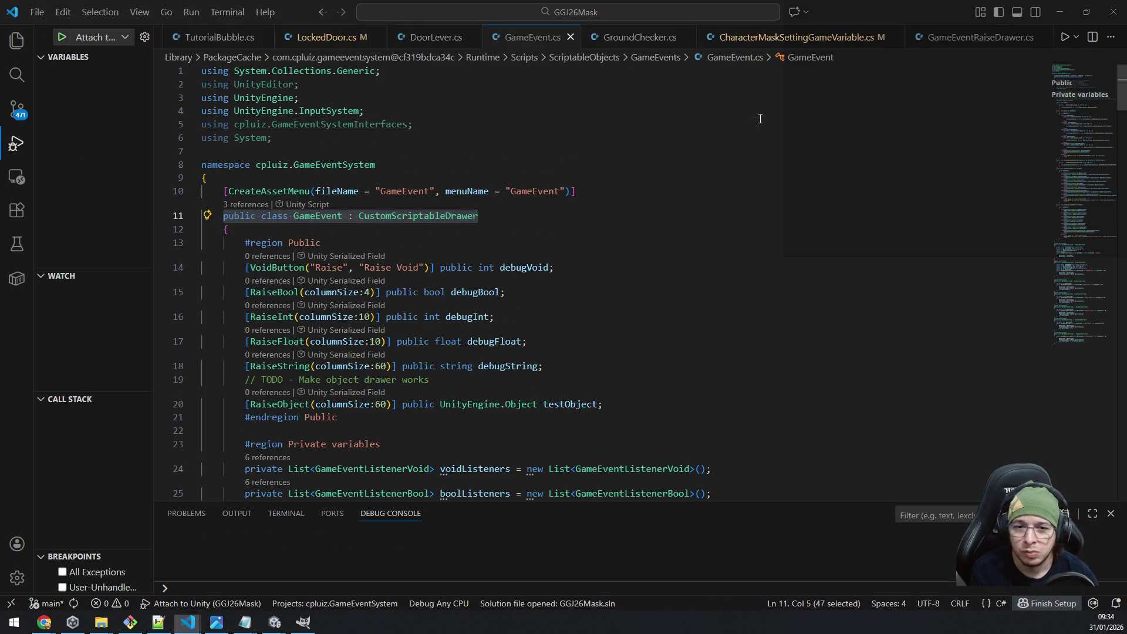
Bring the GameEventSystem Unity editor to the front.
key(alt+Tab)
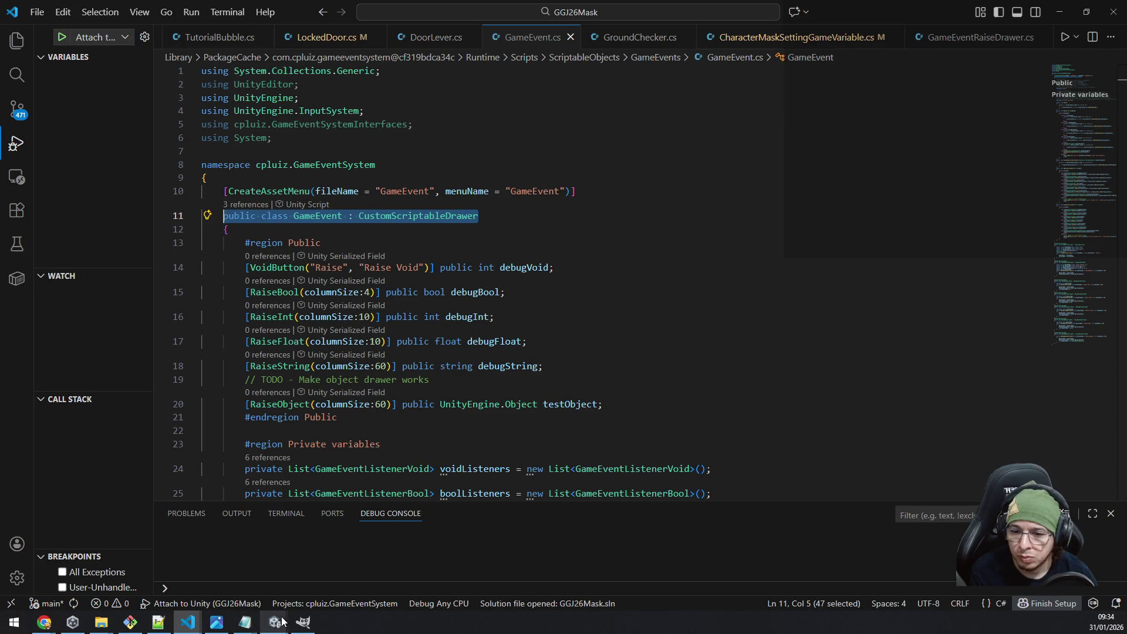
mouse_move(277, 624)
click(305, 558)
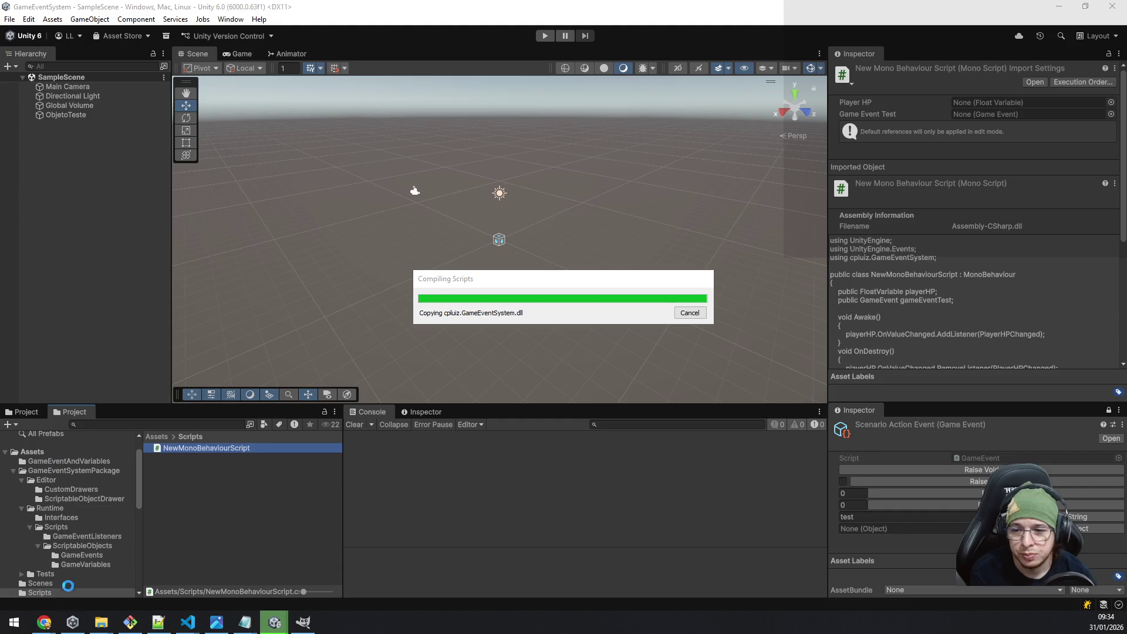
Bring the GGJ26Mask Unity editor with its build settings to the front.
click(73, 623)
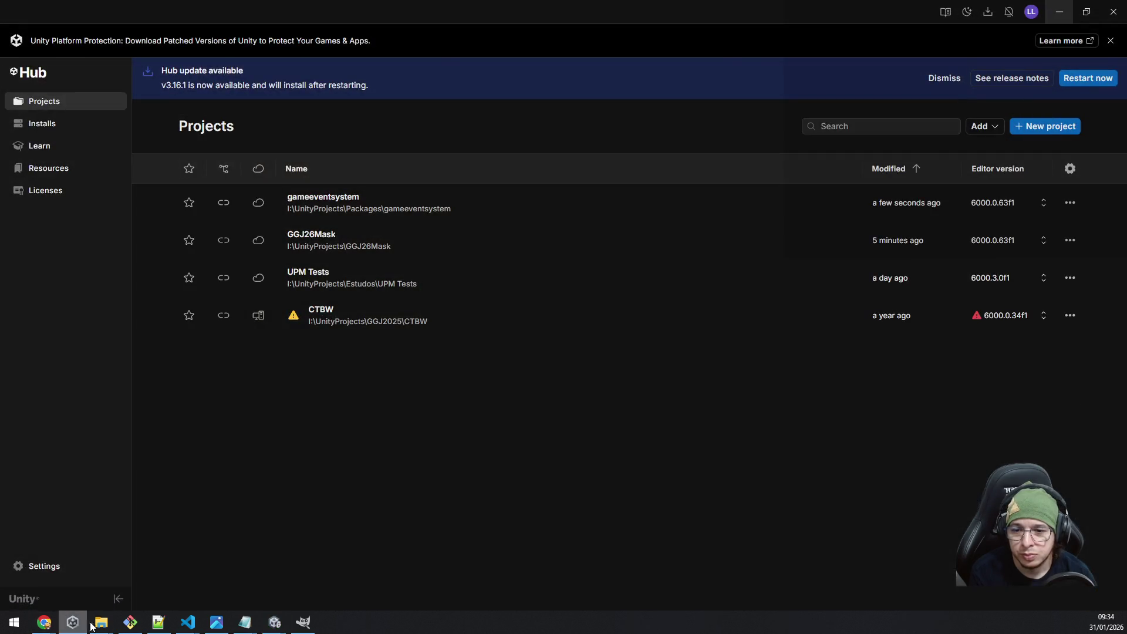
click(74, 624)
mouse_move(271, 627)
click(146, 567)
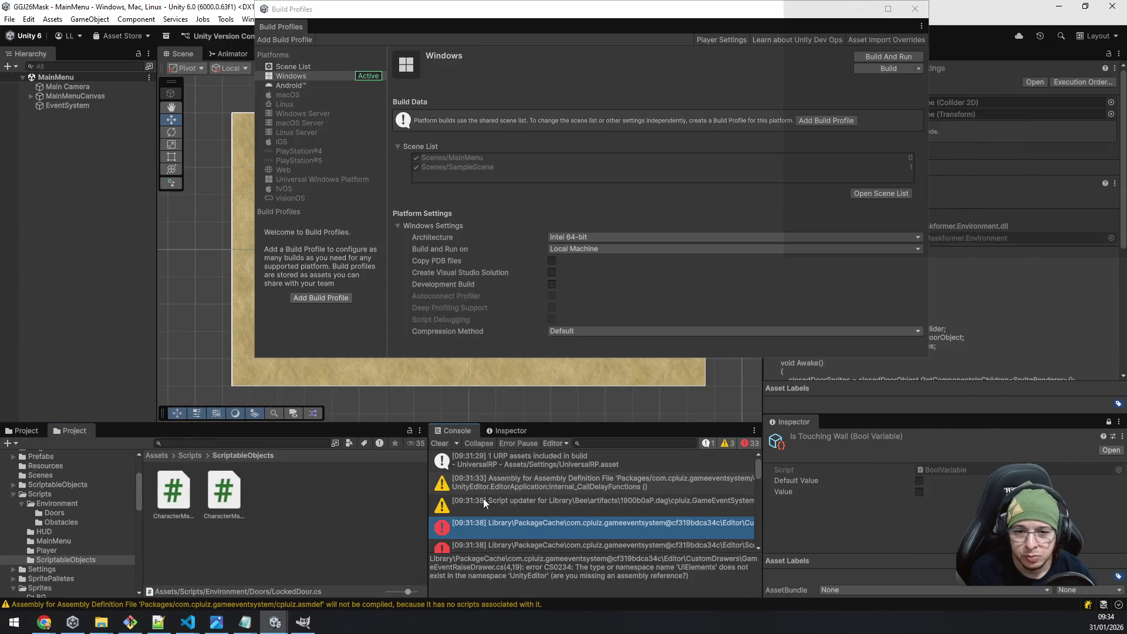
Review the Console build errors and open MonoBehaviourEditor.cs from the missing Editor type error.
click(583, 512)
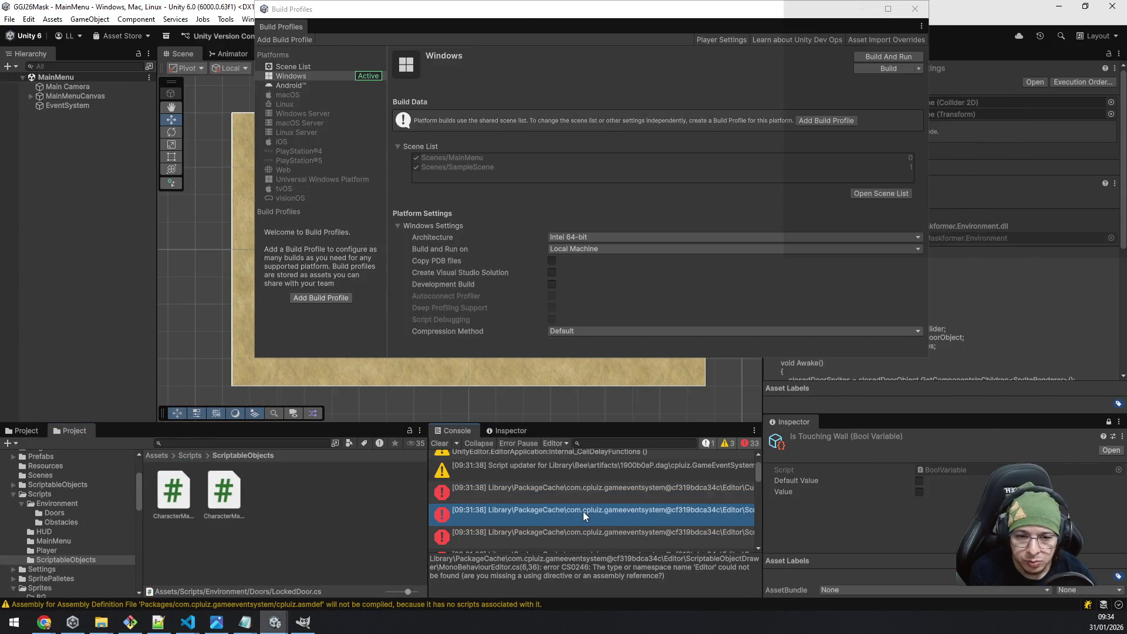
click(584, 489)
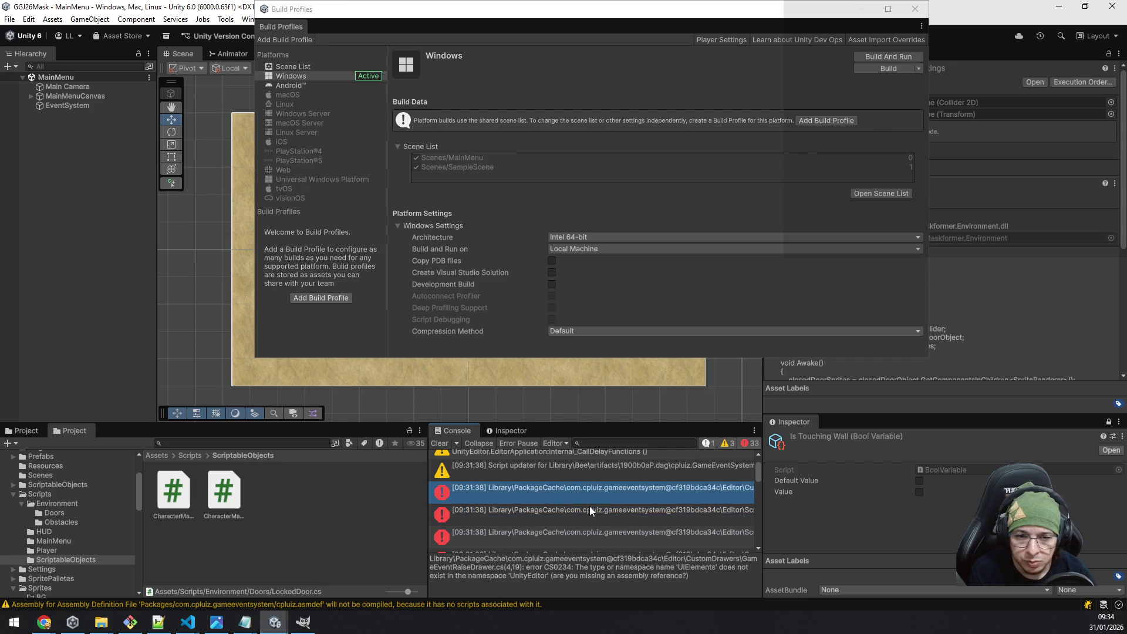
click(590, 506)
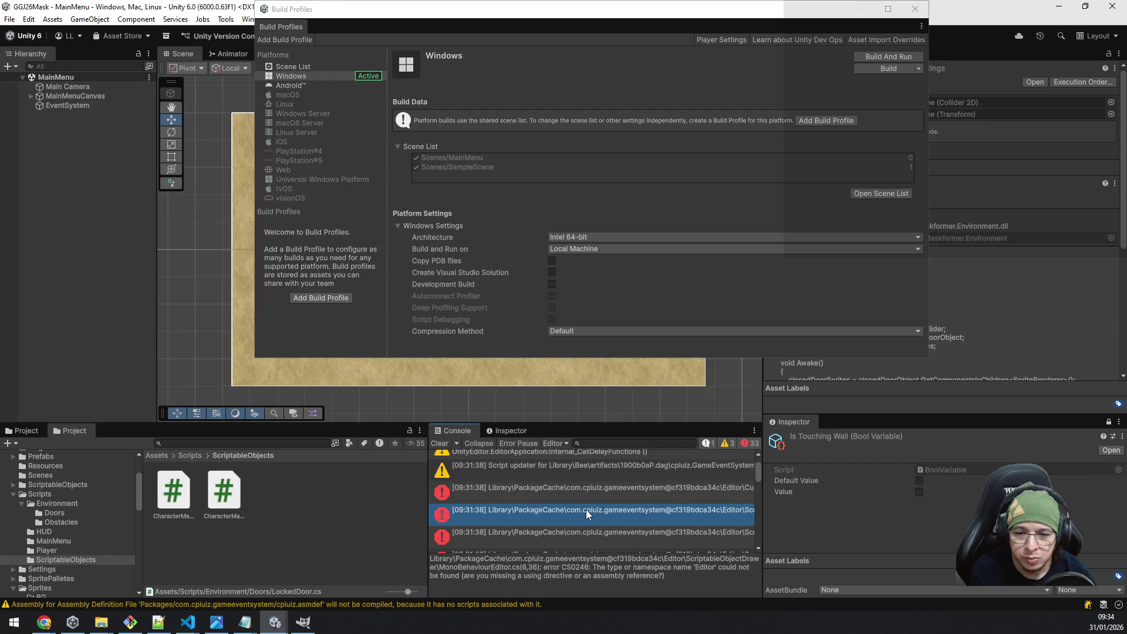
double_click(586, 510)
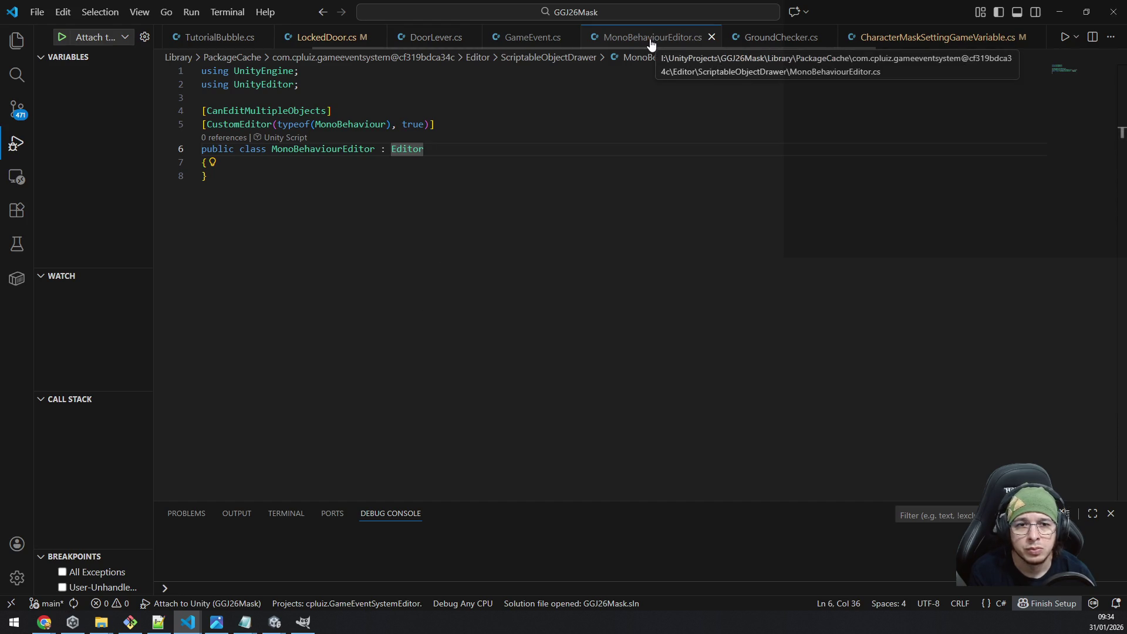
Select the MonoBehaviourEditor class name and search the workspace for it.
click(353, 149)
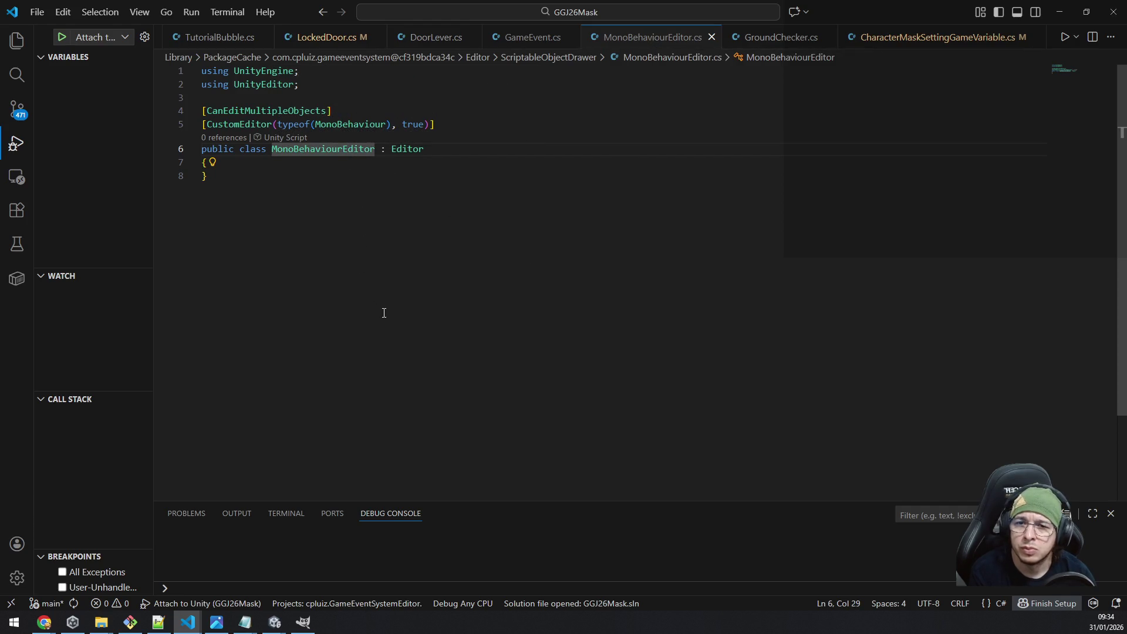
click(427, 204)
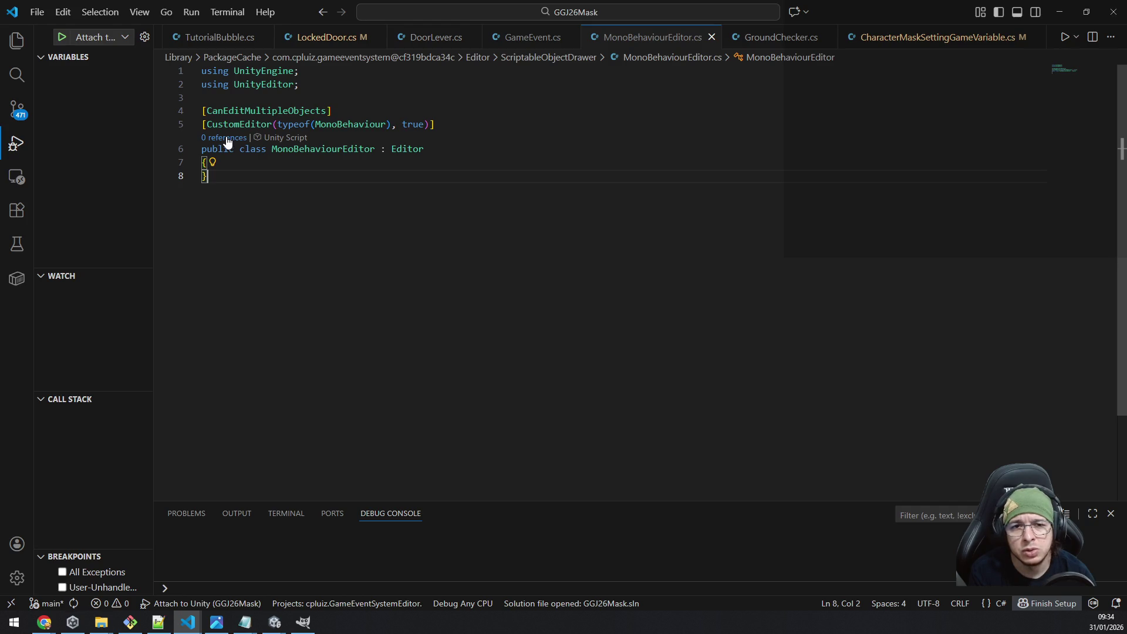
double_click(365, 151)
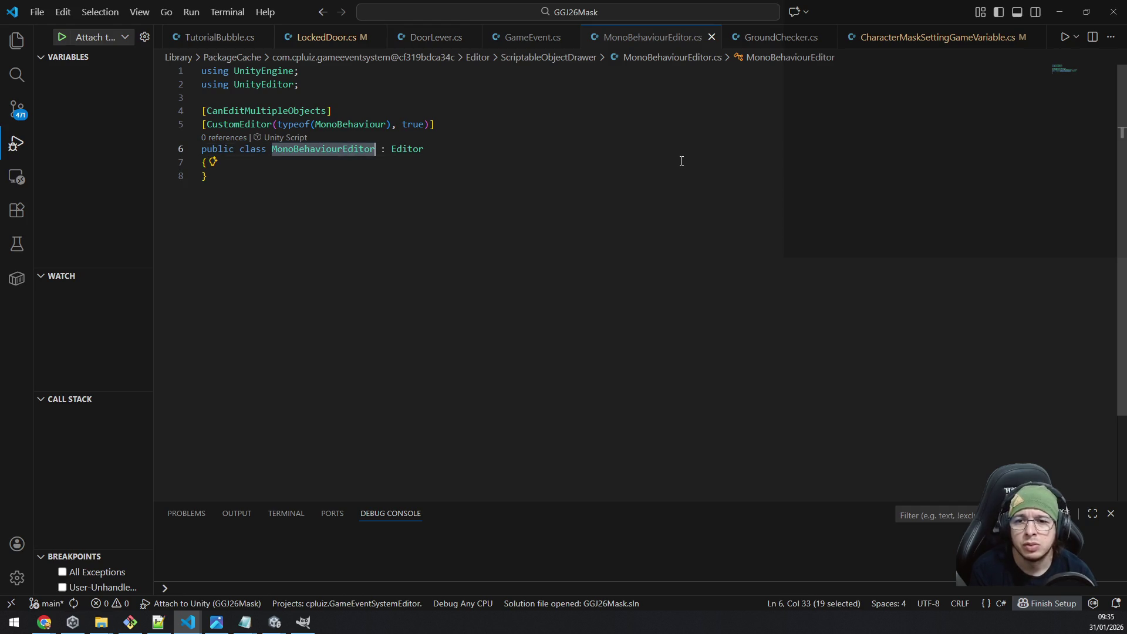
key(ctrl+shift+f)
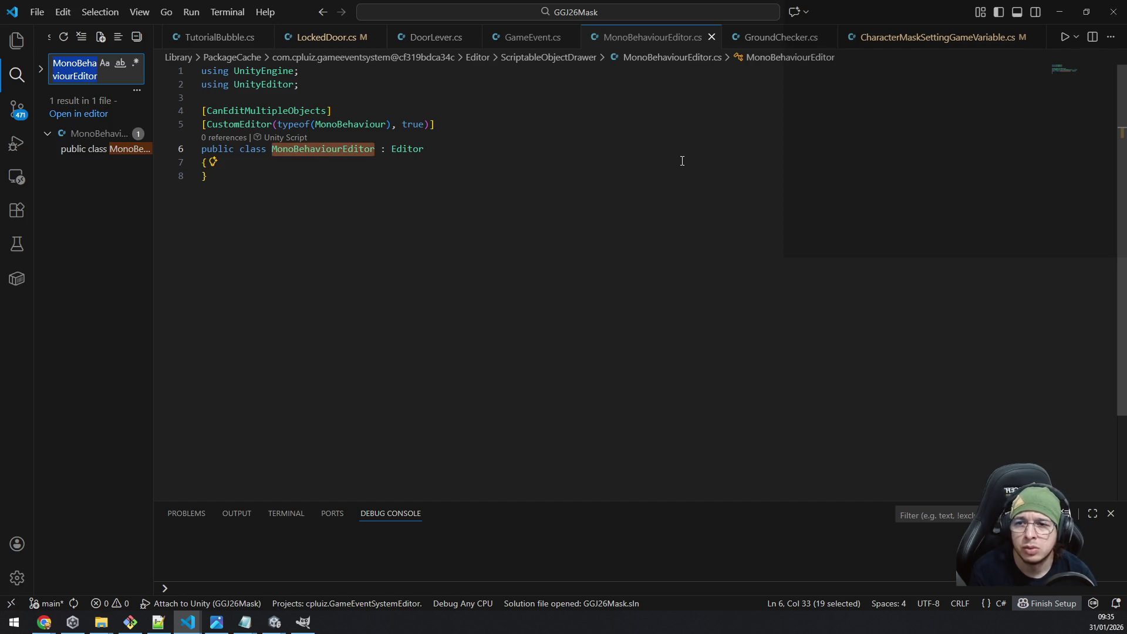
click(519, 144)
Wrap MonoBehaviourEditor.cs in #if UNITY_EDITOR … #endif and save it.
key(ctrl+Home)
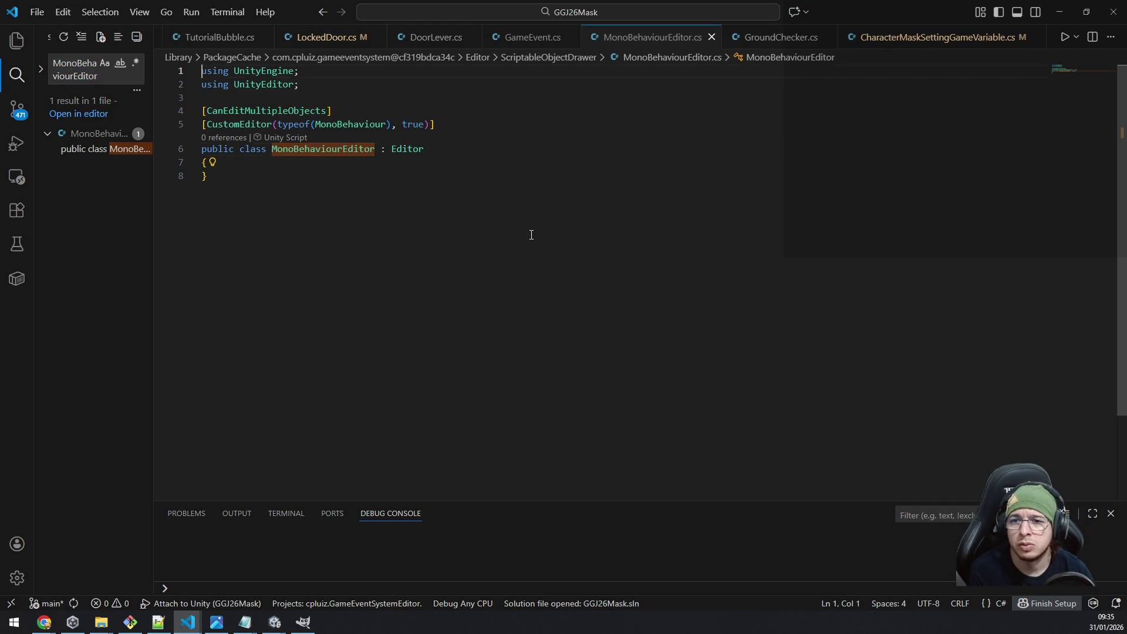
key(Return)
key(Up)
text(#)
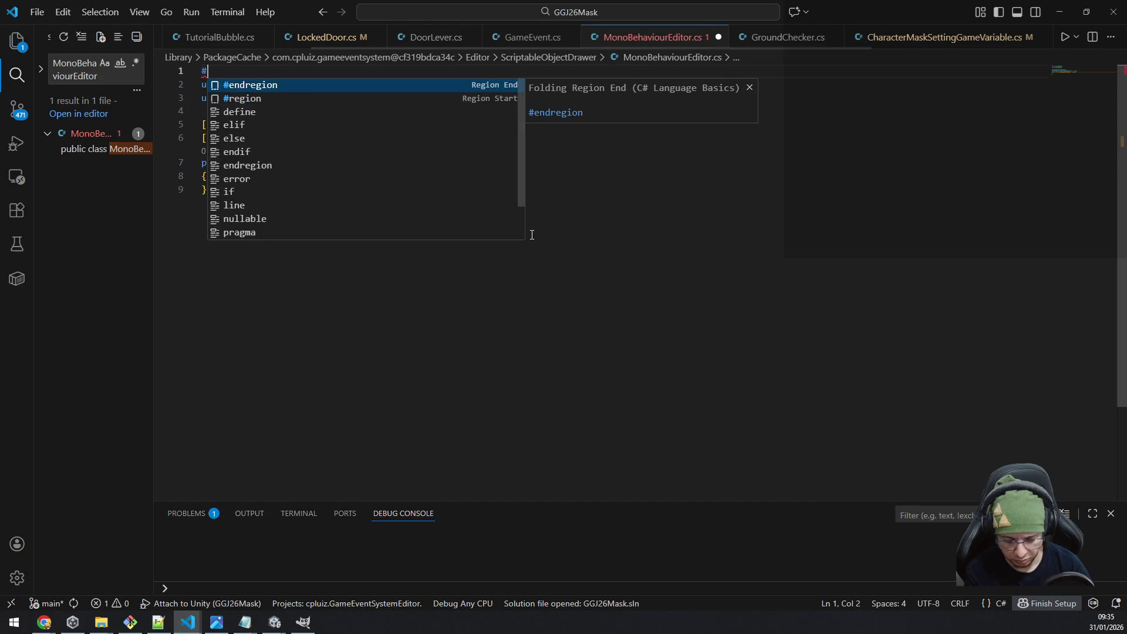
text(if unity_ed)
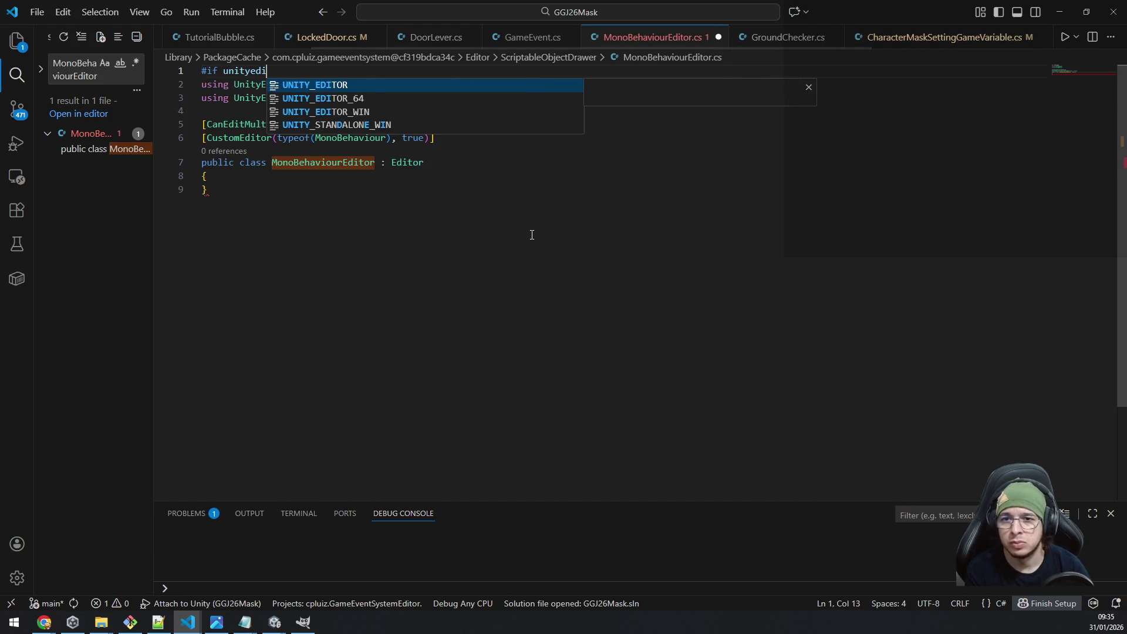
key(Tab)
key(ctrl+End)
key(Return)
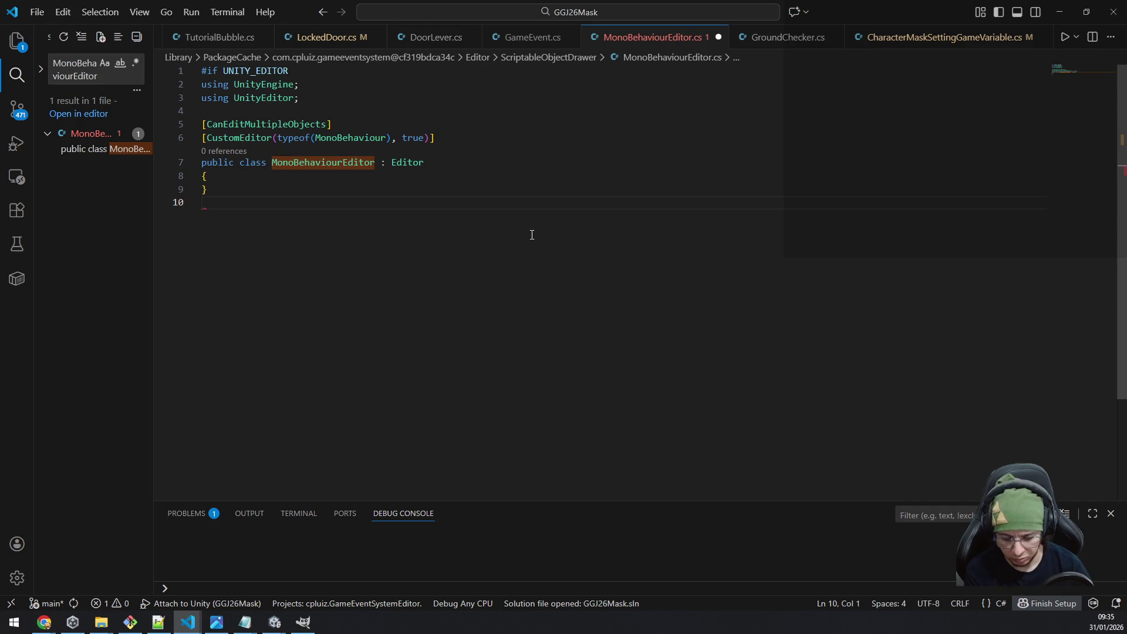
text(#endif)
key(ctrl+s)
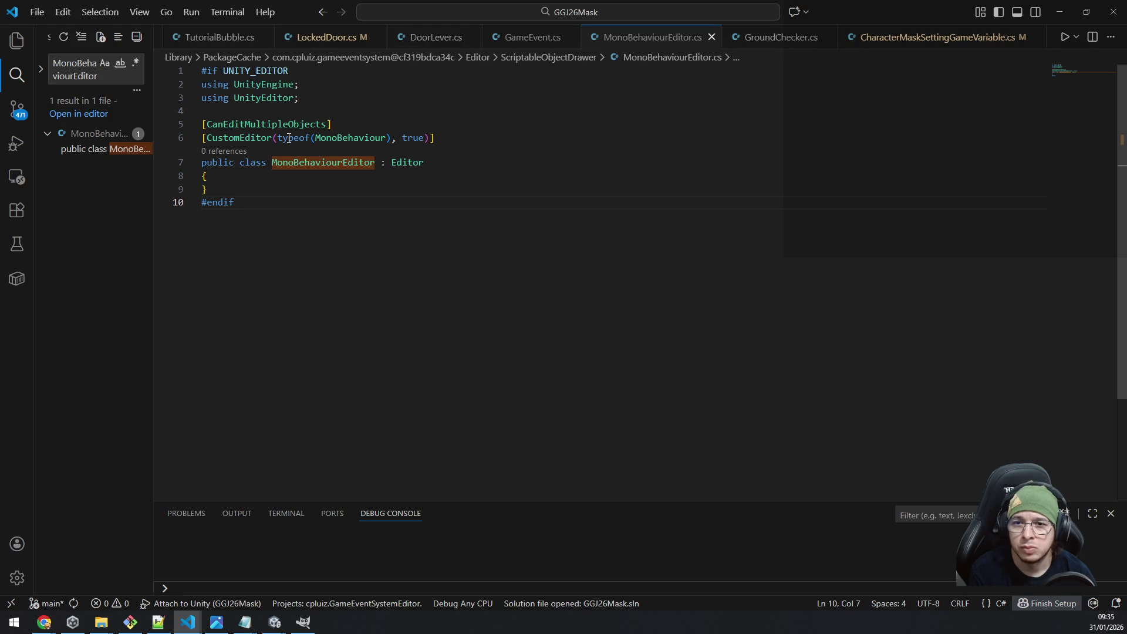
Copy the class declaration line and switch to the GameEventSystem package window.
click(426, 168)
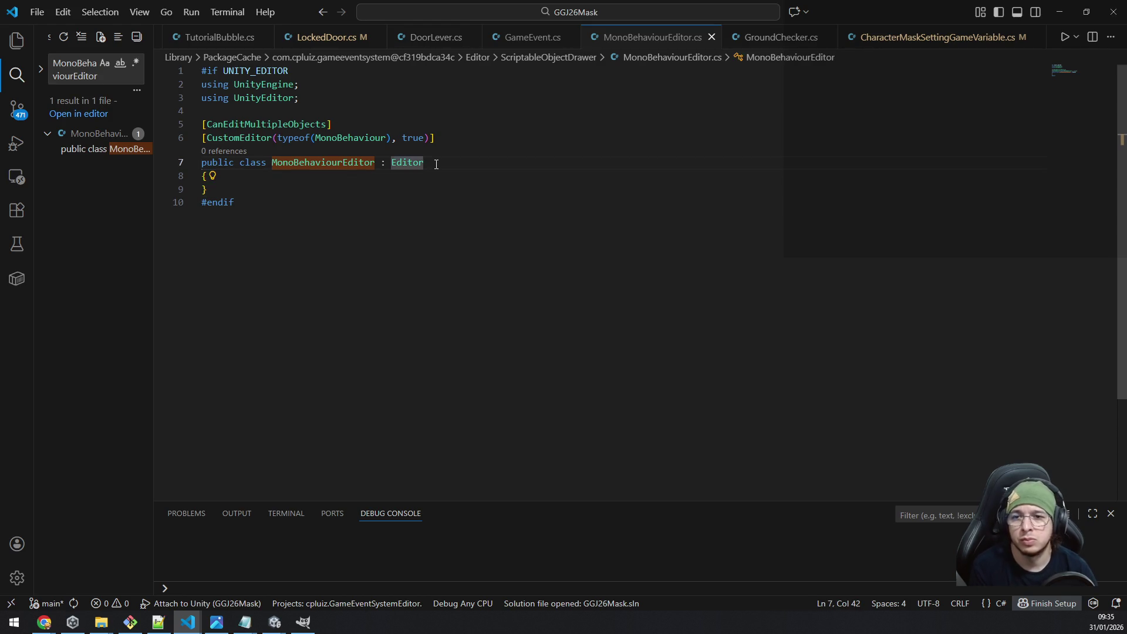
key(shift+Home)
key(ctrl+c)
key(alt+Tab)
key(alt+Tab)
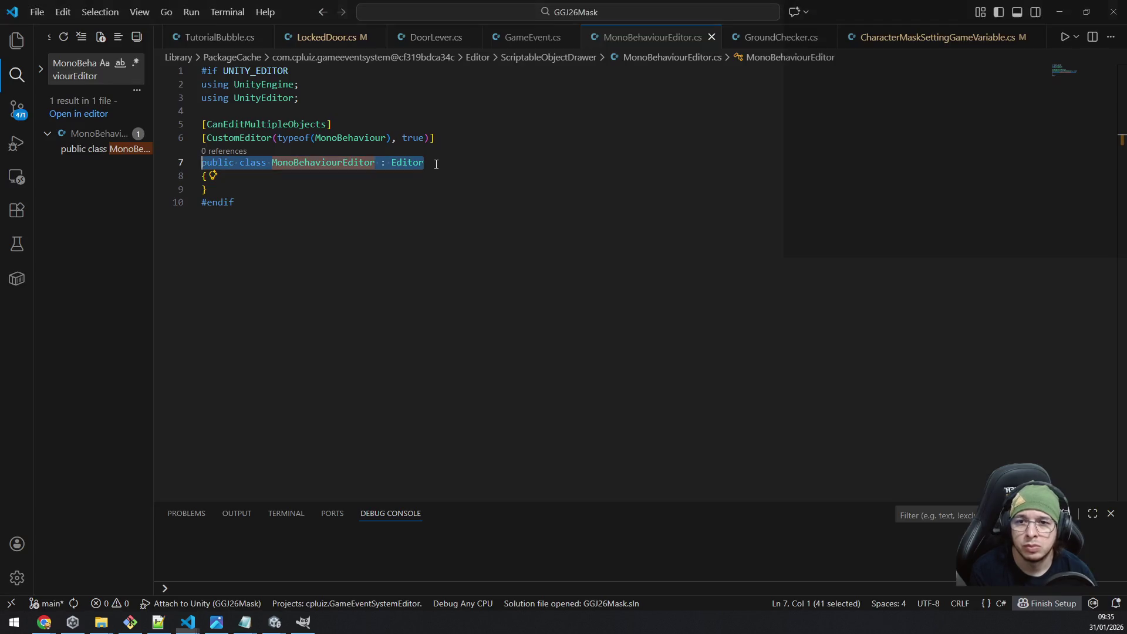
key(alt+Tab)
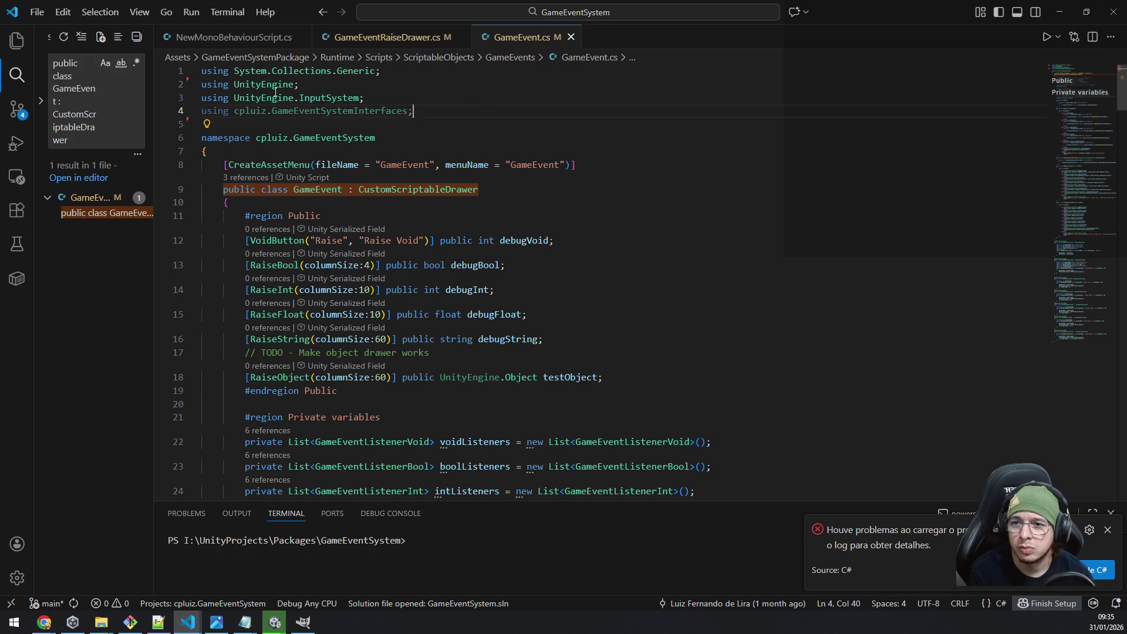
Search the package for the copied class declaration and open its MonoBehaviourEditor.cs.
click(96, 115)
key(ctrl+a)
key(ctrl+v)
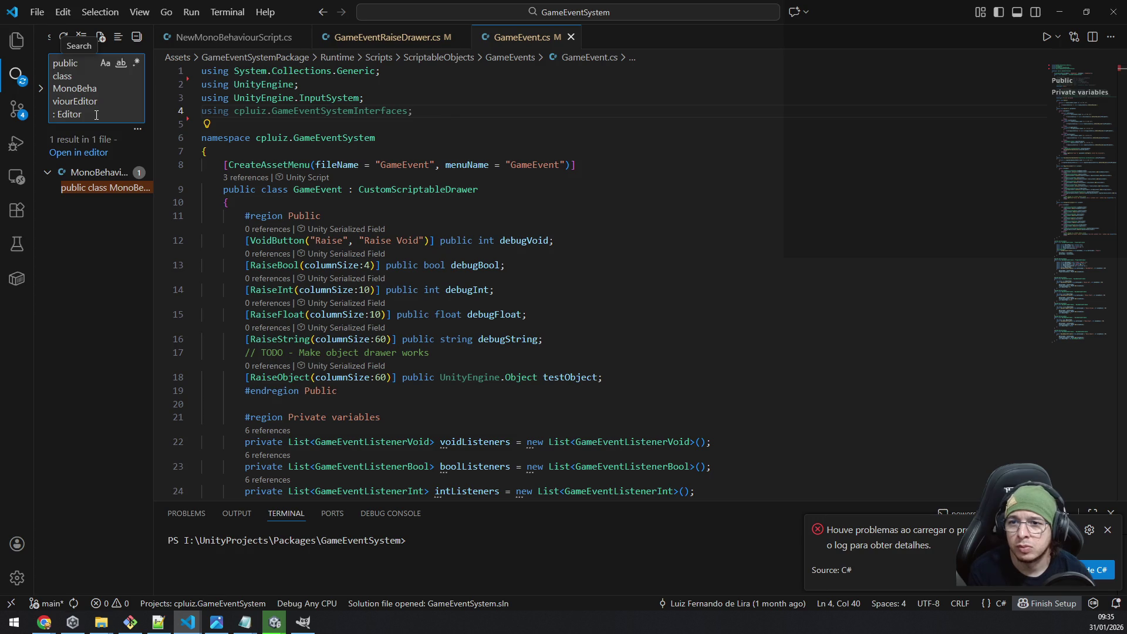
click(96, 172)
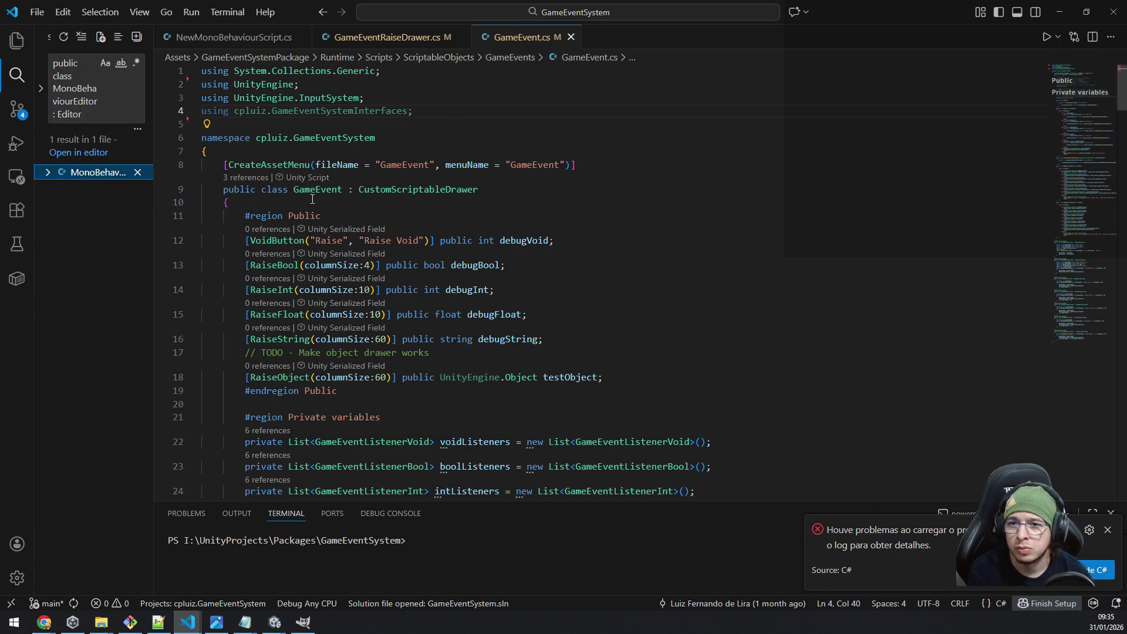
click(94, 188)
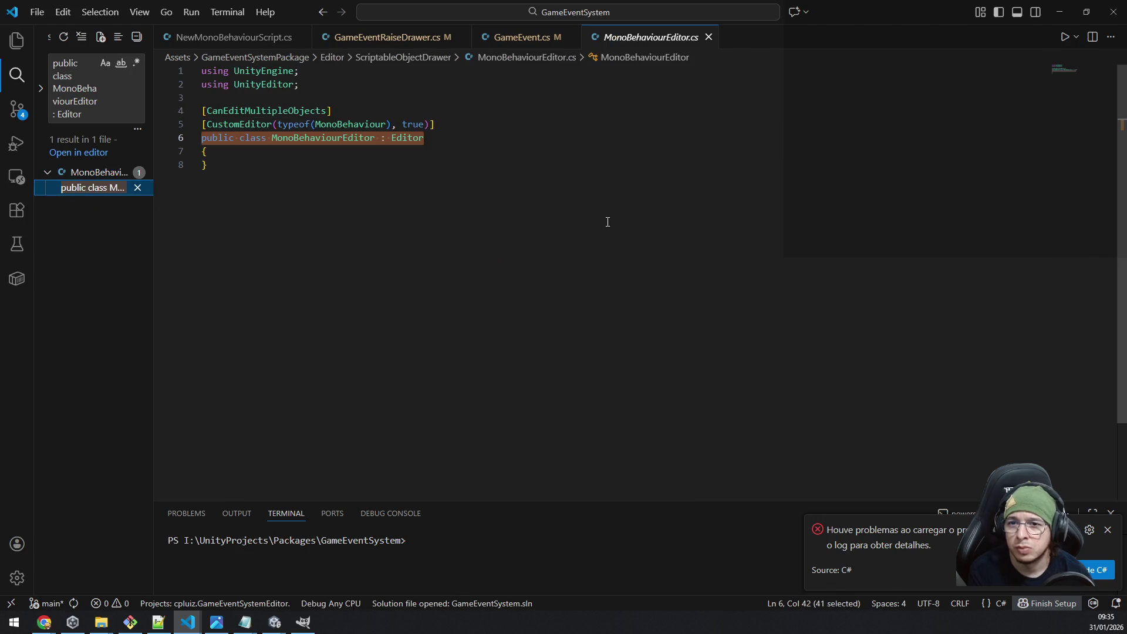
Replace the package file's code with the UNITY_EDITOR-guarded version from GGJ26Mask.
key(alt+Tab)
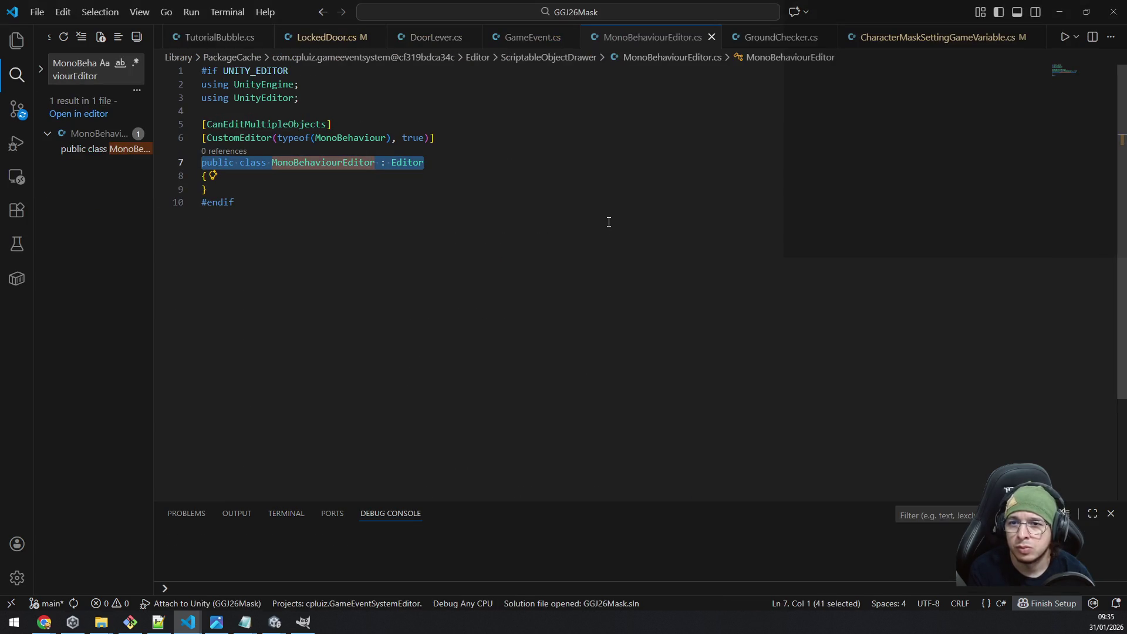
key(ctrl+a)
key(ctrl+c)
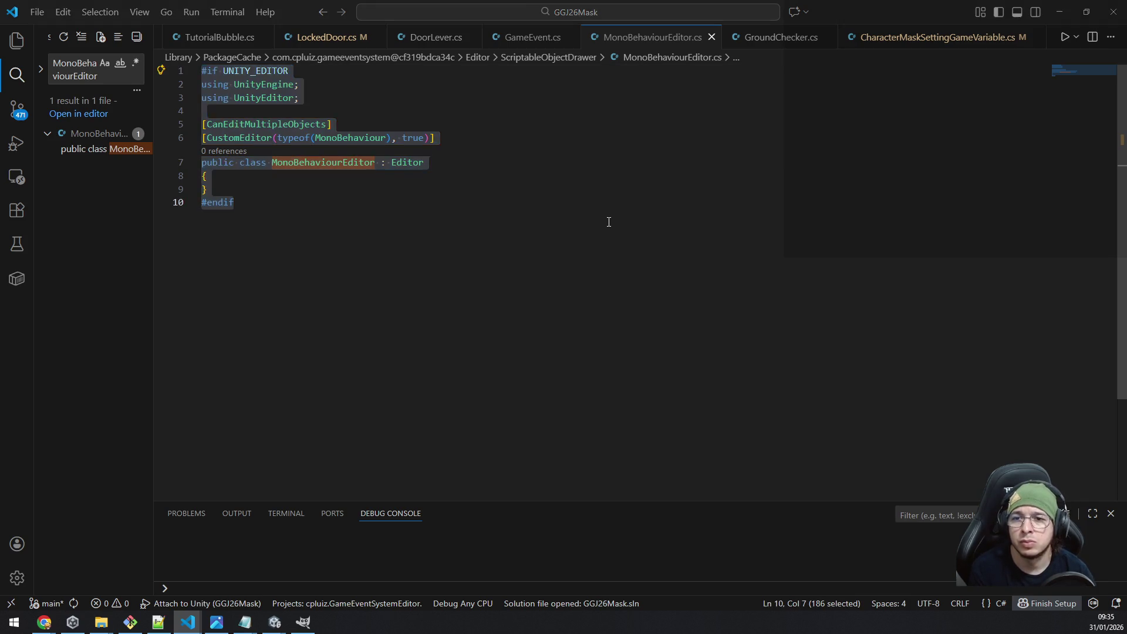
key(alt+Tab)
key(ctrl+a)
key(ctrl+v)
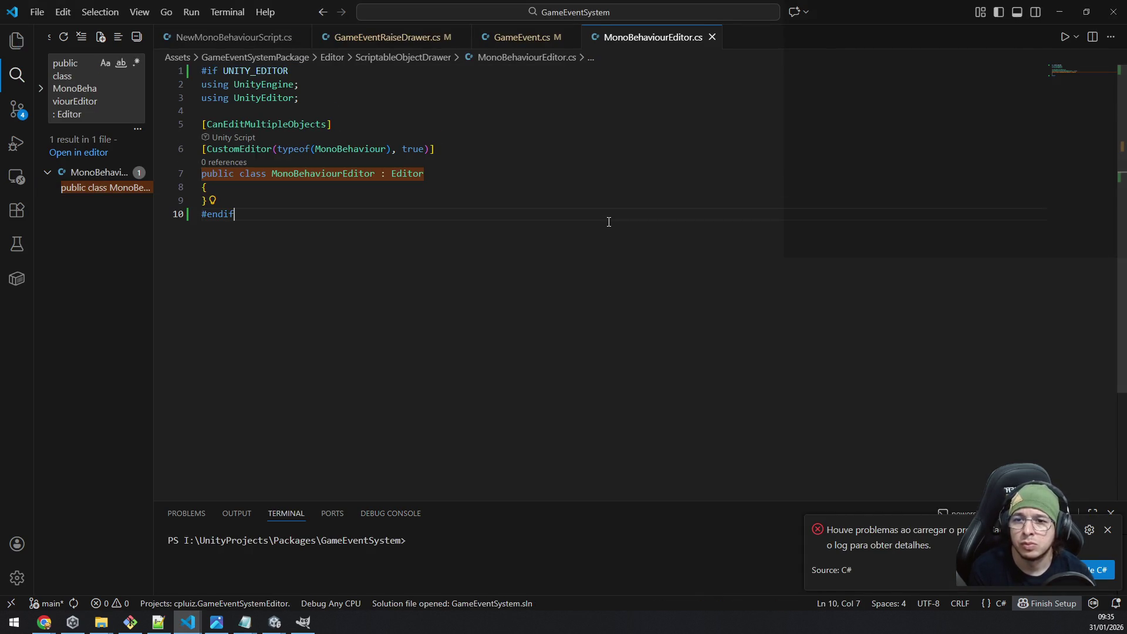
Switch over to the Unity editor.
key(alt+Tab)
key(alt+Tab)
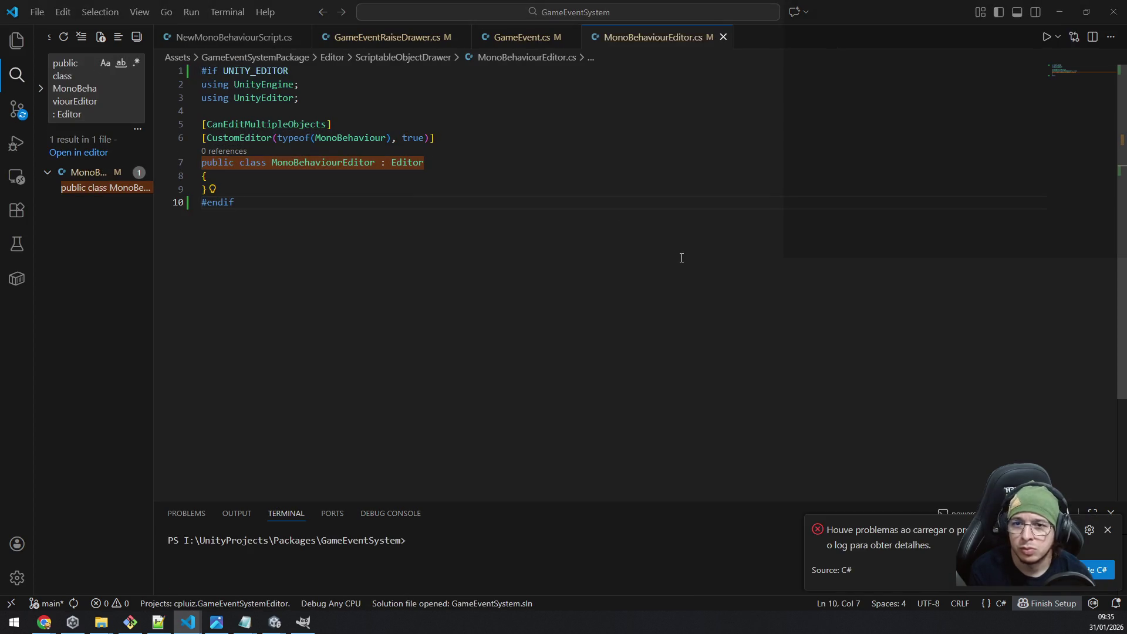
key(alt+Tab)
key(Tab)
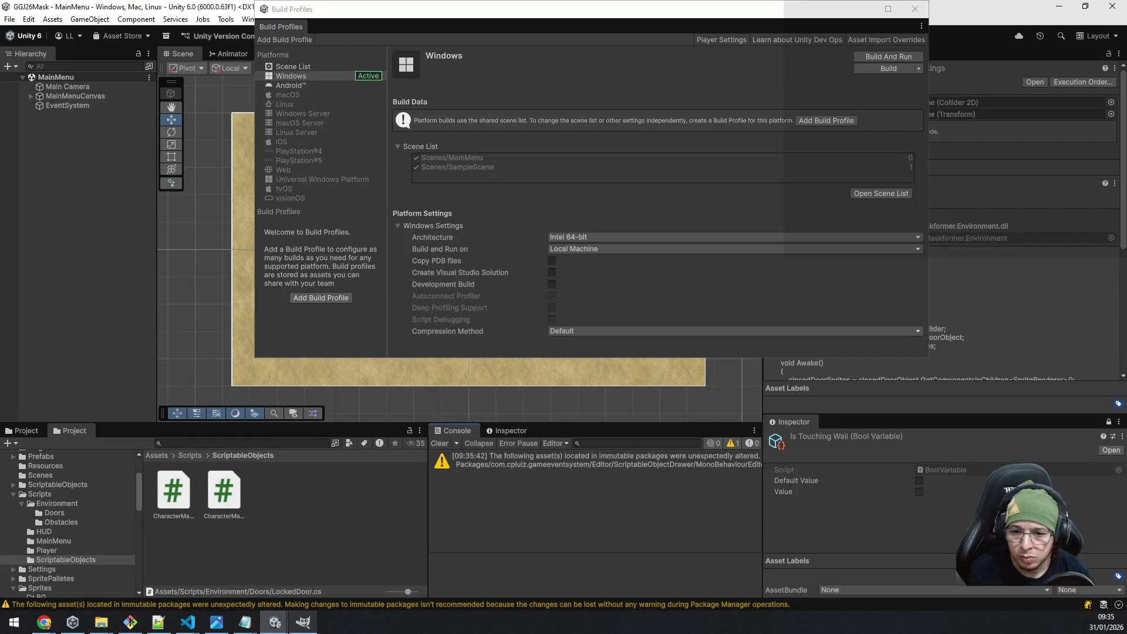
Start a new Windows build of GGJ26Mask into the v0.0.1 folder.
mouse_move(274, 622)
click(304, 571)
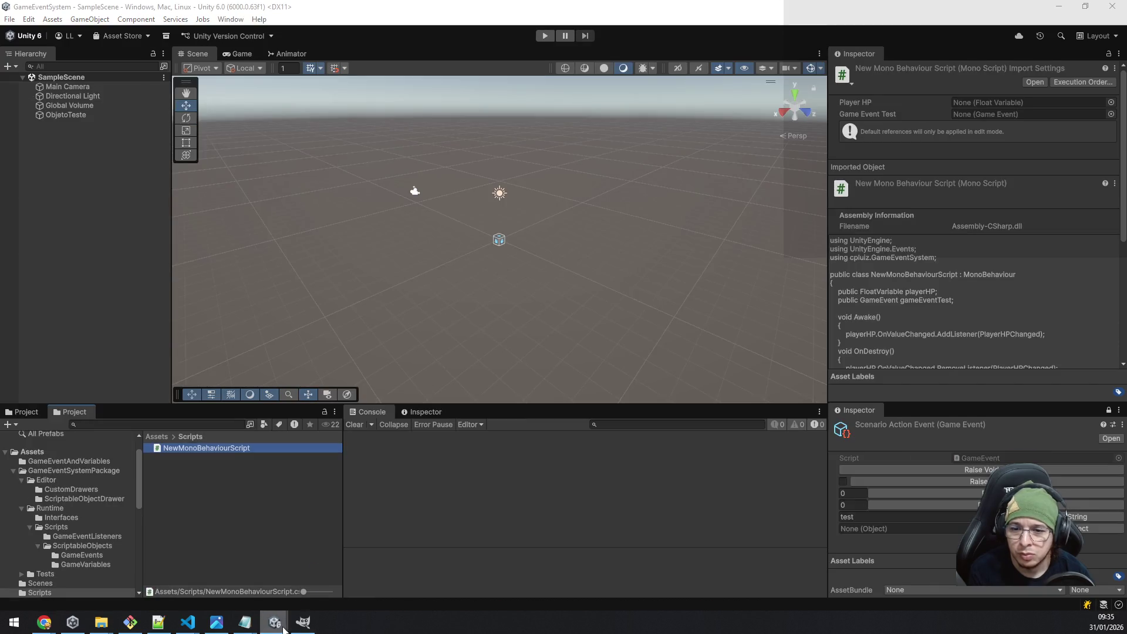
click(214, 560)
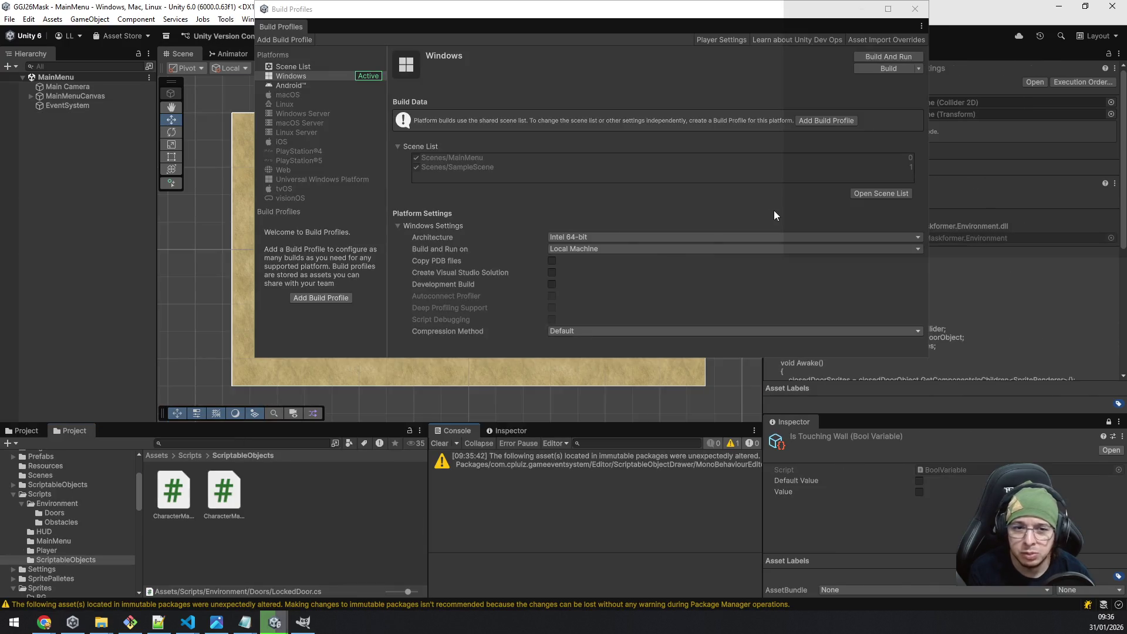
mouse_move(275, 621)
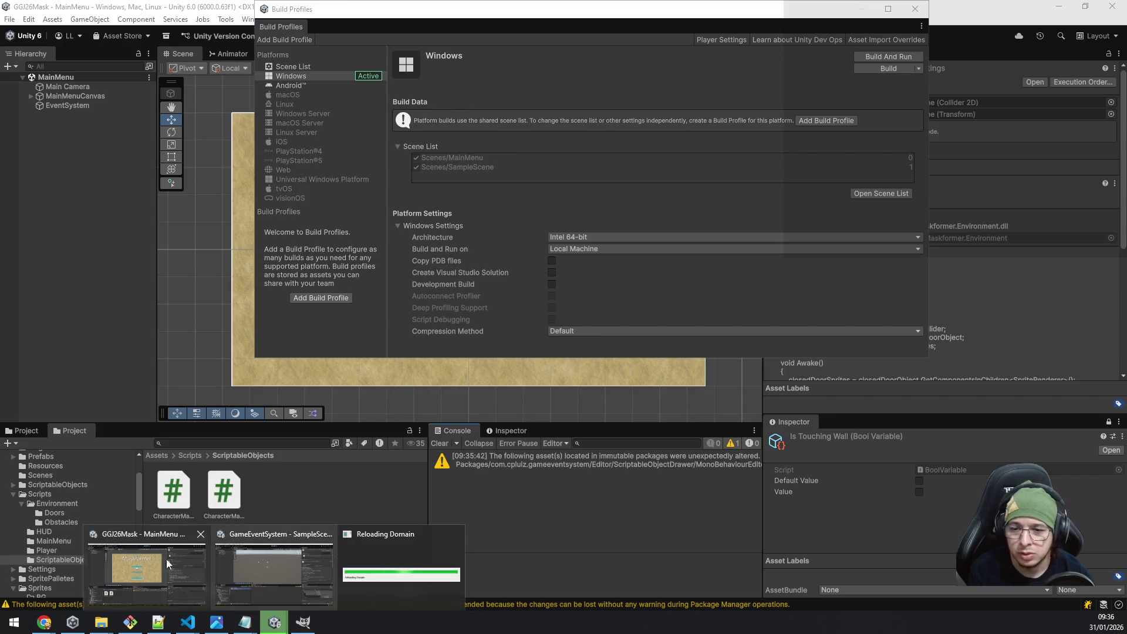
click(129, 553)
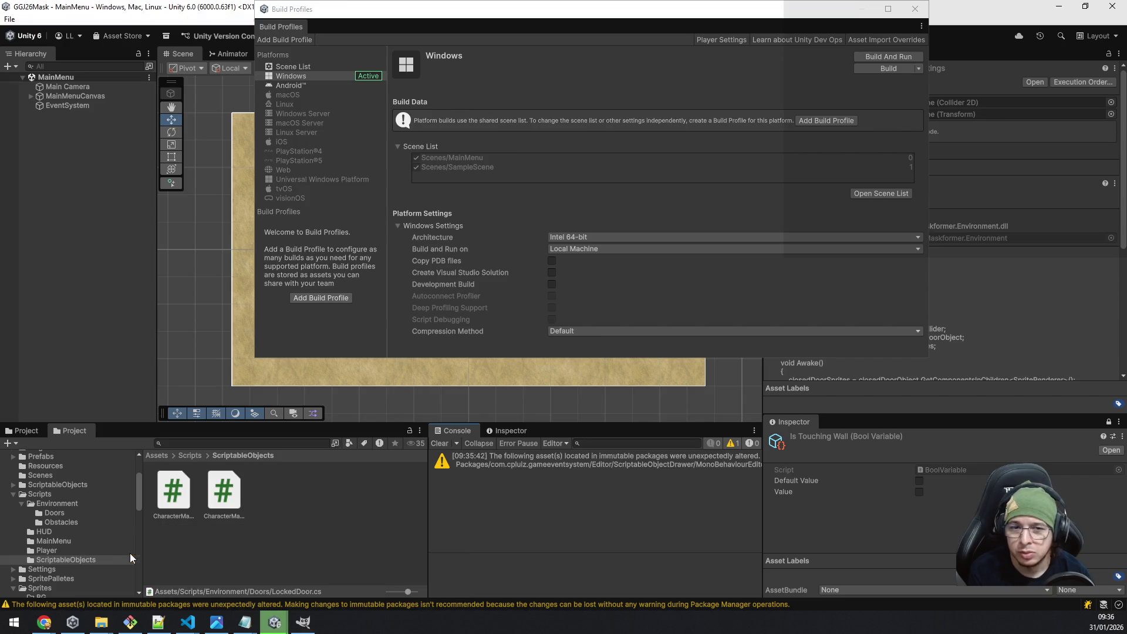
click(892, 72)
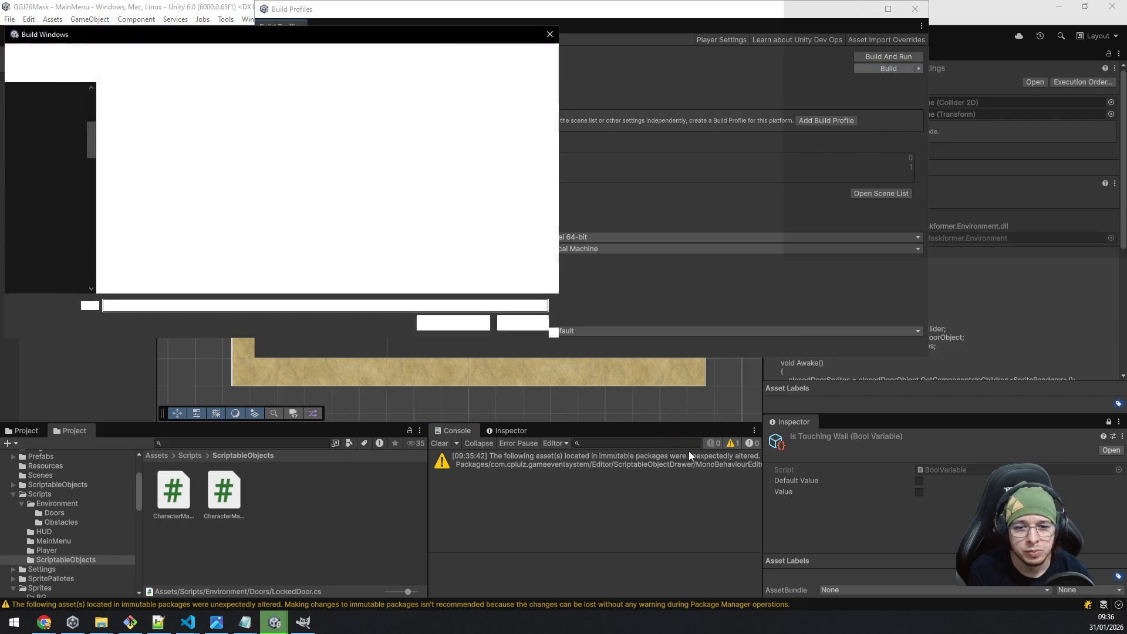
click(457, 327)
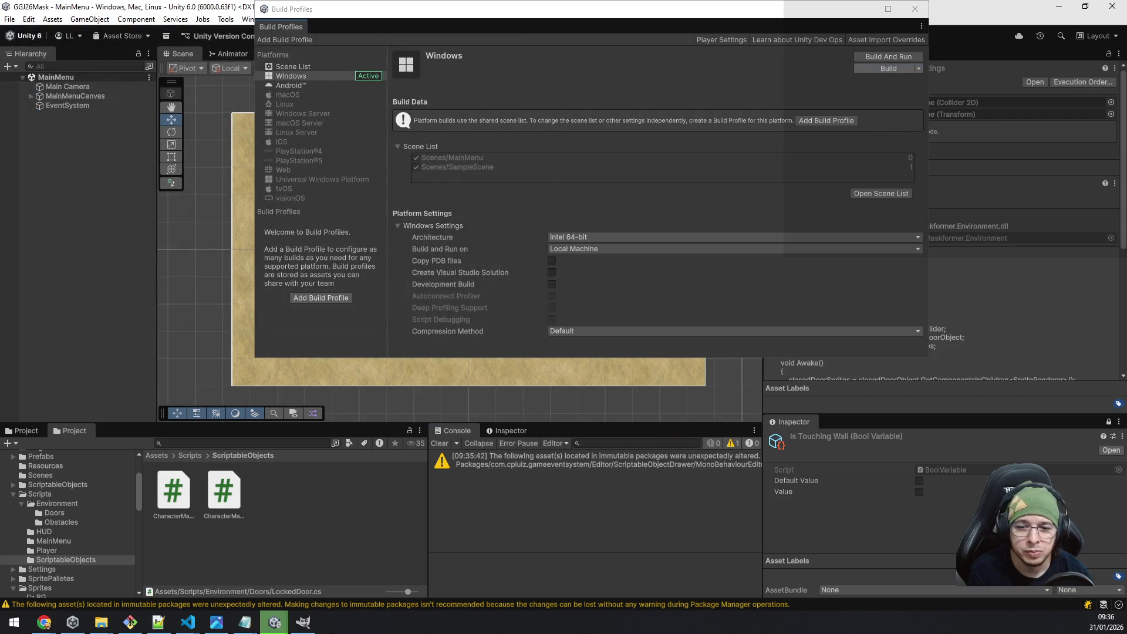
Check the GameEventSystem Unity window and minimize it while the build compiles.
mouse_move(275, 622)
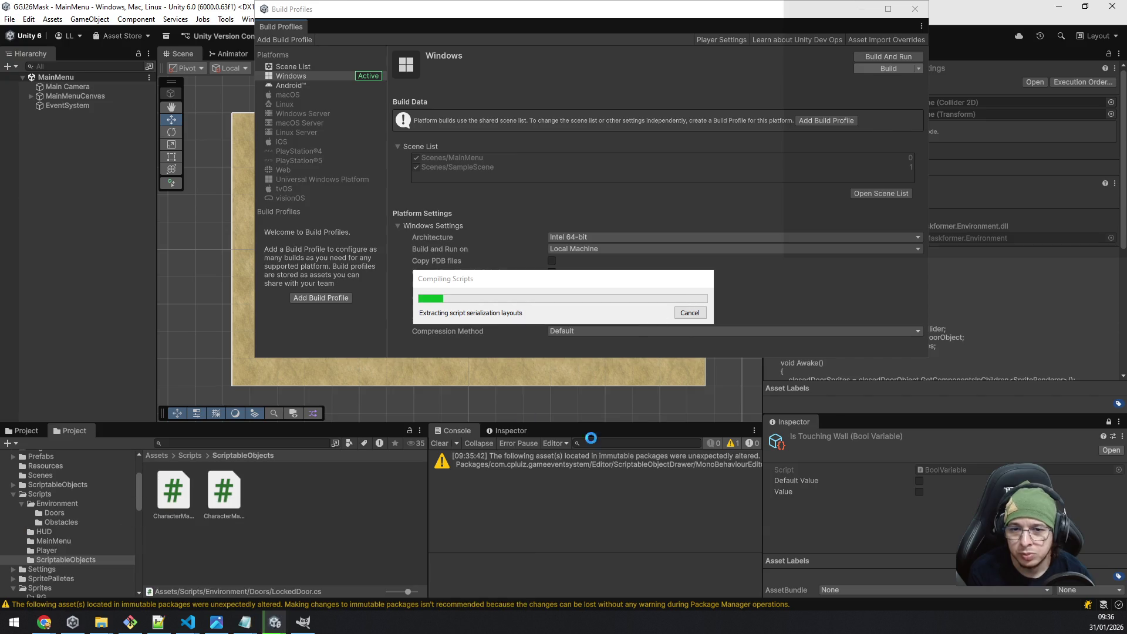
key(alt+Tab)
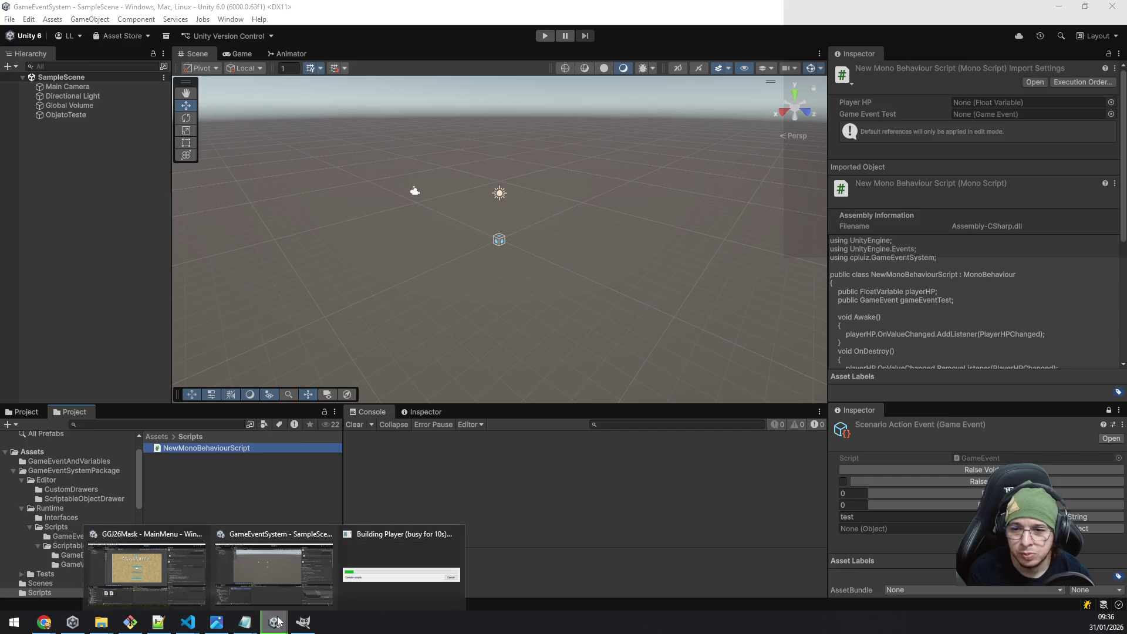
click(274, 581)
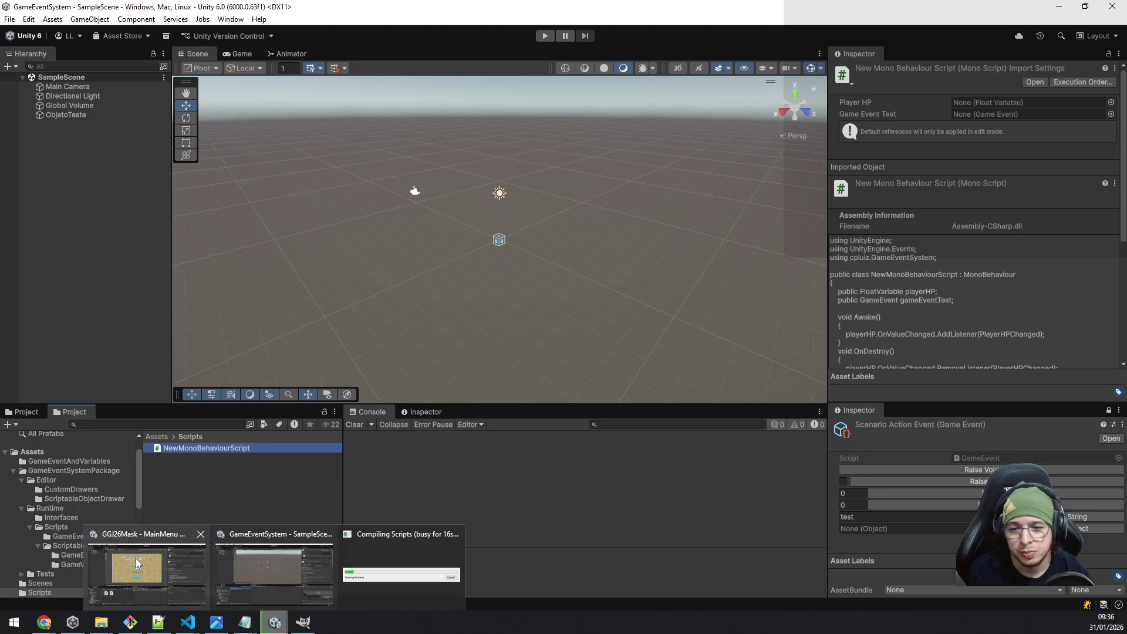
click(1059, 6)
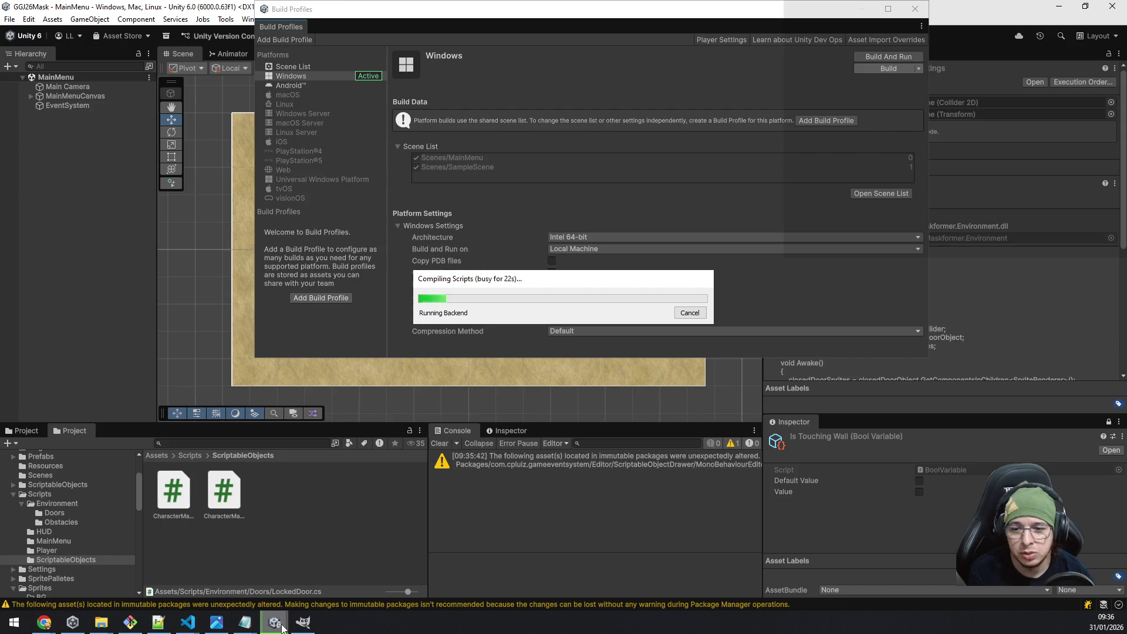
mouse_move(263, 620)
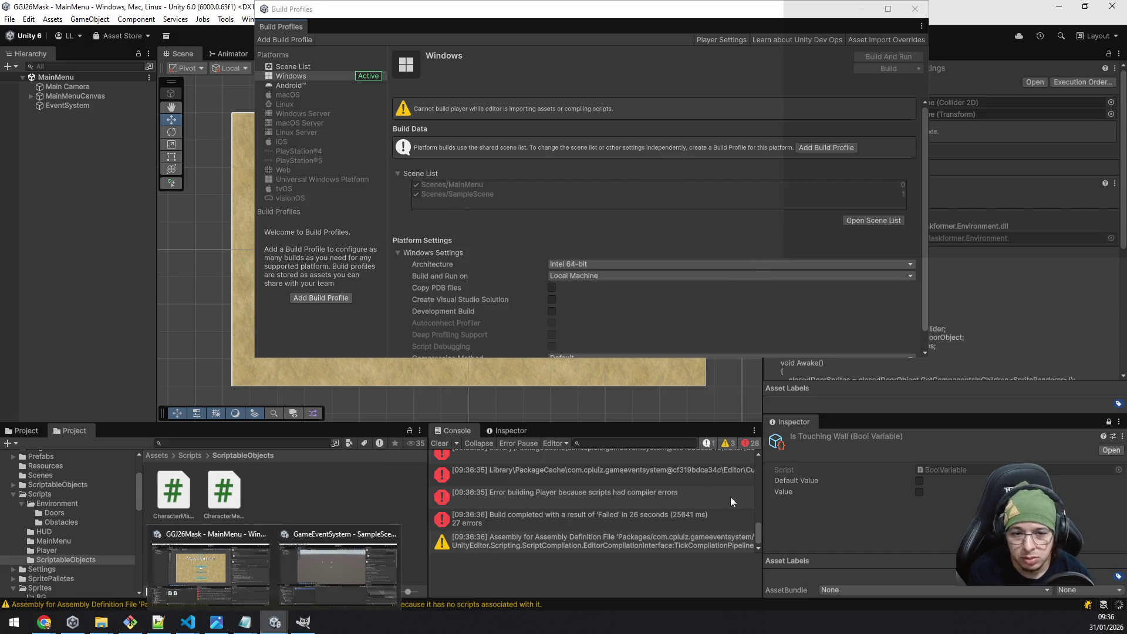
Scroll the Console to the top, read the CS0234 UIElements error, and open GameEventRaiseDrawer.cs.
scroll(760, 504, up, 3)
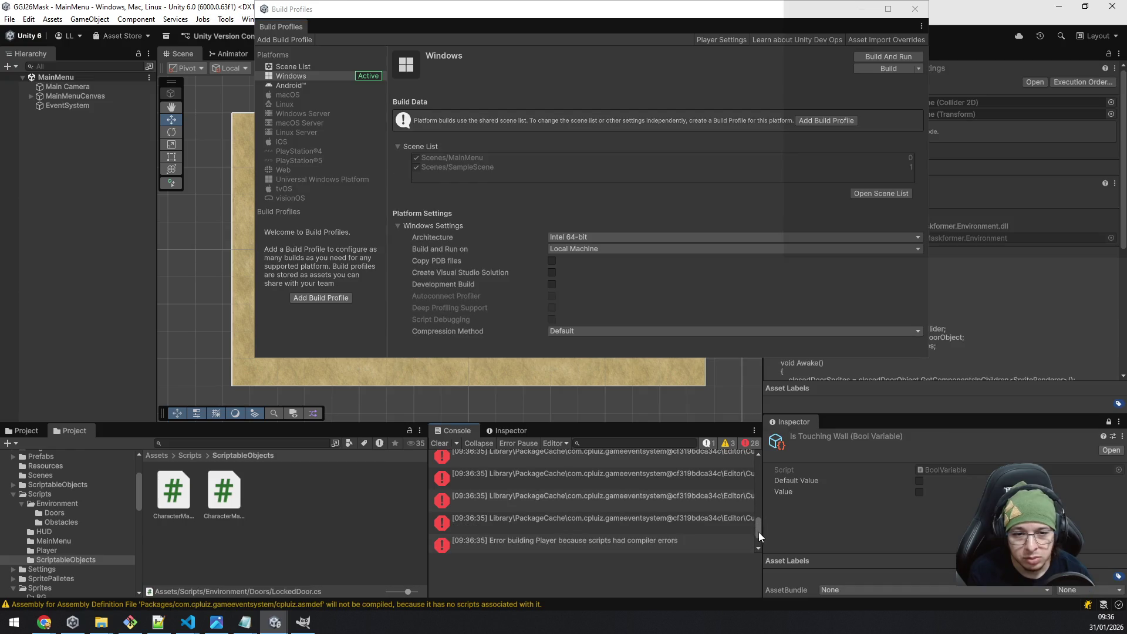
drag(759, 532, 760, 473)
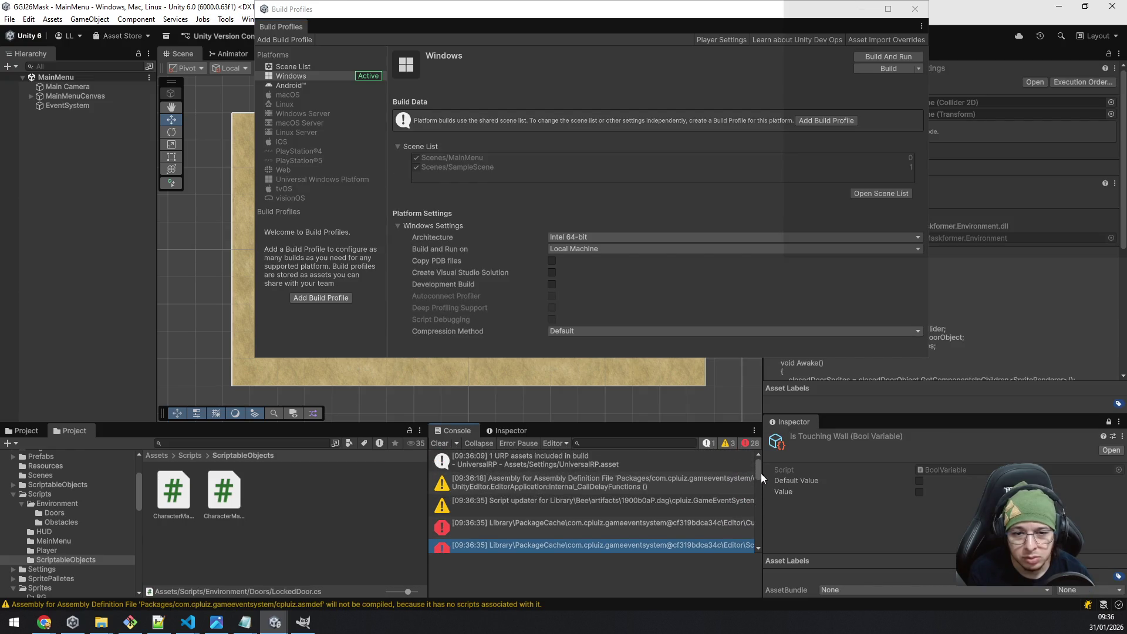
click(545, 524)
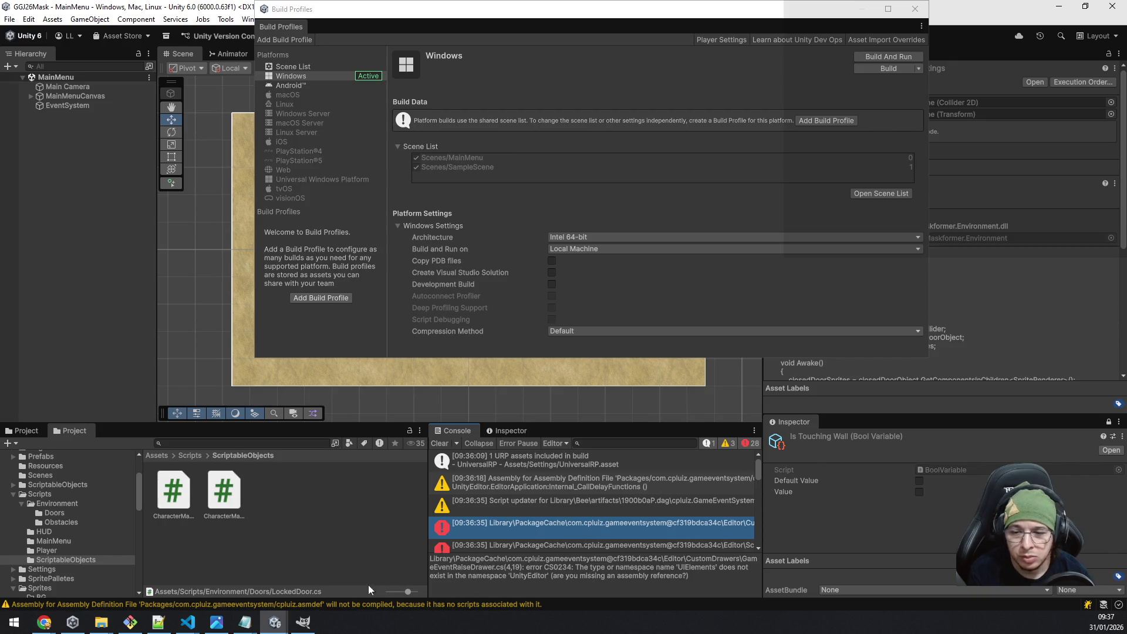
click(433, 569)
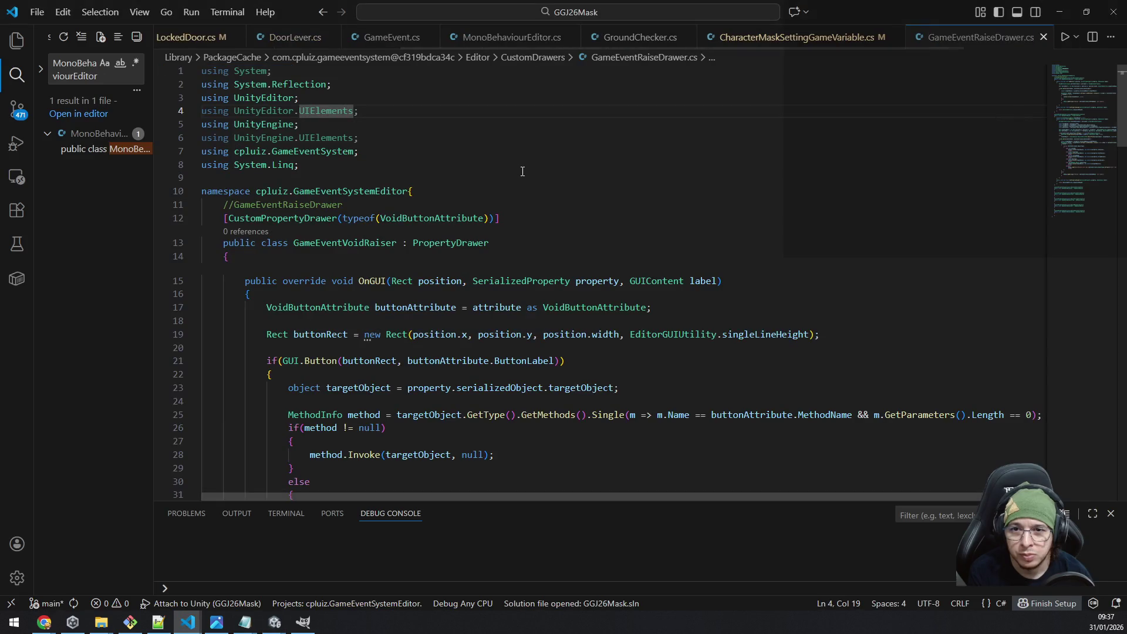
Copy the namespace declaration line from the cached GameEventRaiseDrawer.cs and switch to the GameEventSystem workspace.
double_click(364, 191)
click(414, 191)
key(shift+Home)
key(ctrl+c)
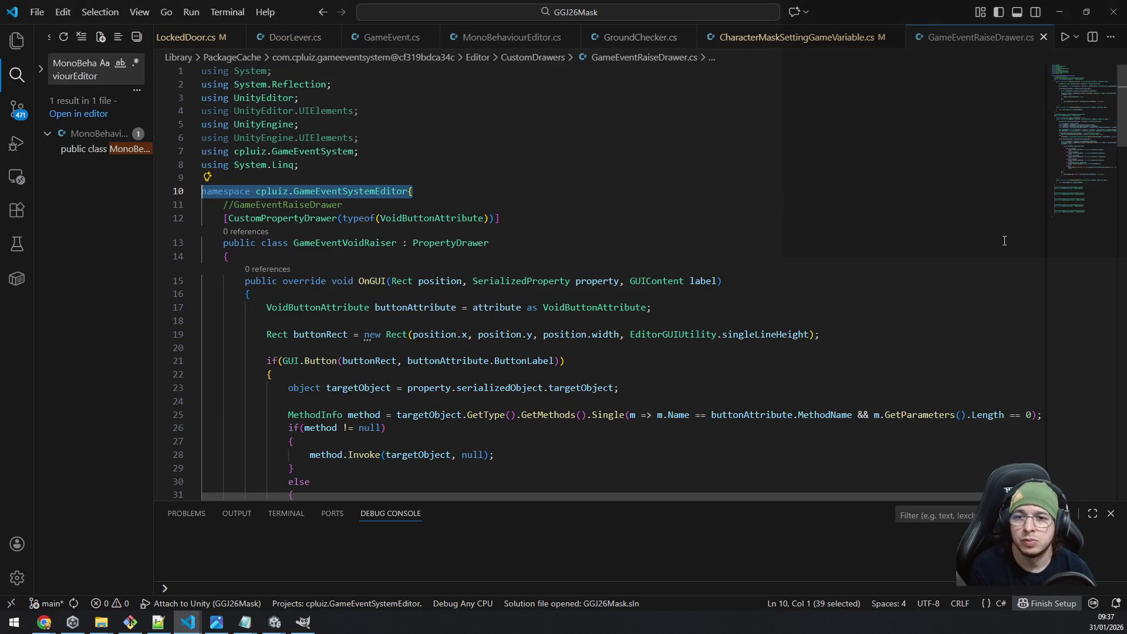
key(alt+Tab)
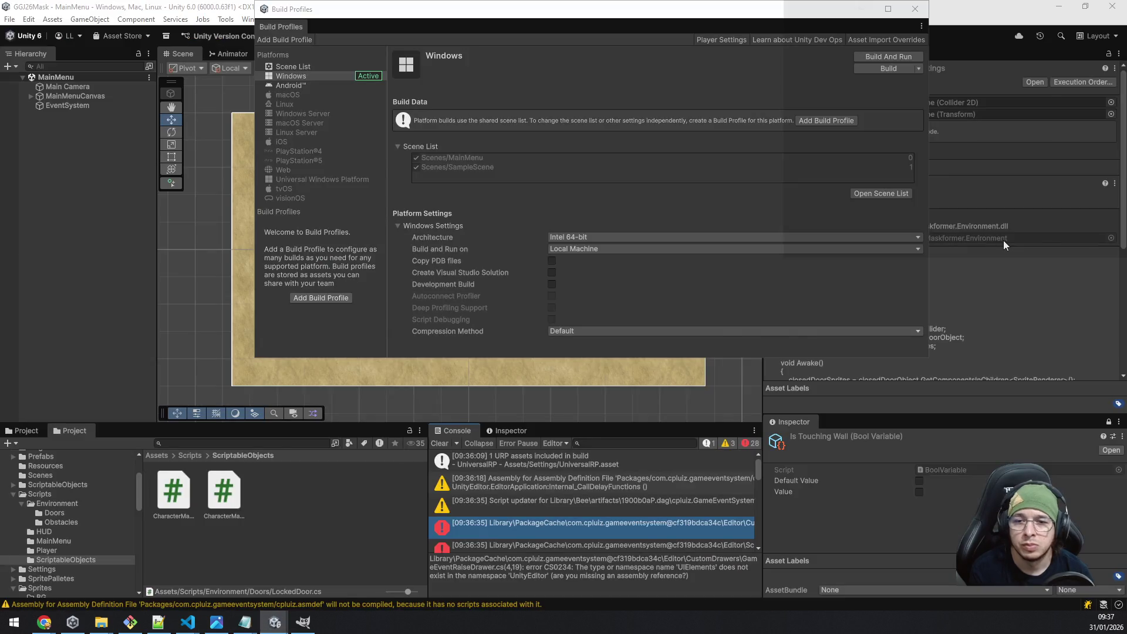
key(alt+Tab)
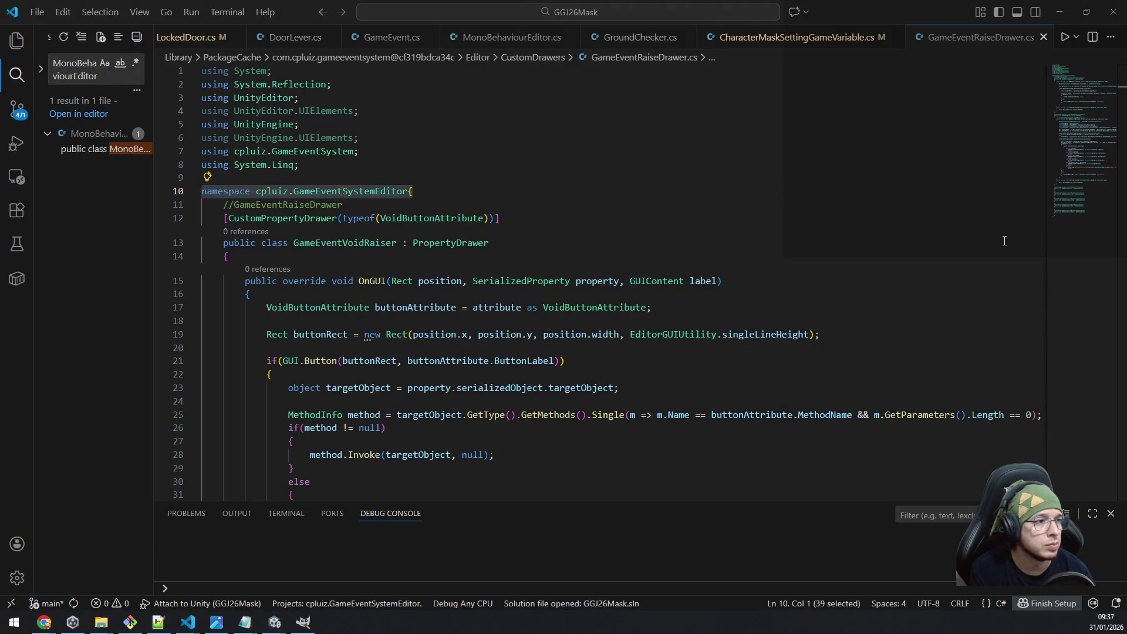
key(alt+Tab)
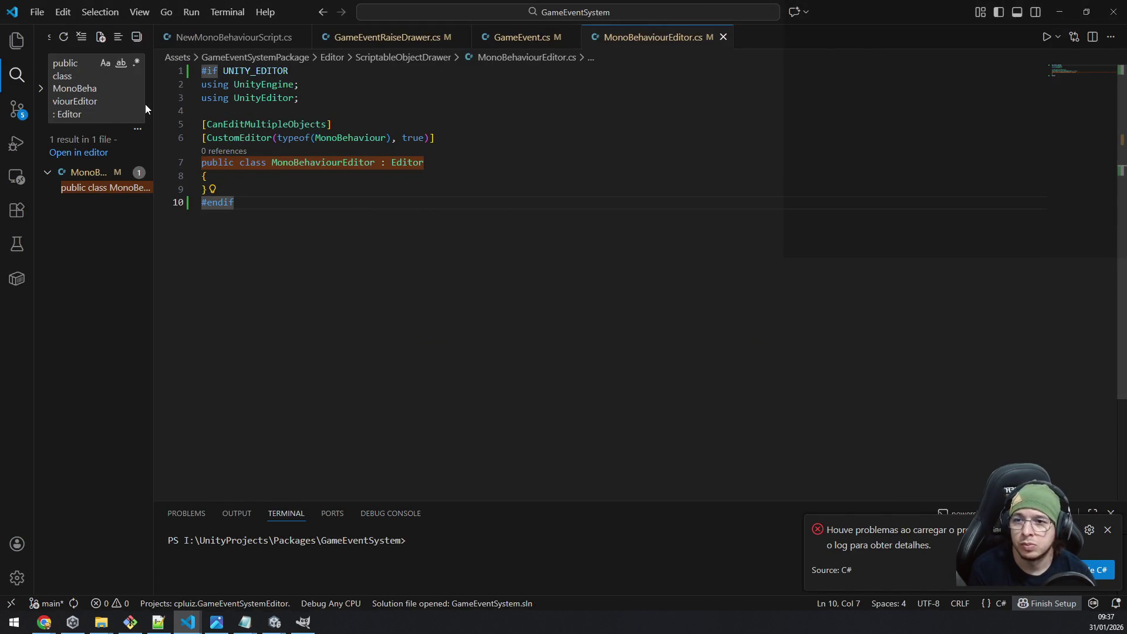
Open the package's own GameEventRaiseDrawer.cs via search, check its usings, and return to Unity.
key(ctrl+a)
triple_click(69, 101)
key(ctrl+v)
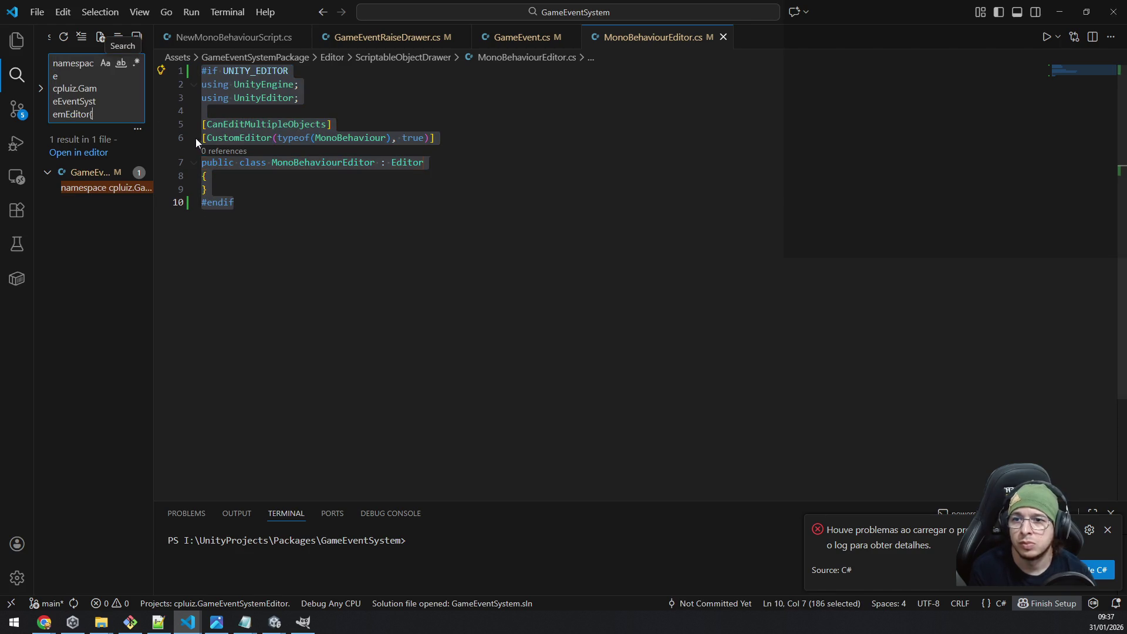
click(95, 189)
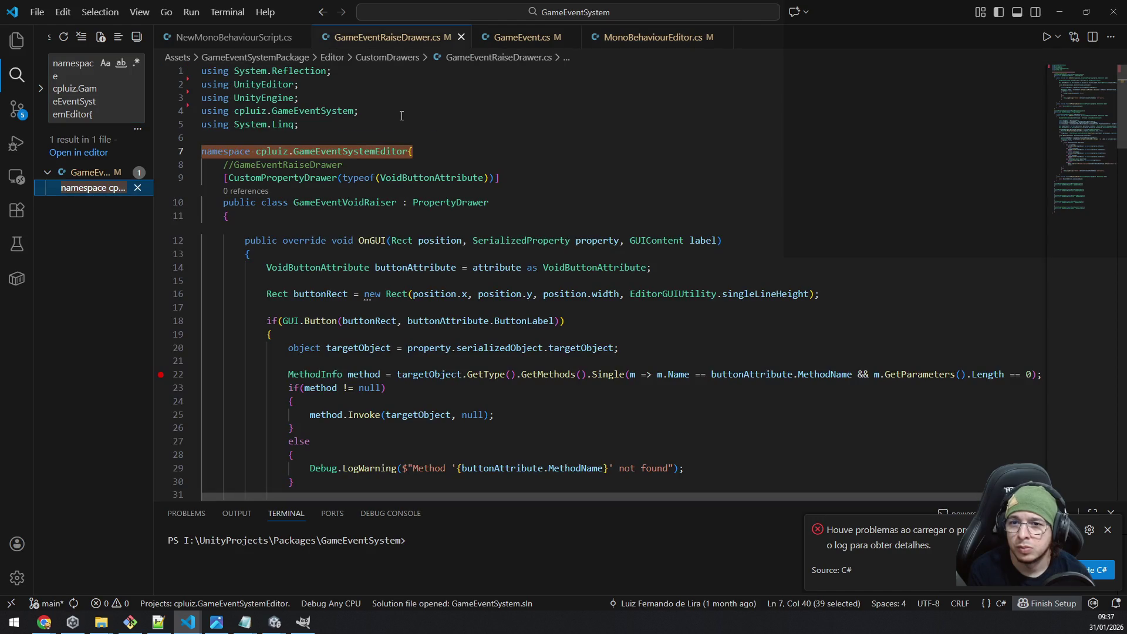
click(466, 104)
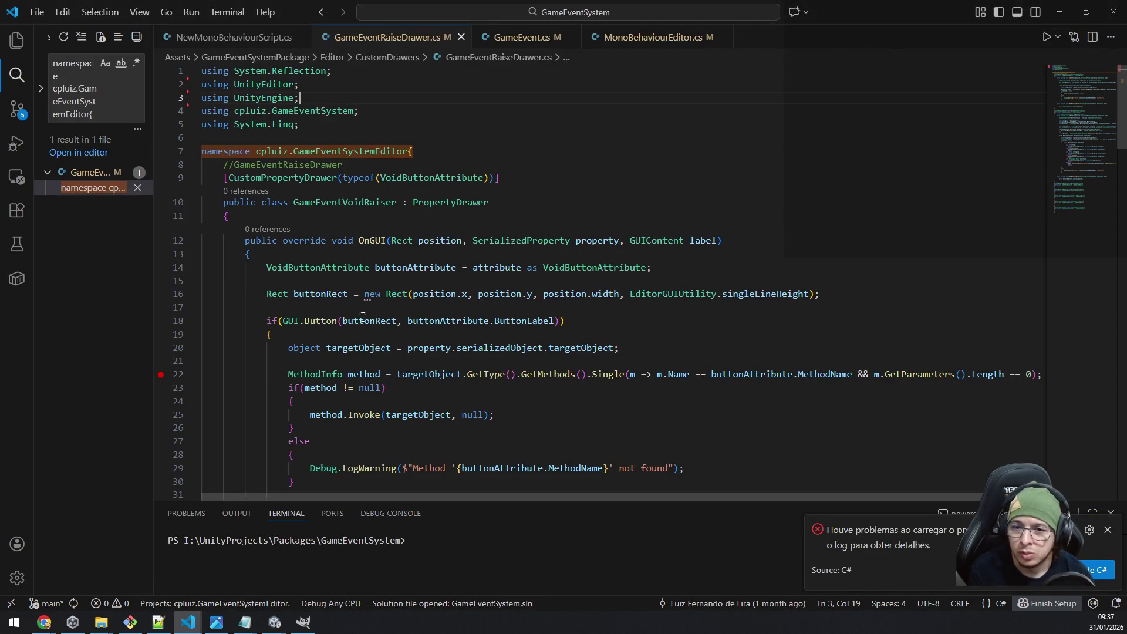
mouse_move(274, 622)
click(172, 571)
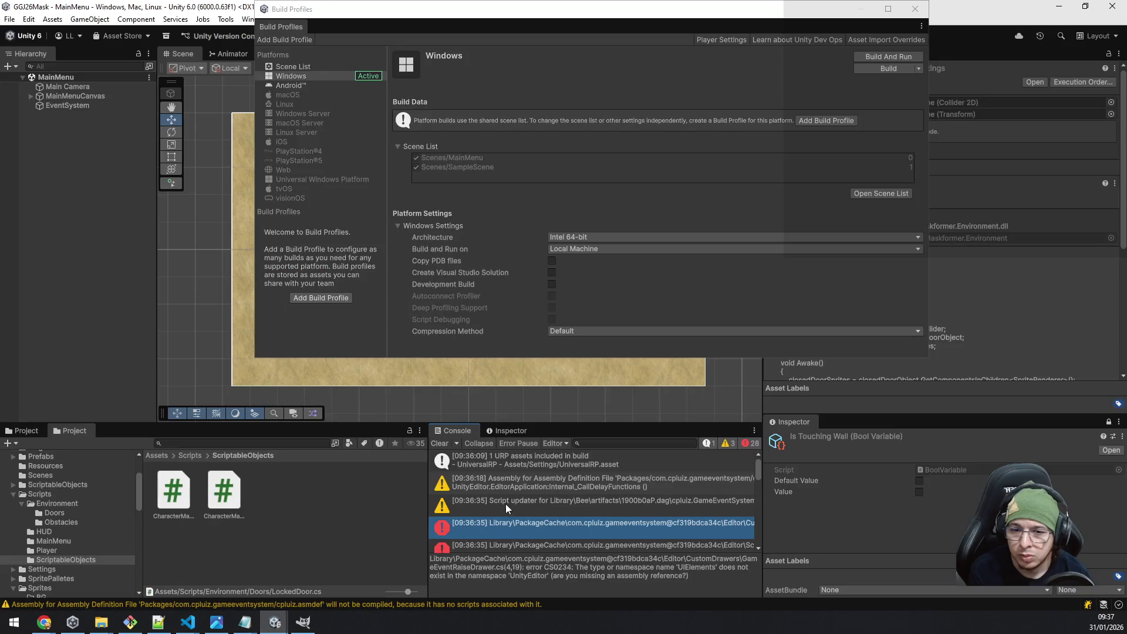
Select the next Console error, about ScriptableObjectDrawer's PropertyDrawer base class.
click(545, 542)
scroll(548, 519, down, 2)
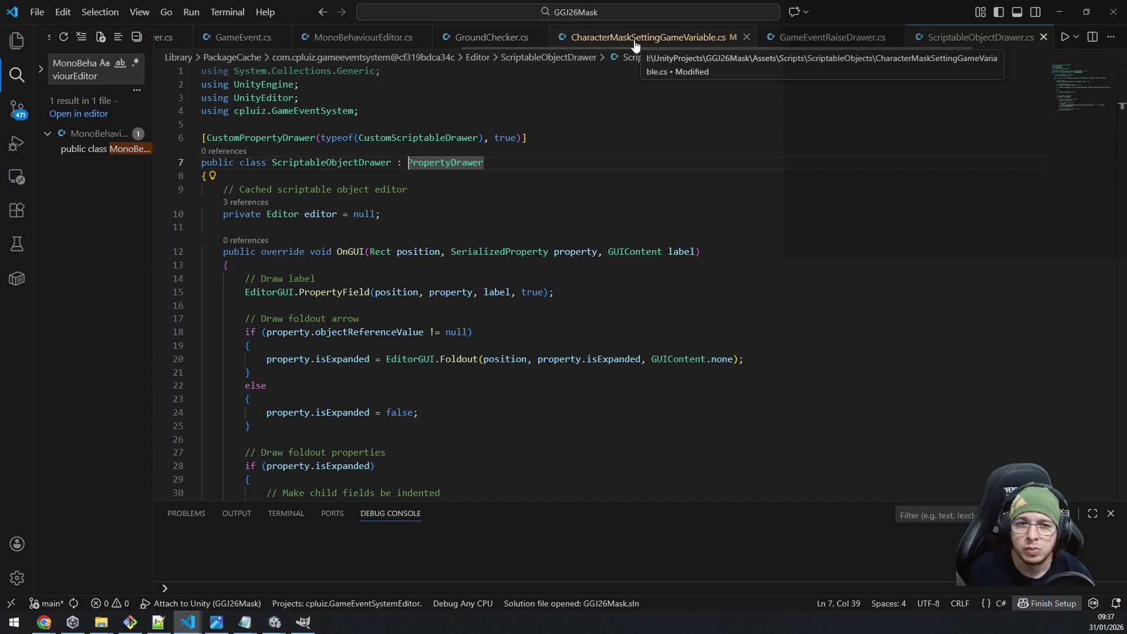
Wrap the cached ScriptableObjectDrawer.cs in #if UNITY_EDITOR … #endif and save it.
click(336, 163)
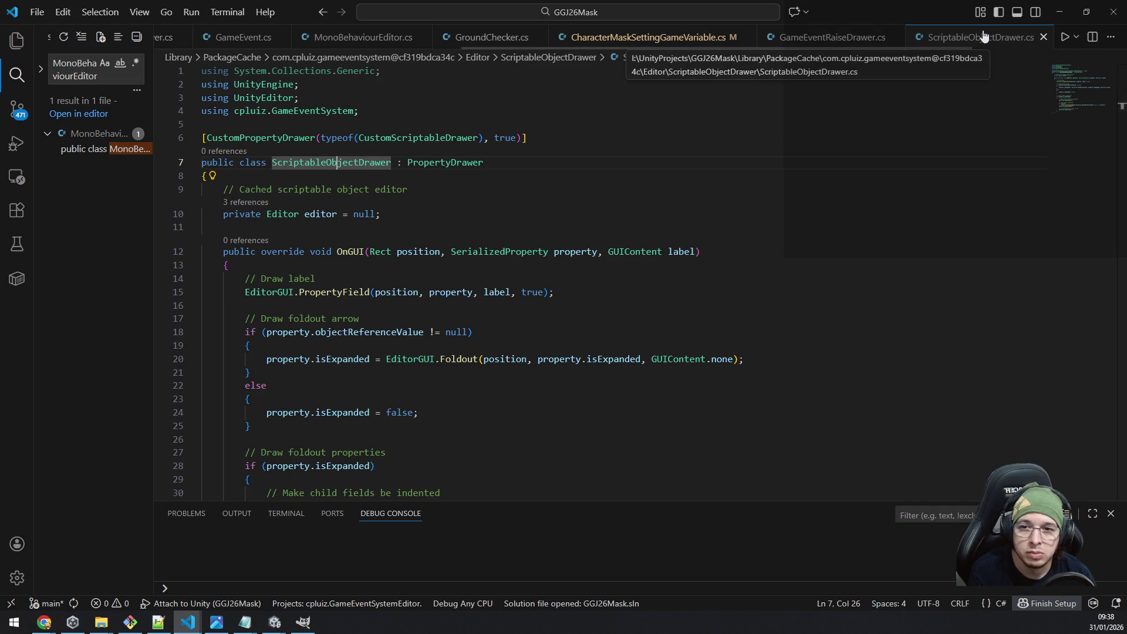
click(646, 110)
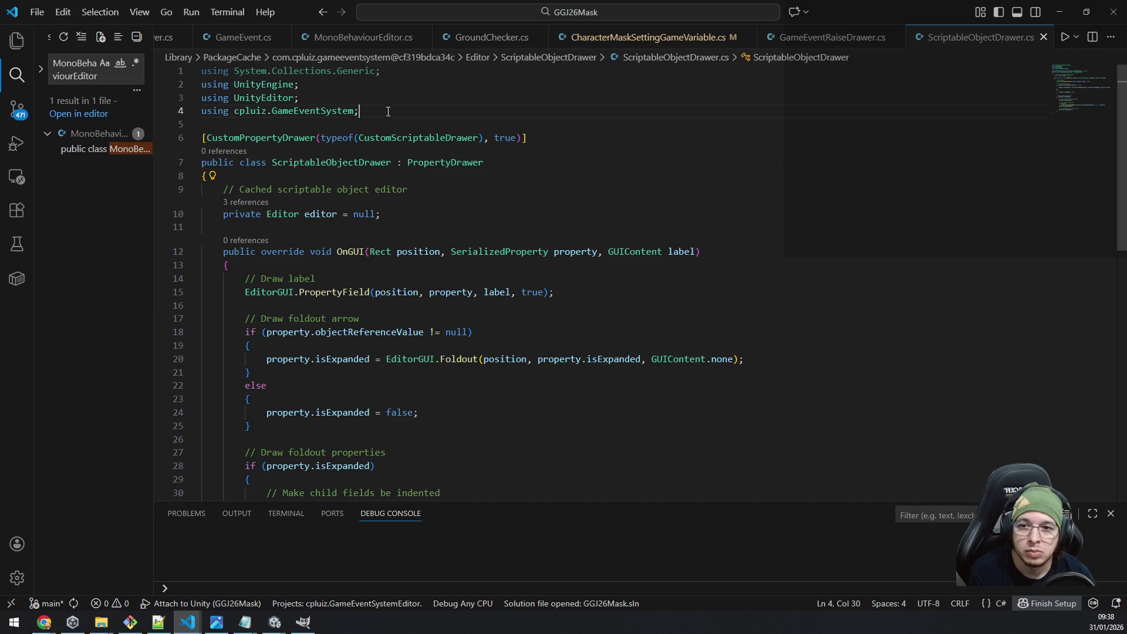
key(ctrl+Home)
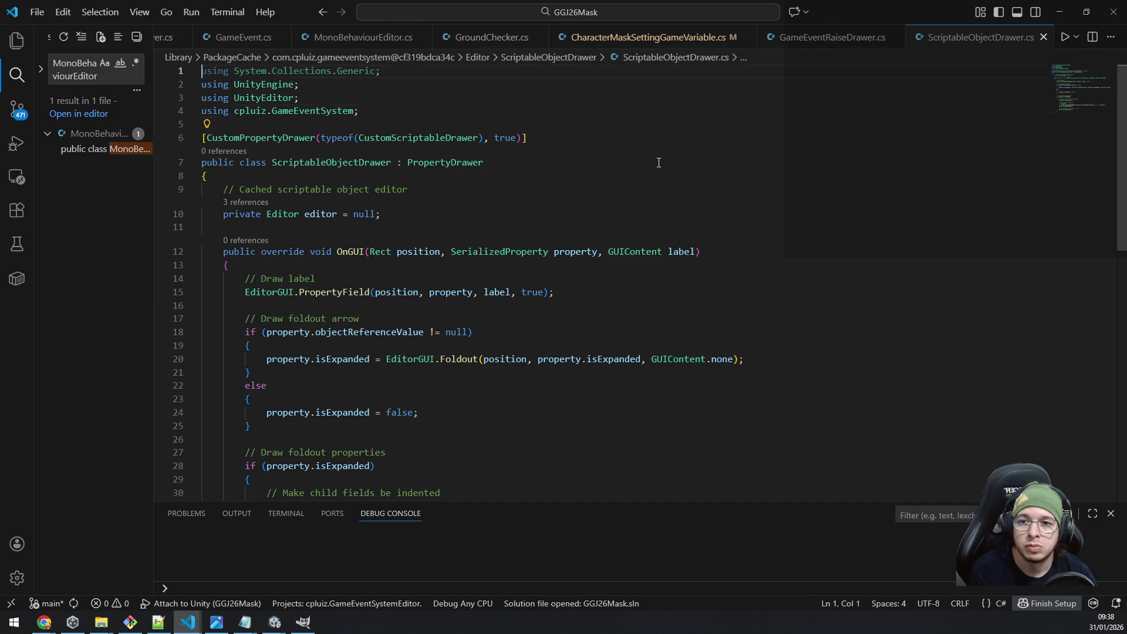
key(Return)
key(Up)
text(#if)
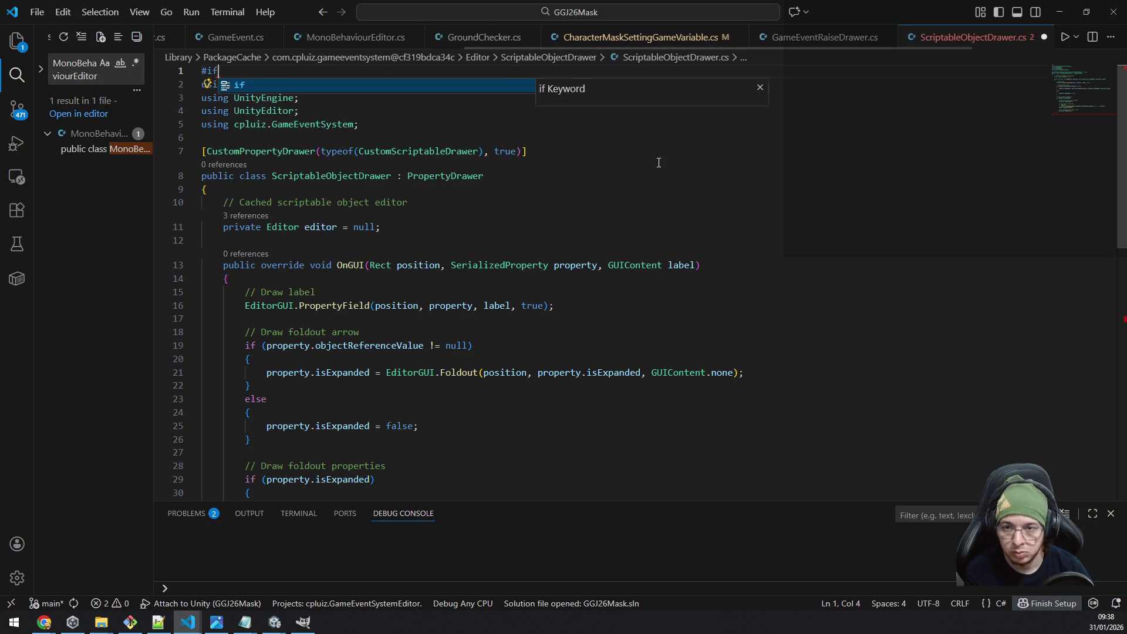
text( unity_e)
key(Return)
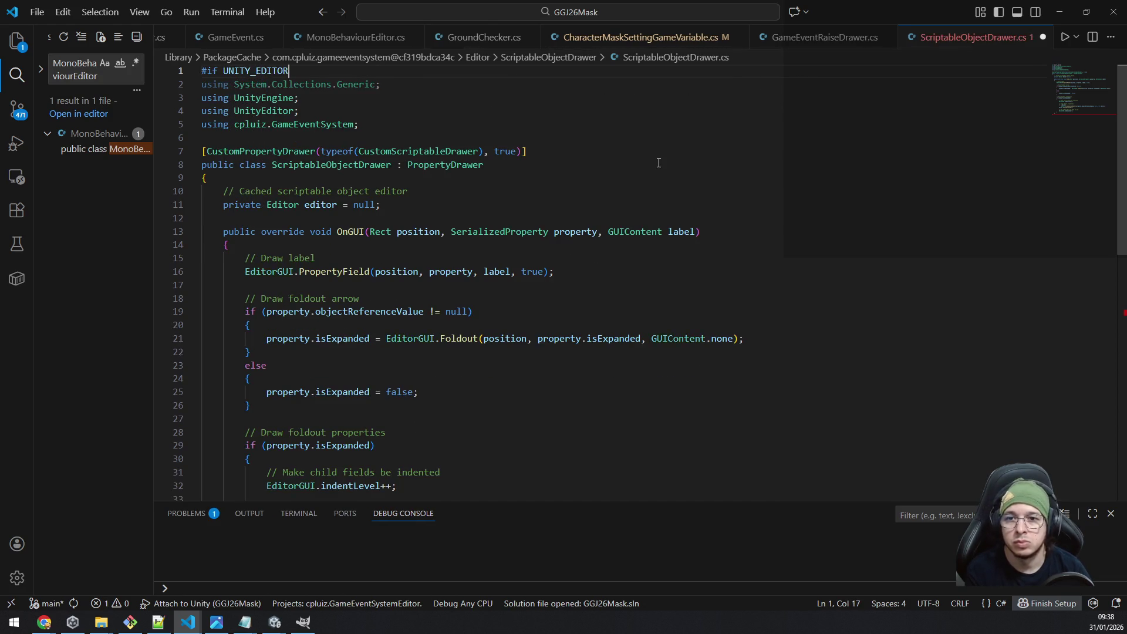
key(shift+Home)
key(ctrl+End)
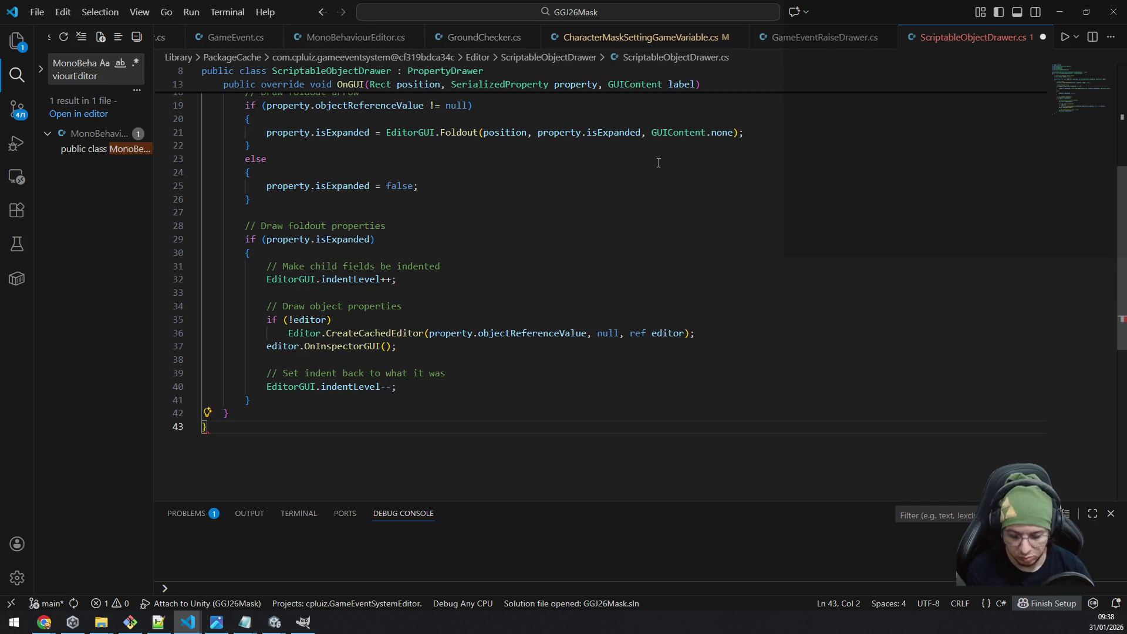
key(Return)
text(#endif)
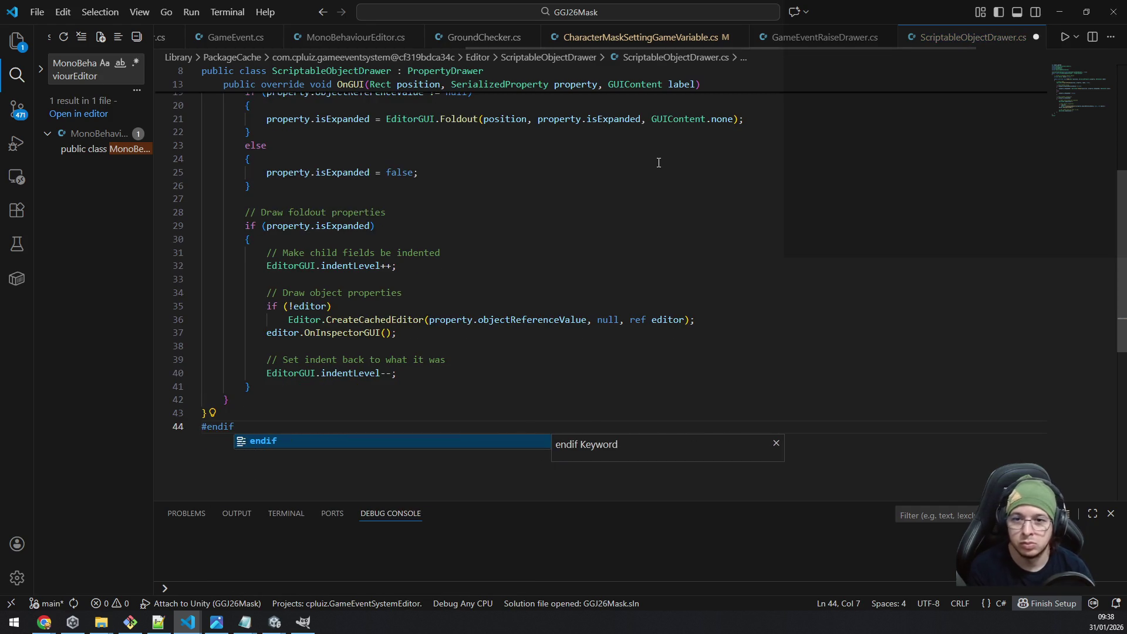
key(ctrl+s)
Remove the opening #if UNITY_EDITOR line again.
click(849, 160)
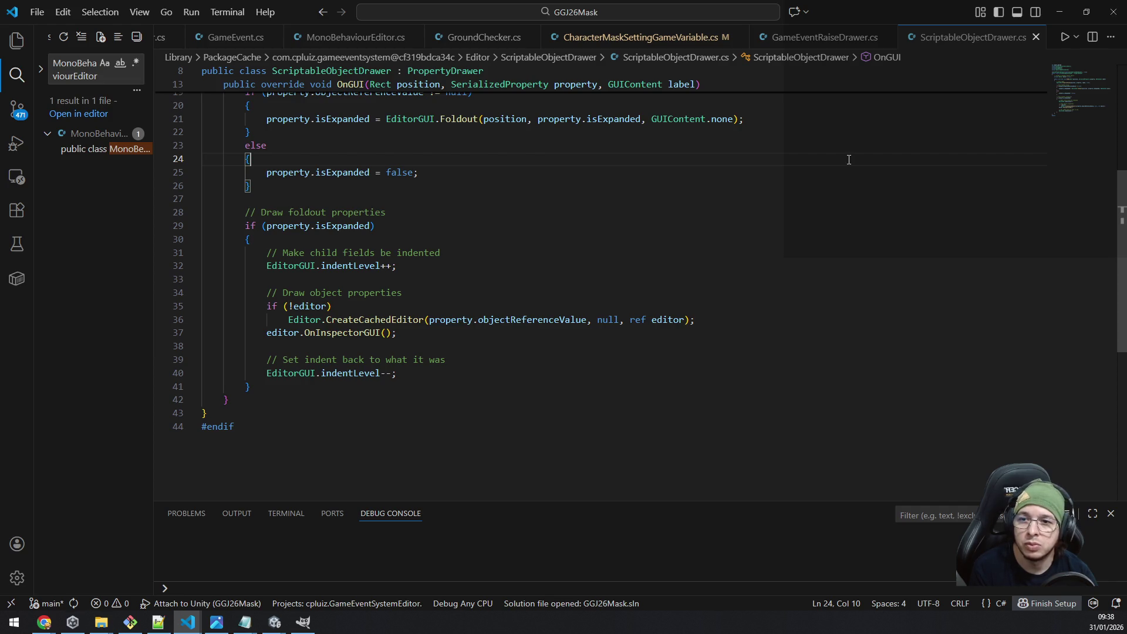
scroll(855, 160, up, 5)
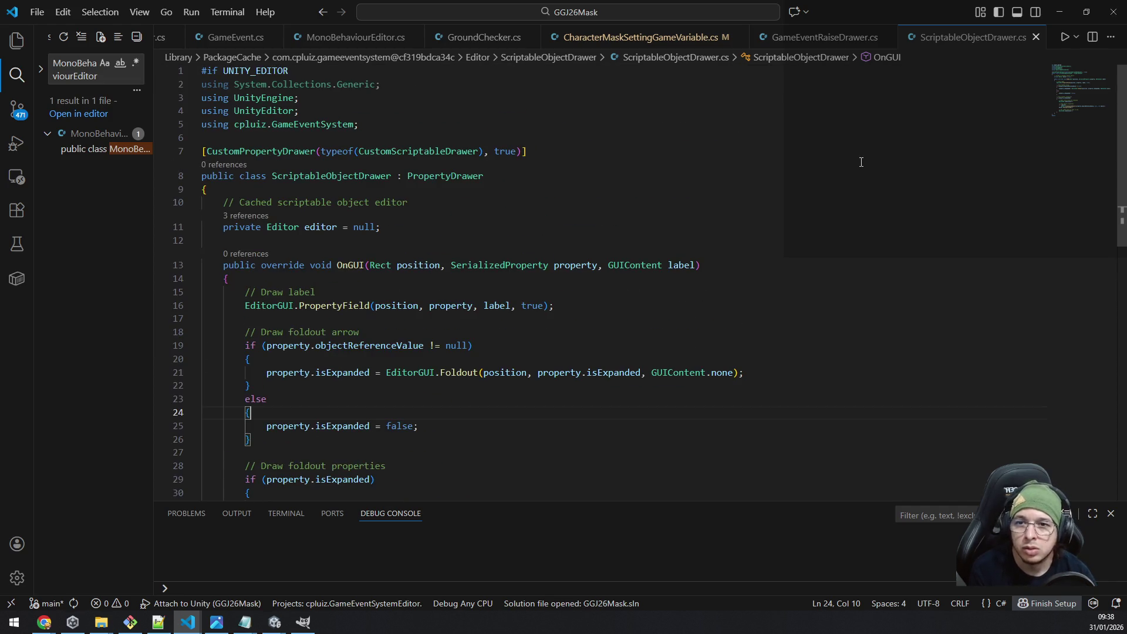
key(ctrl+Home)
key(End)
key(ctrl+BackSpace)
key(BackSpace)
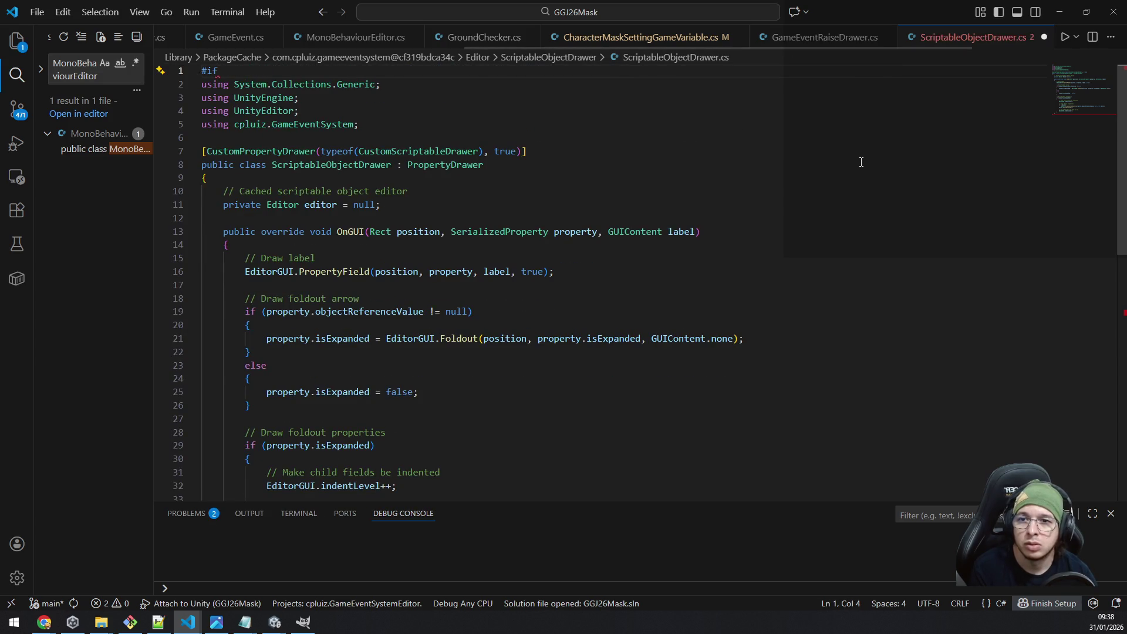
key(BackSpace)
key(BackSpace)
key(BackSpace)
key(Delete)
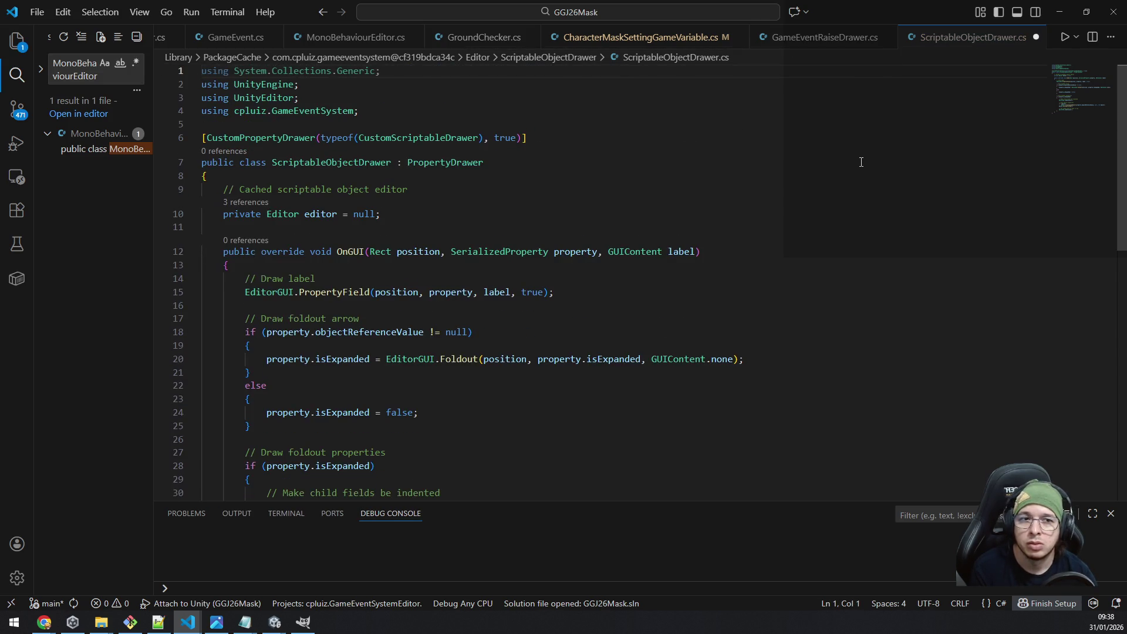
Copy the CustomPropertyDrawer attribute line.
click(587, 142)
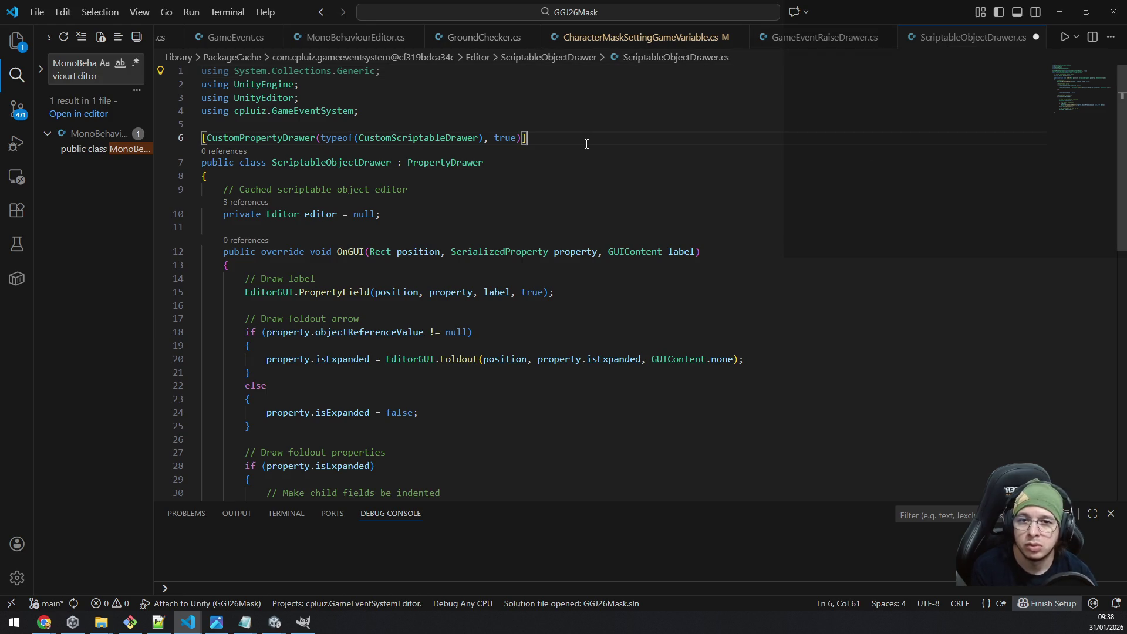
key(shift+Home)
key(ctrl+c)
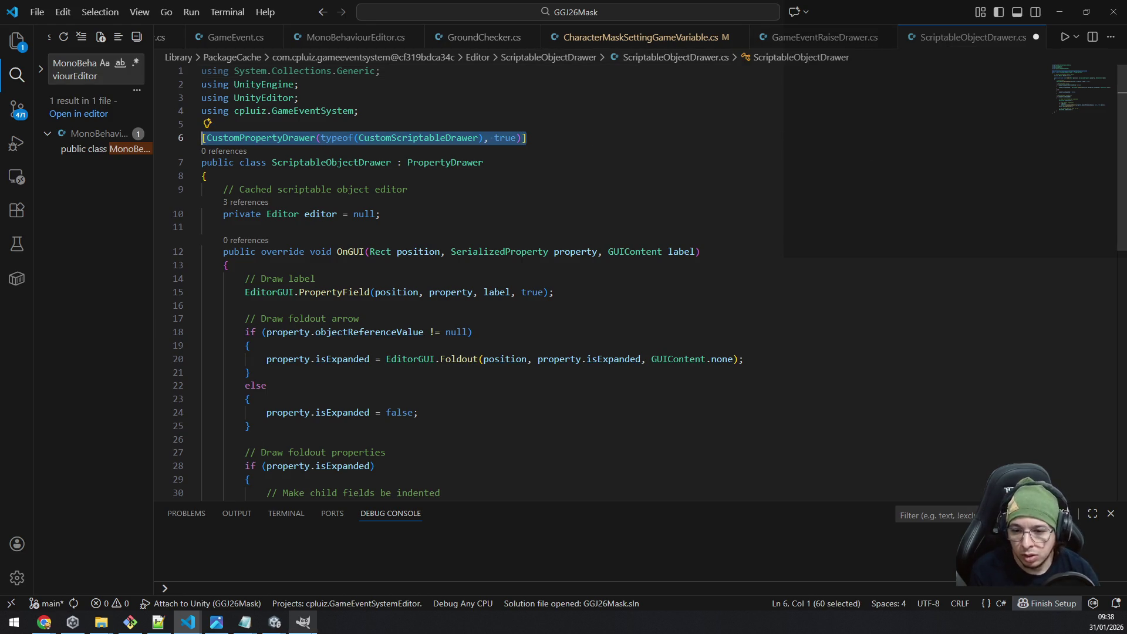
click(274, 623)
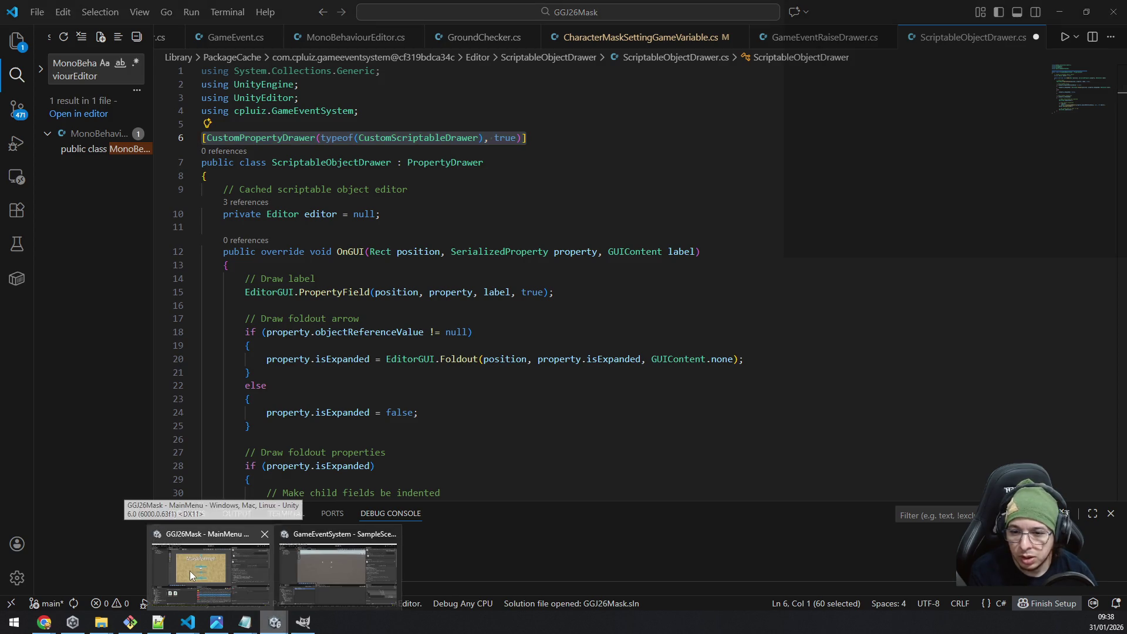
Cycle through the Unity windows to bring the GameEventSystem code window forward.
click(189, 571)
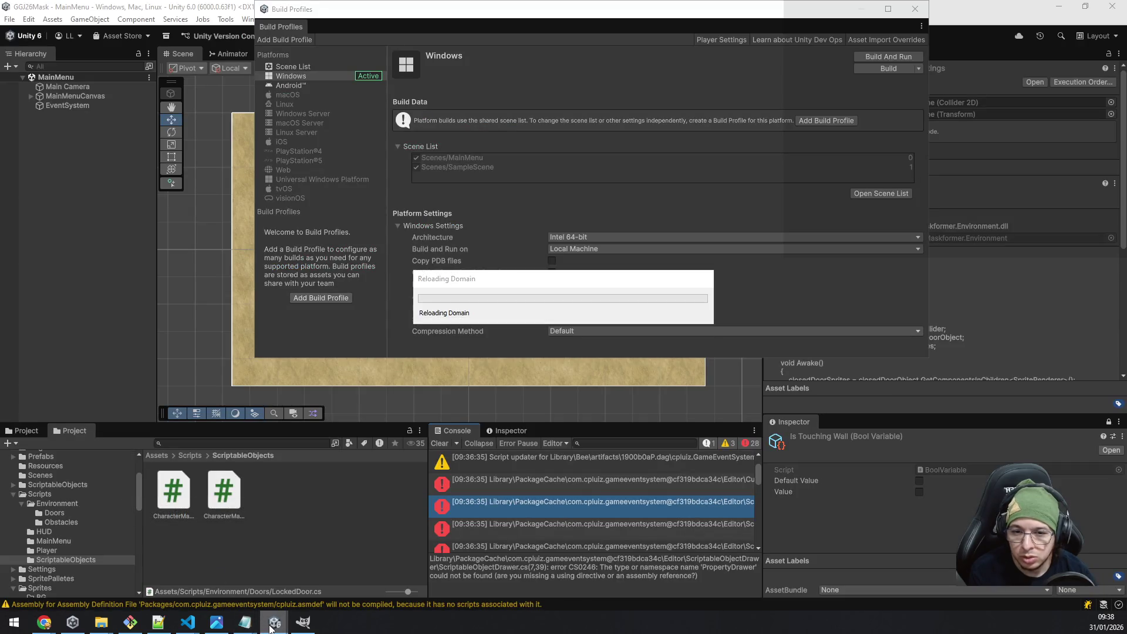
mouse_move(271, 625)
click(300, 586)
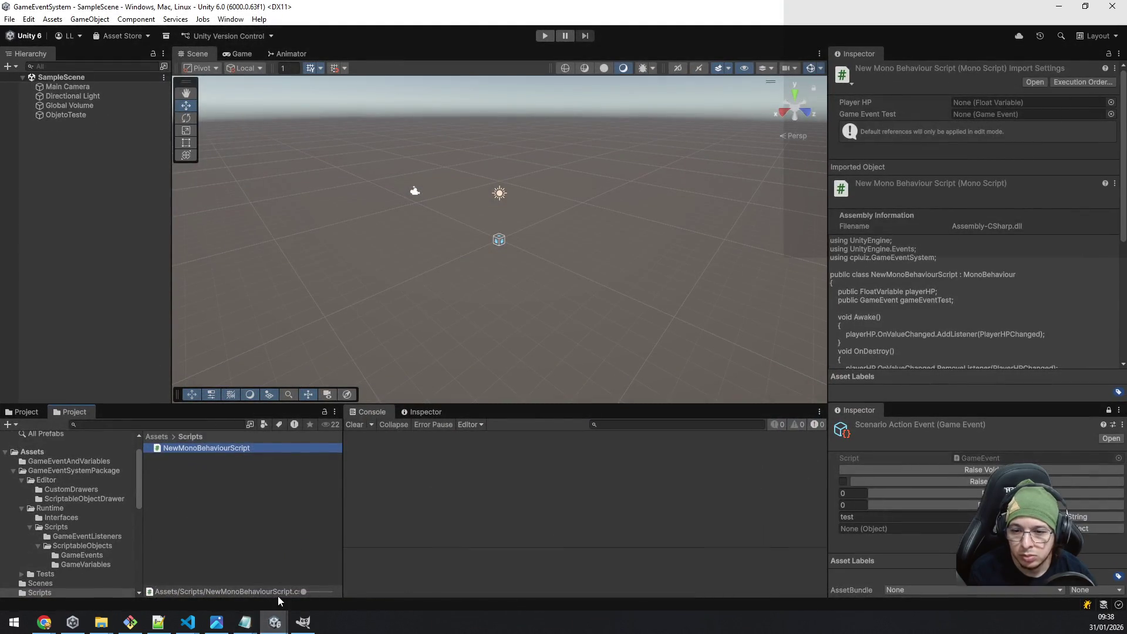
mouse_move(188, 622)
click(270, 561)
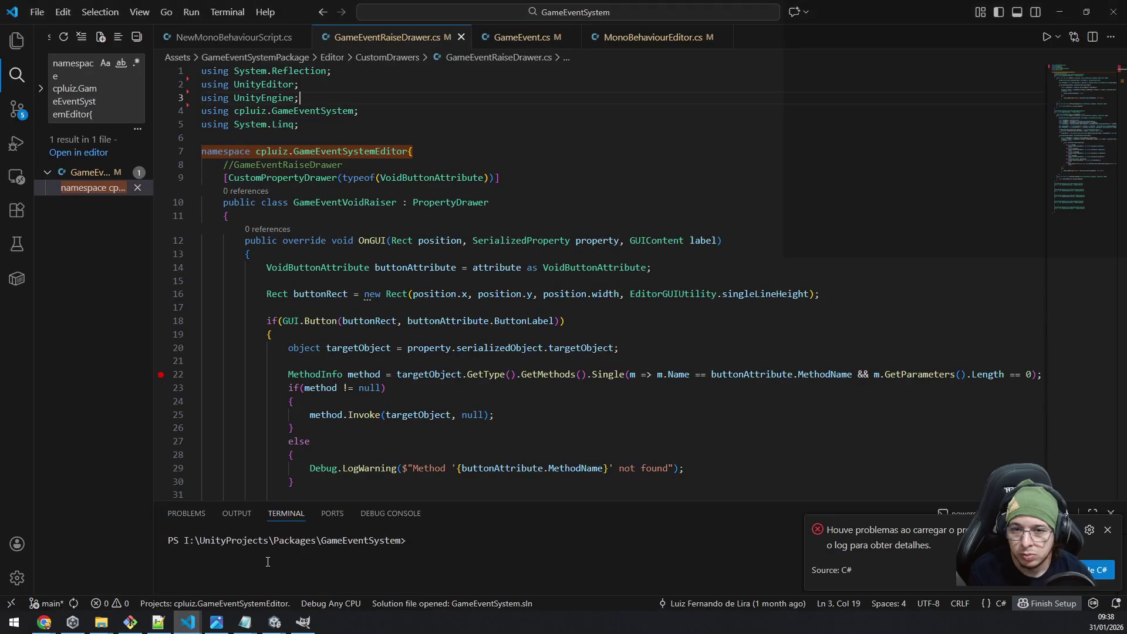
Open the package's ScriptableObjectDrawer.cs via the attribute search, wrap it in #if UNITY_EDITOR … #endif, and save.
key(ctrl+shift+f)
key(ctrl+v)
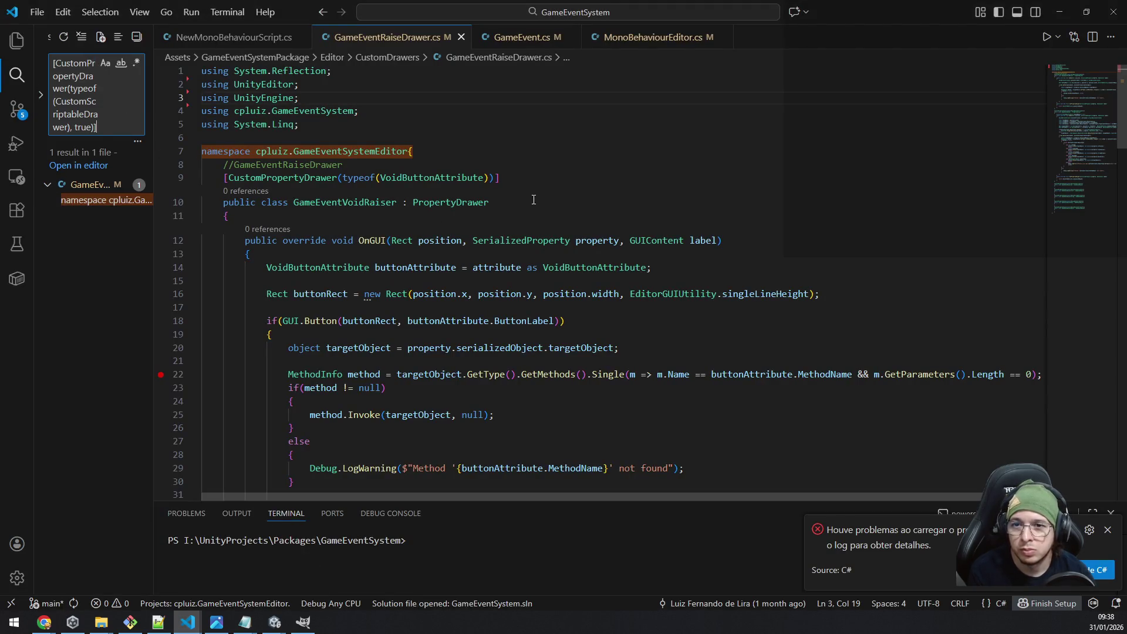
click(94, 200)
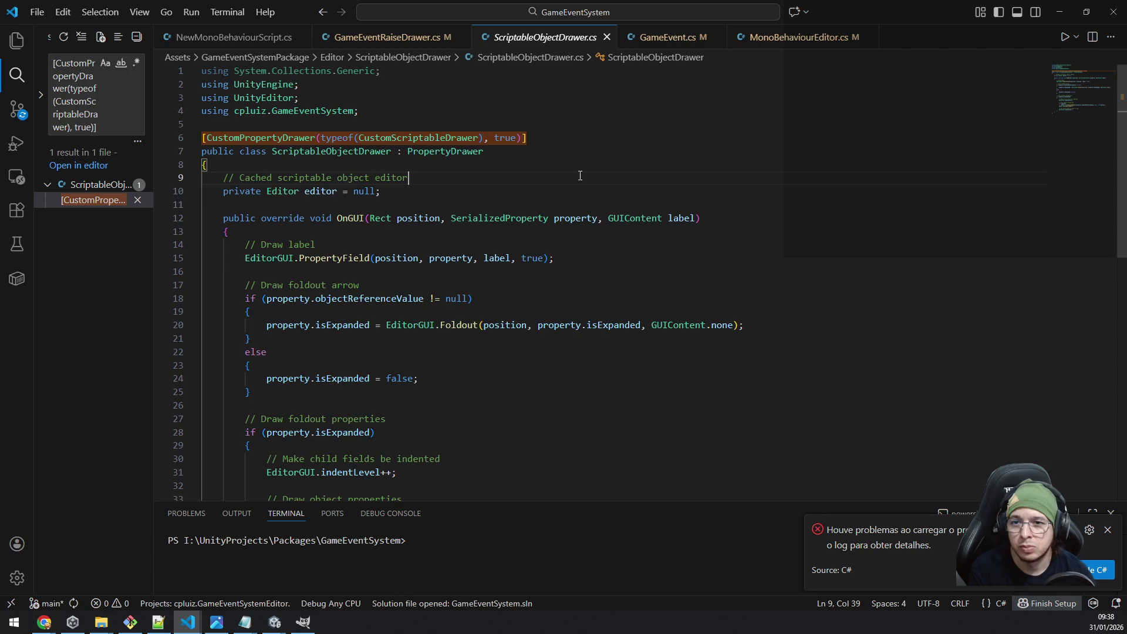
key(ctrl+Home)
key(Return)
key(Up)
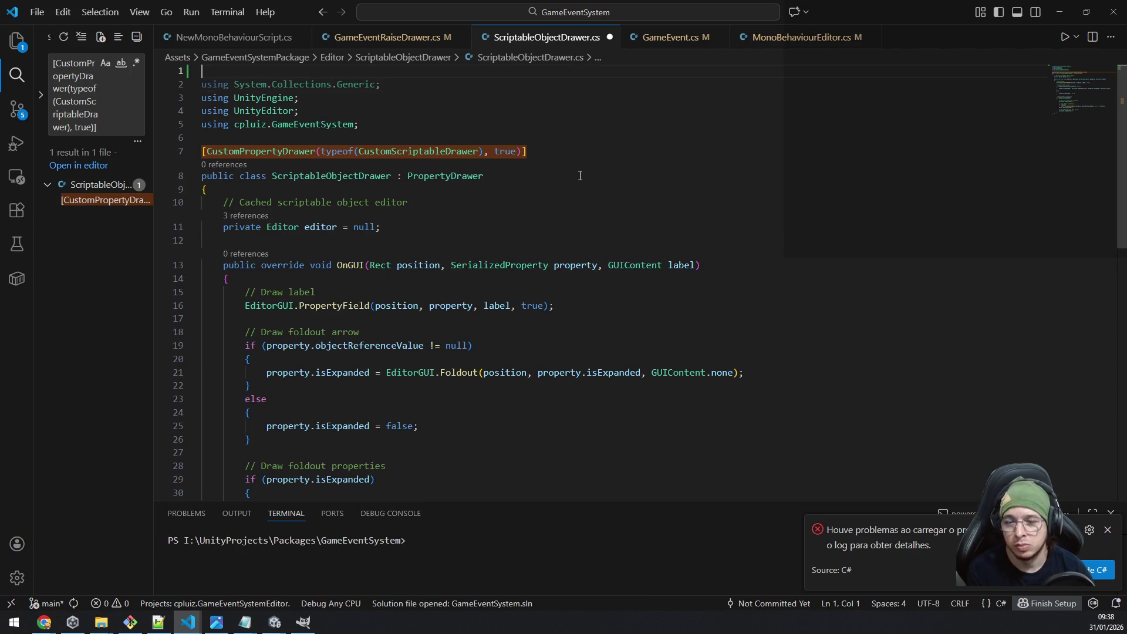
text(#if )
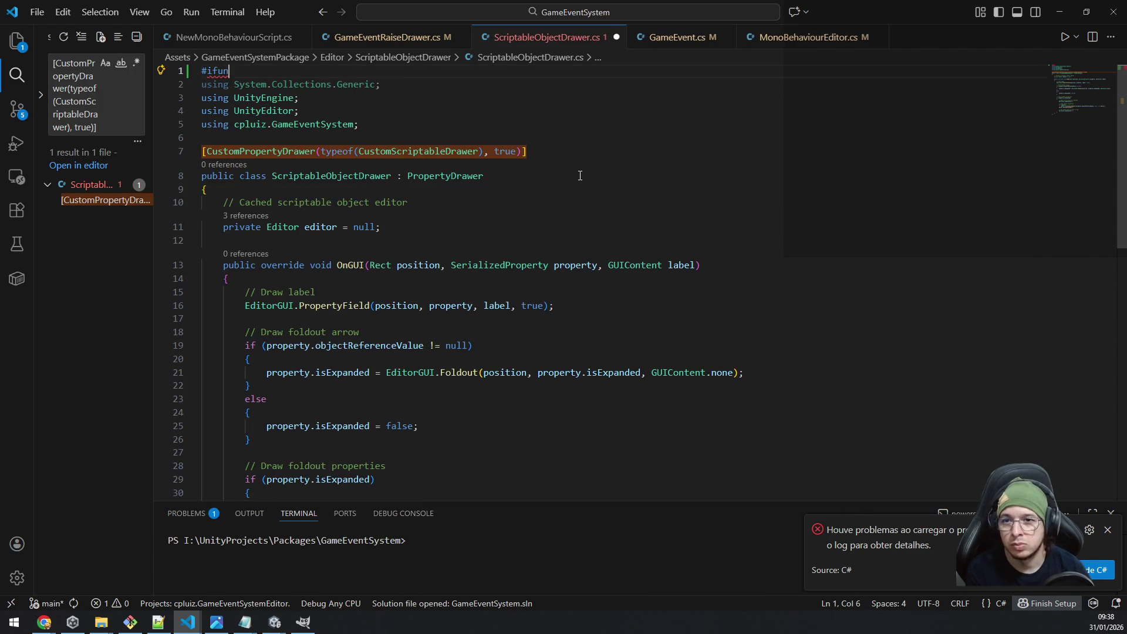
text(unitye)
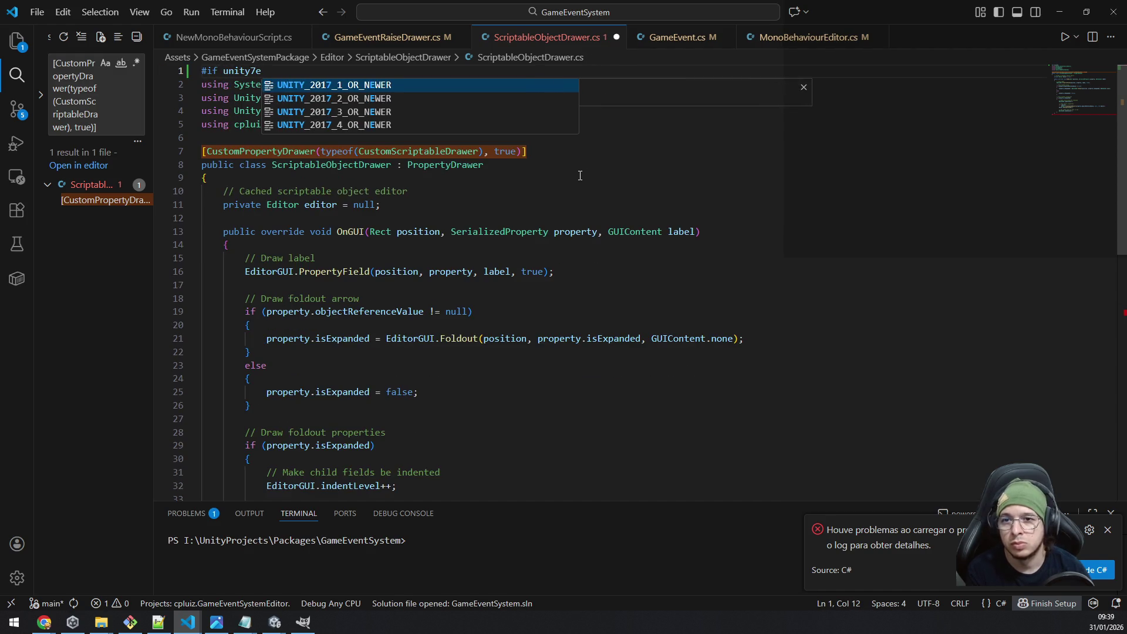
text(di)
key(Tab)
key(ctrl+End)
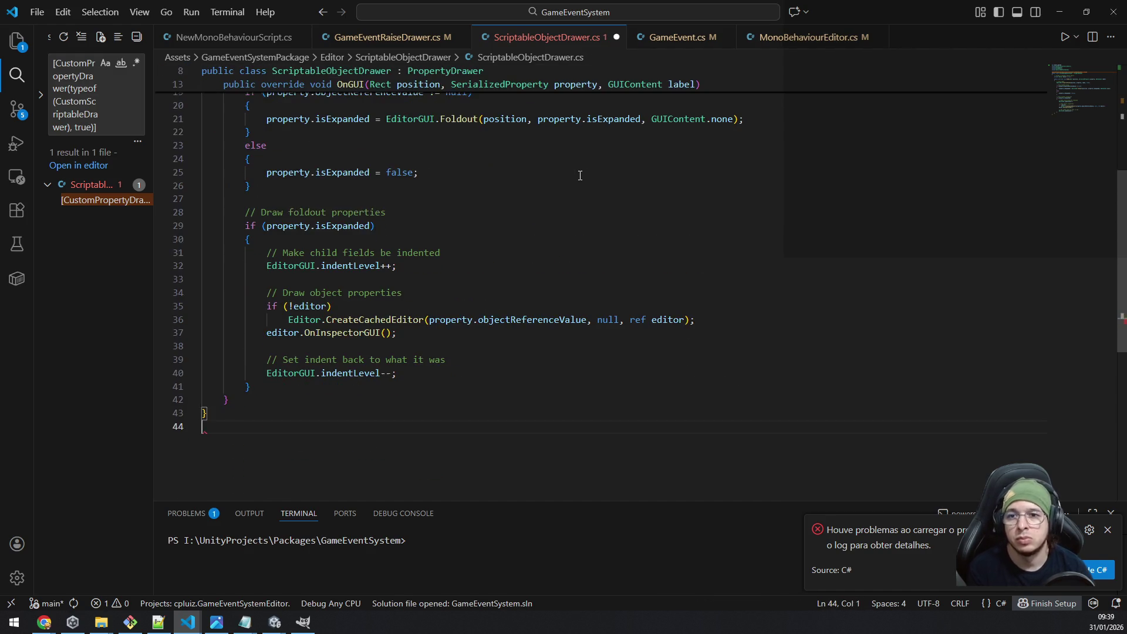
text(#endif)
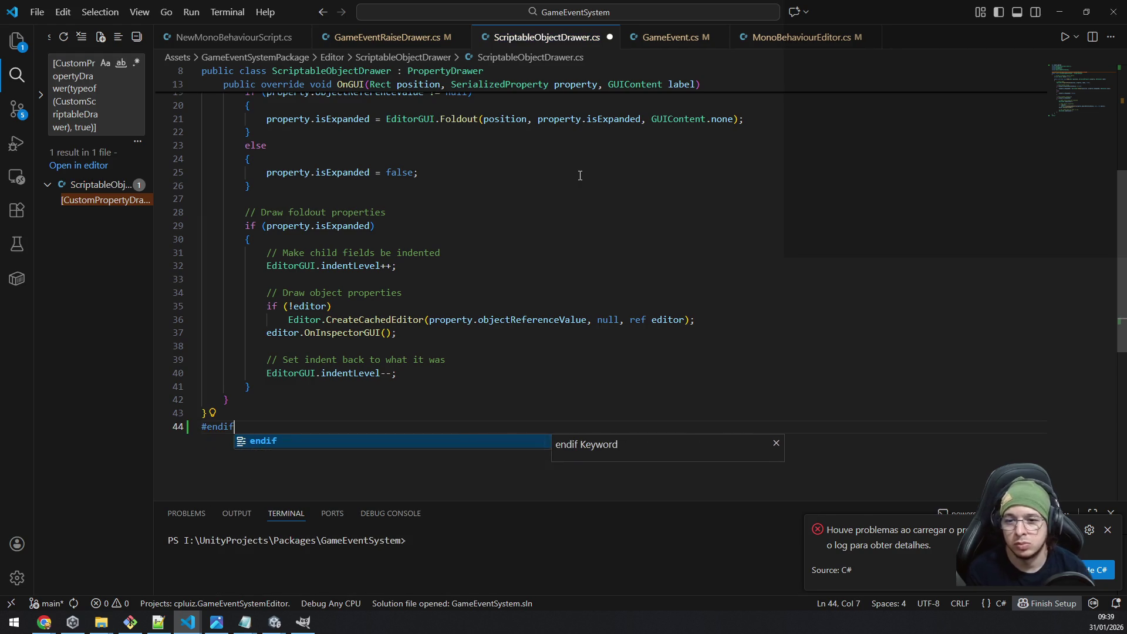
key(ctrl+s)
Return to the GGJ26Mask project's Build Profiles so Unity recompiles.
key(alt+Tab)
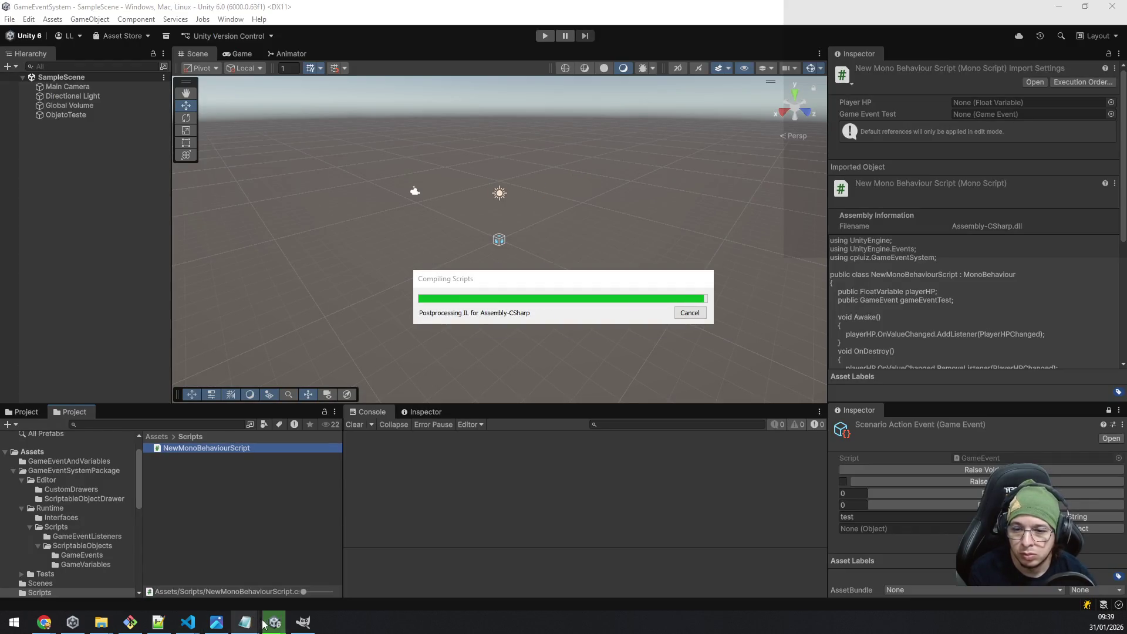
mouse_move(273, 621)
click(117, 548)
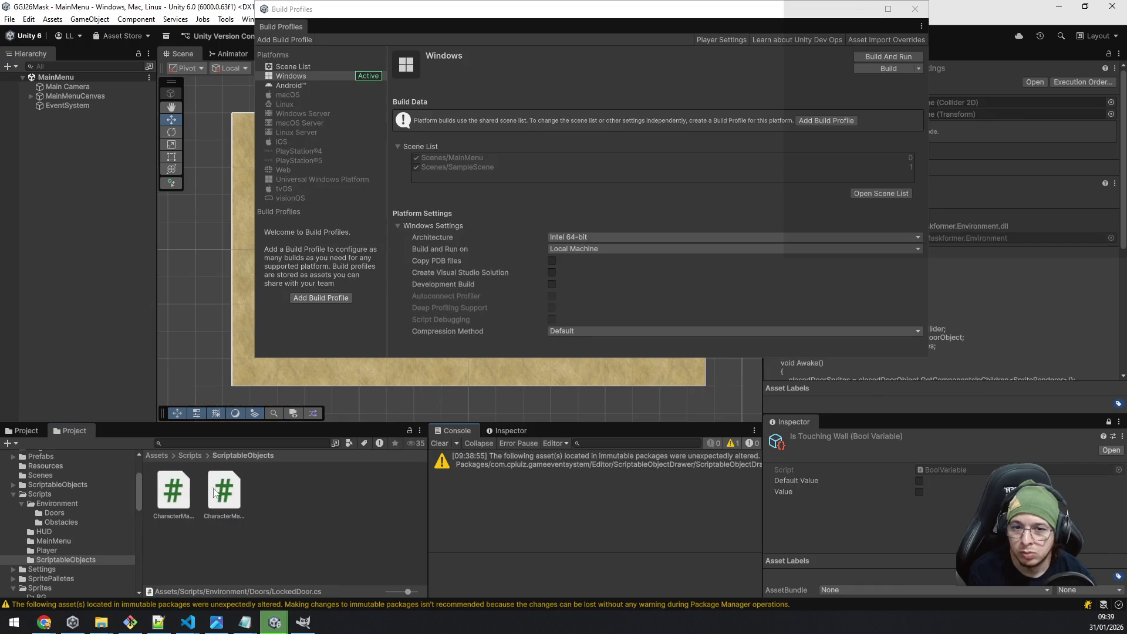
Start a Windows build, cancel the folder prompt, and check the GameEventSystem project before returning.
click(888, 69)
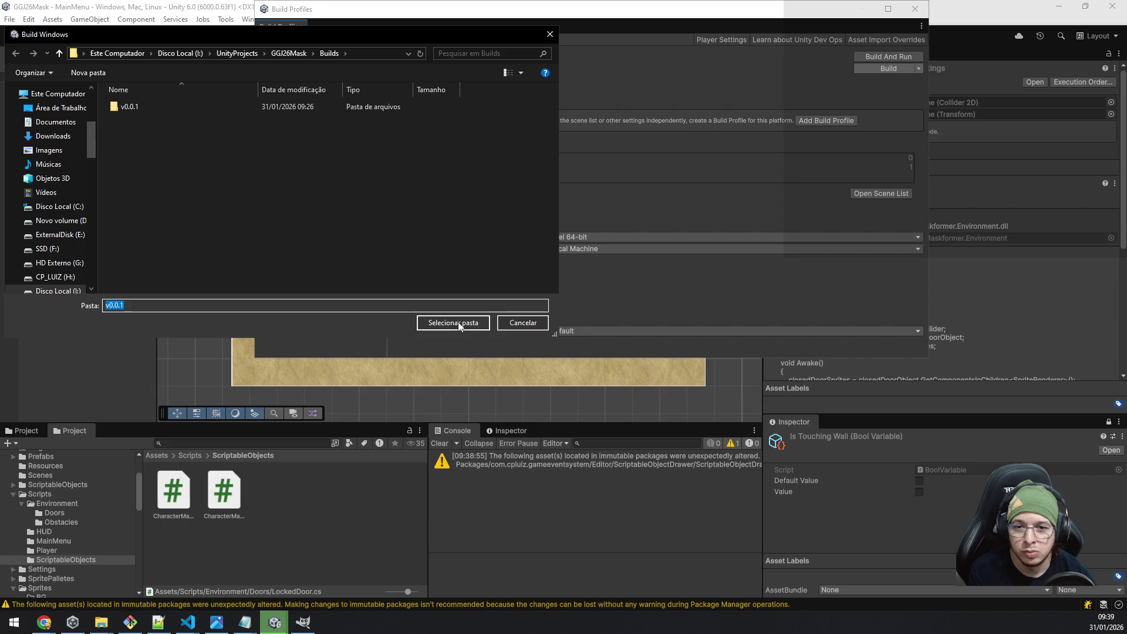
click(517, 323)
click(275, 622)
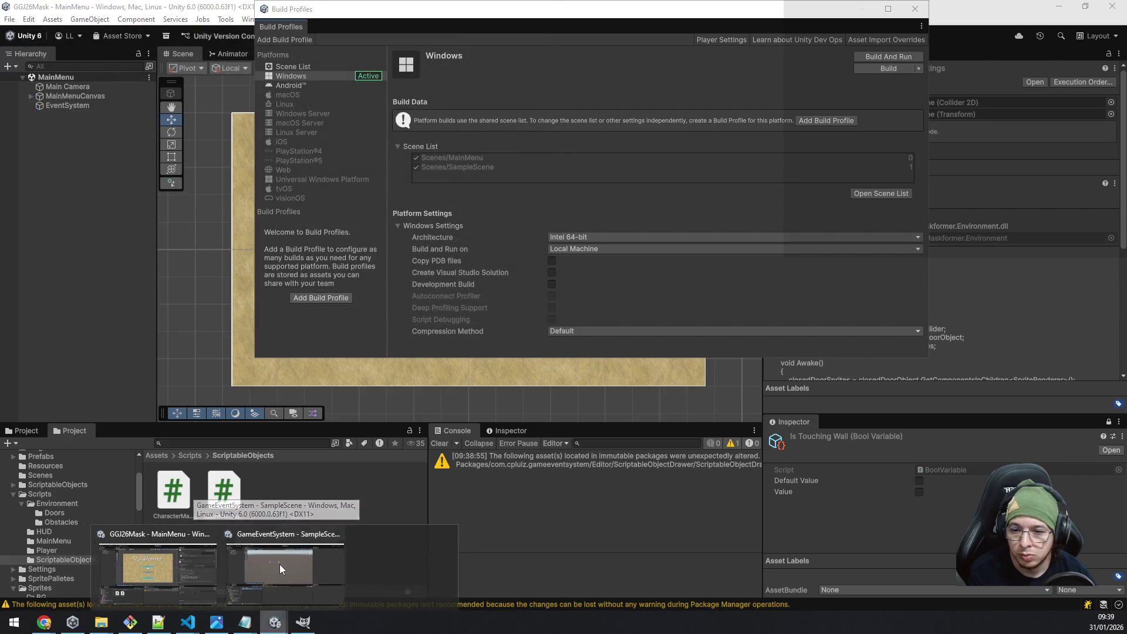
click(279, 564)
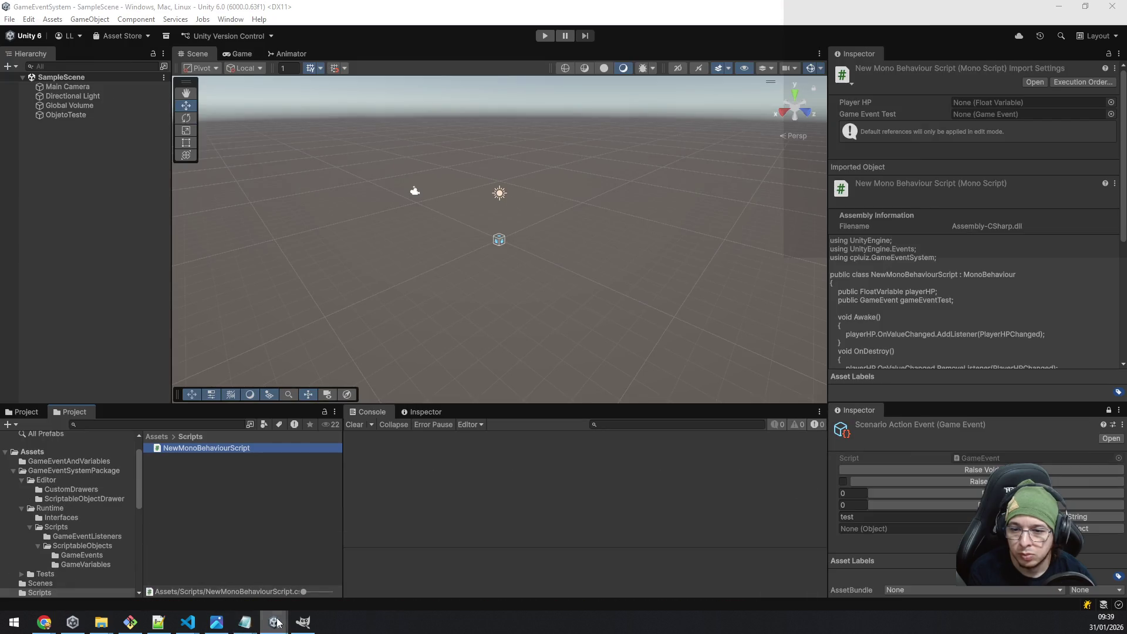
mouse_move(241, 622)
click(208, 567)
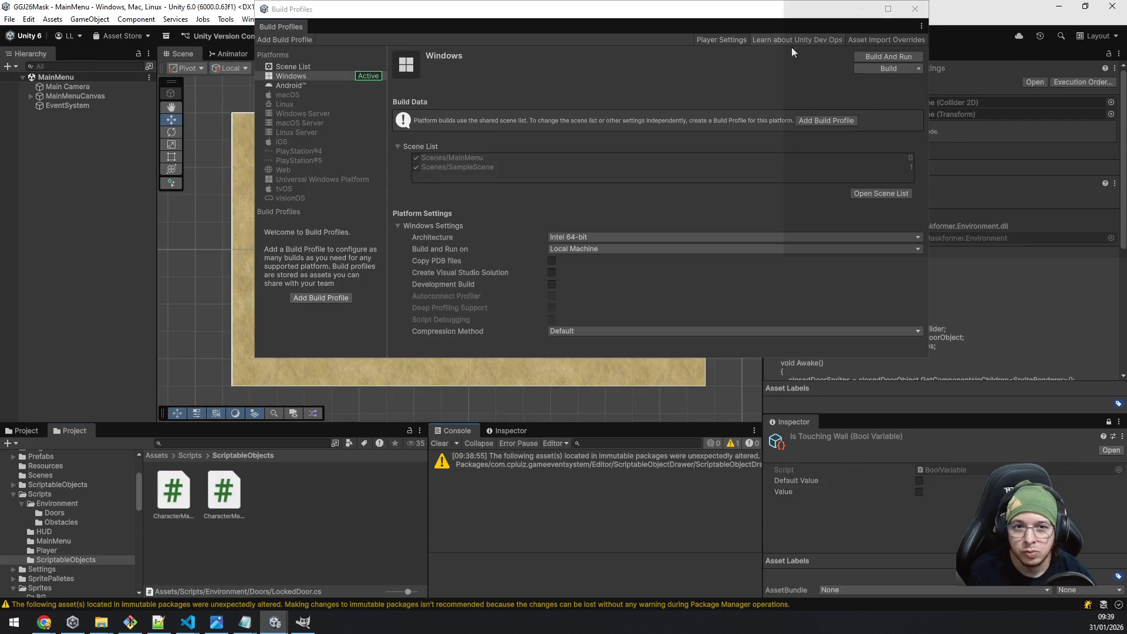
Build the Windows player into the v0.0.1 folder, then return to Unity to recompile the fixed scripts.
click(890, 70)
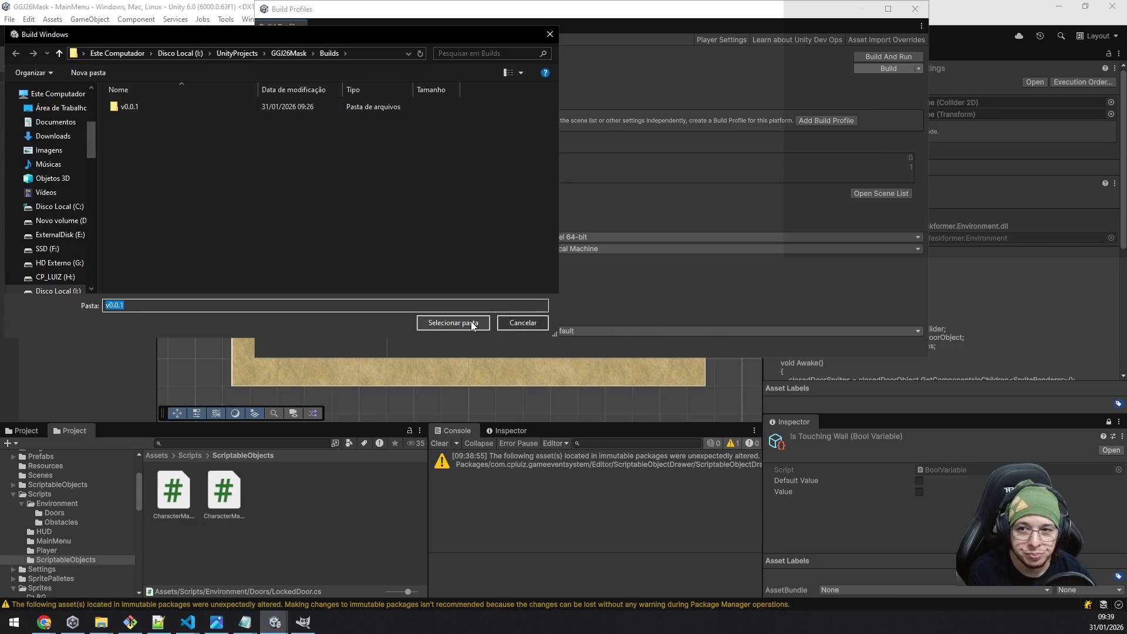
click(472, 323)
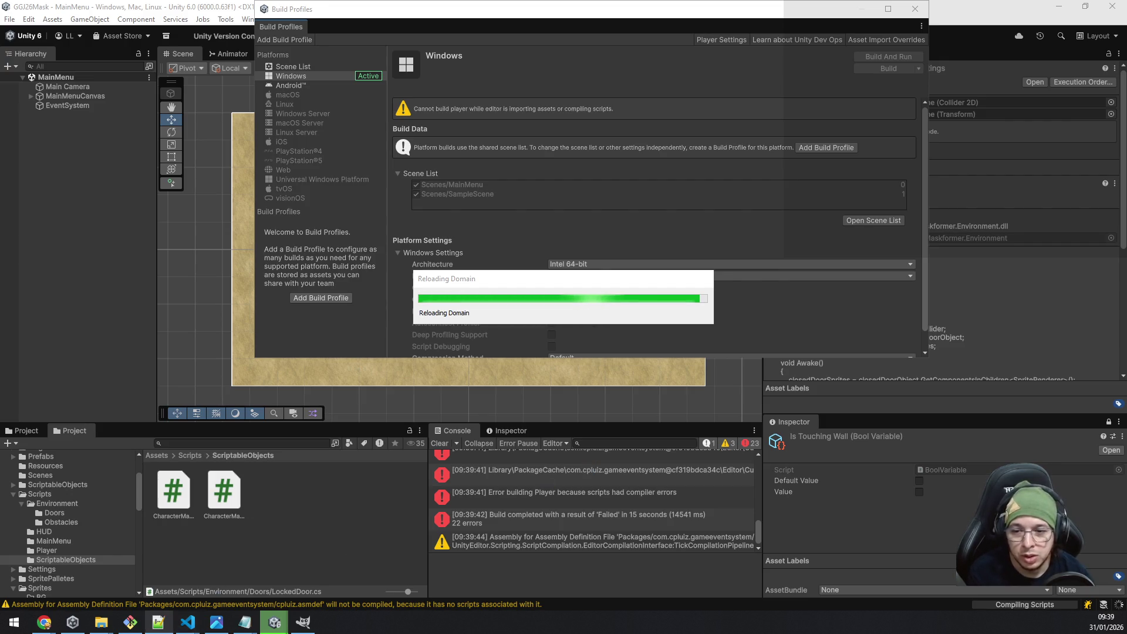
mouse_move(200, 627)
click(217, 567)
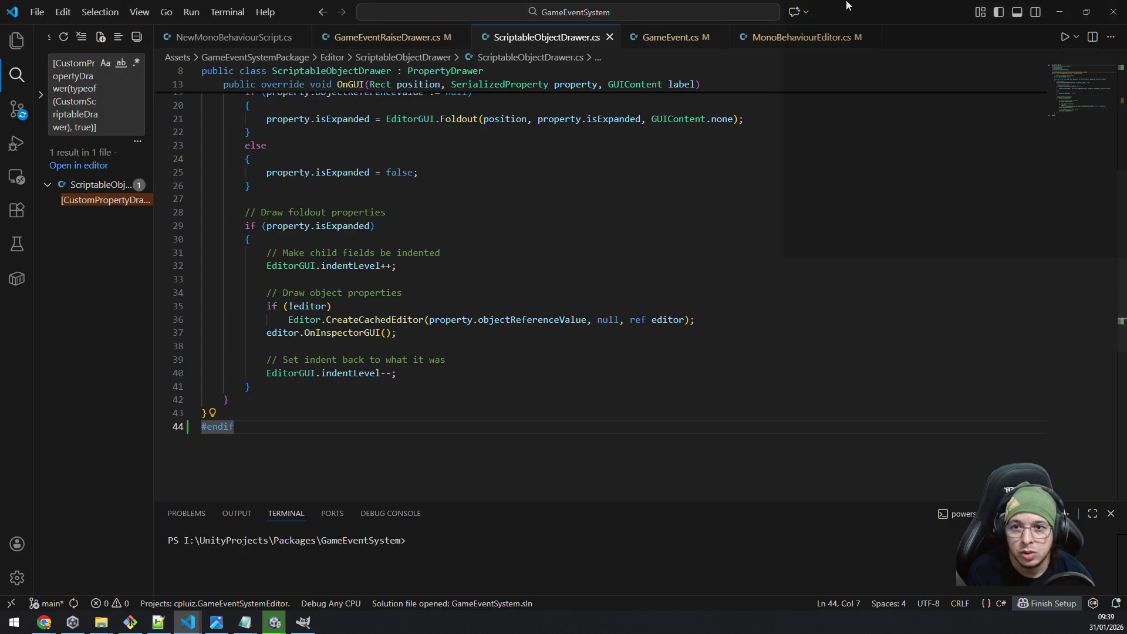
click(1060, 11)
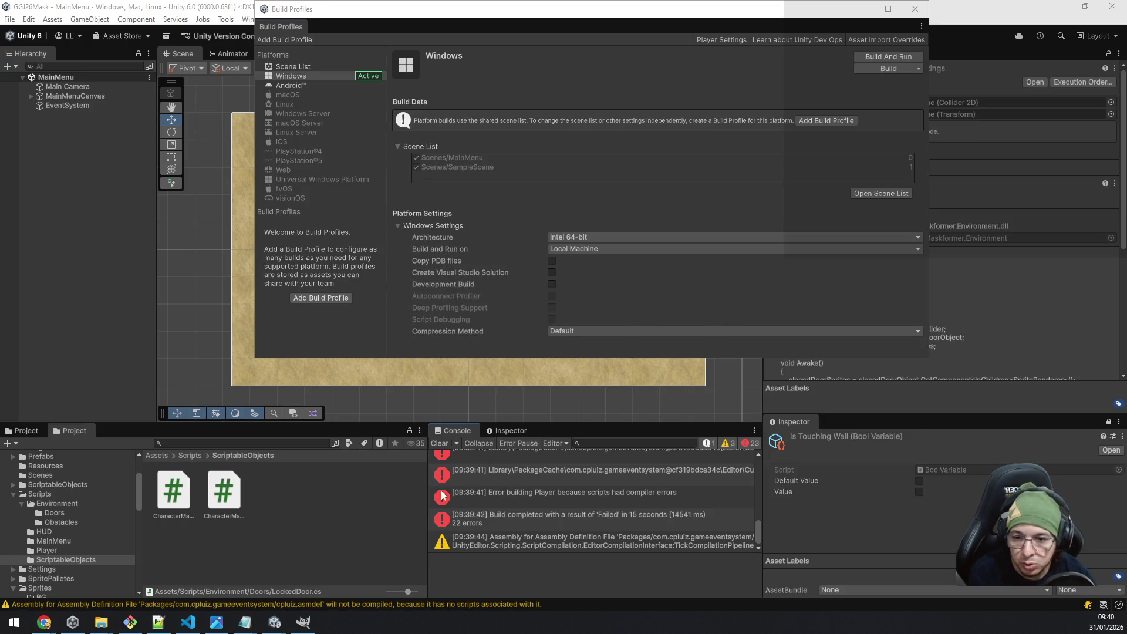
Open a build error in the code editor and select the GameEventVoidRaiser declaration on line 13.
click(511, 474)
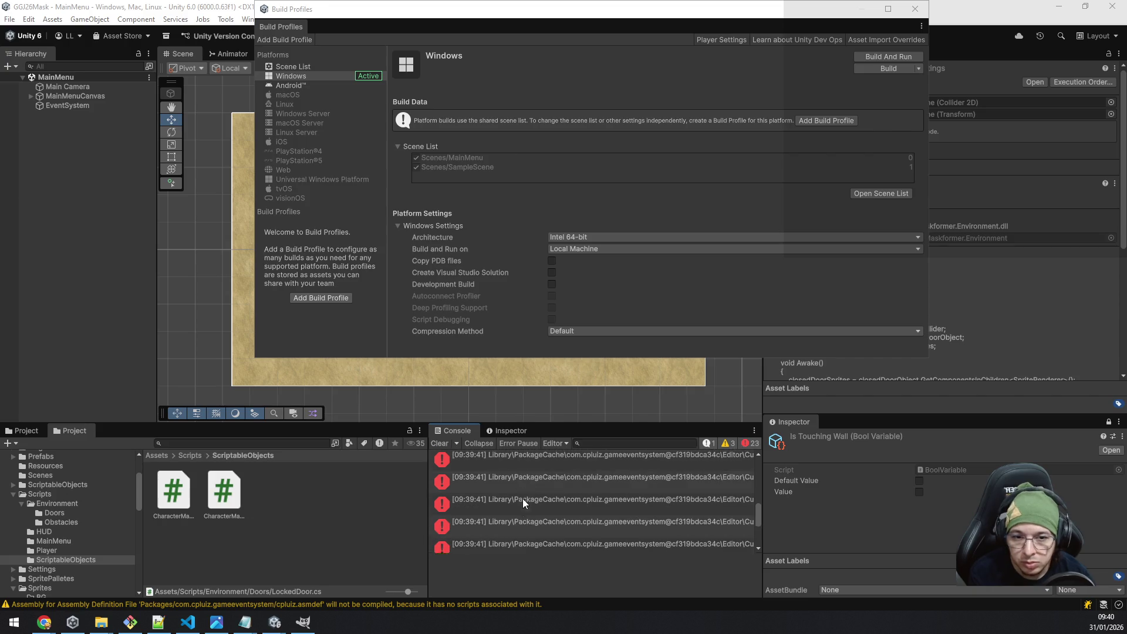
scroll(522, 499, up, 3)
scroll(523, 499, down, 3)
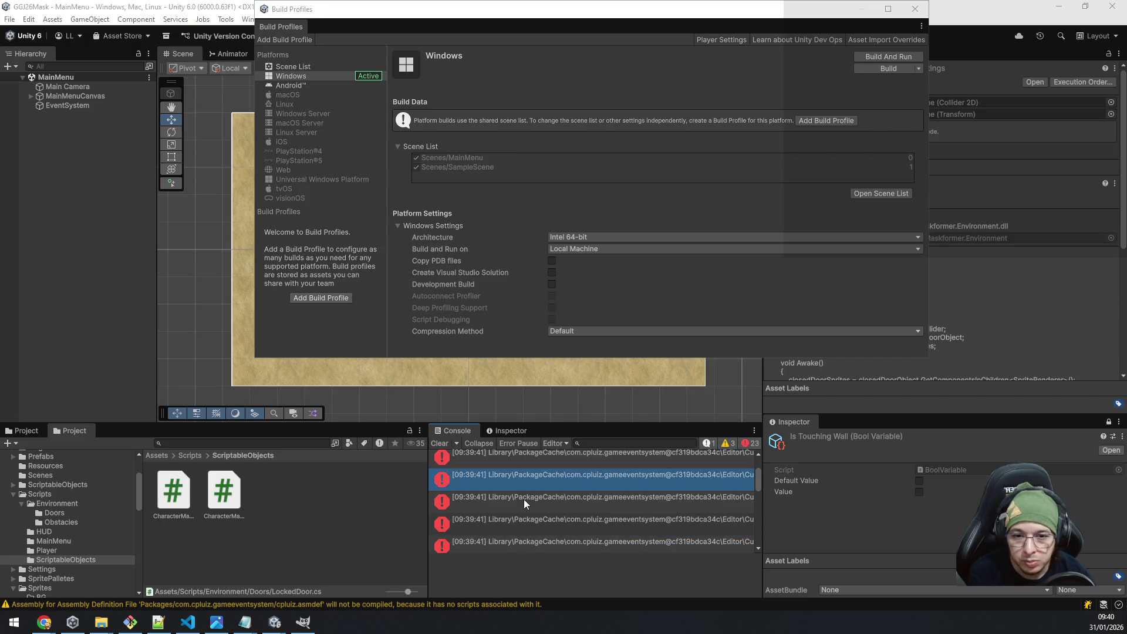
click(523, 499)
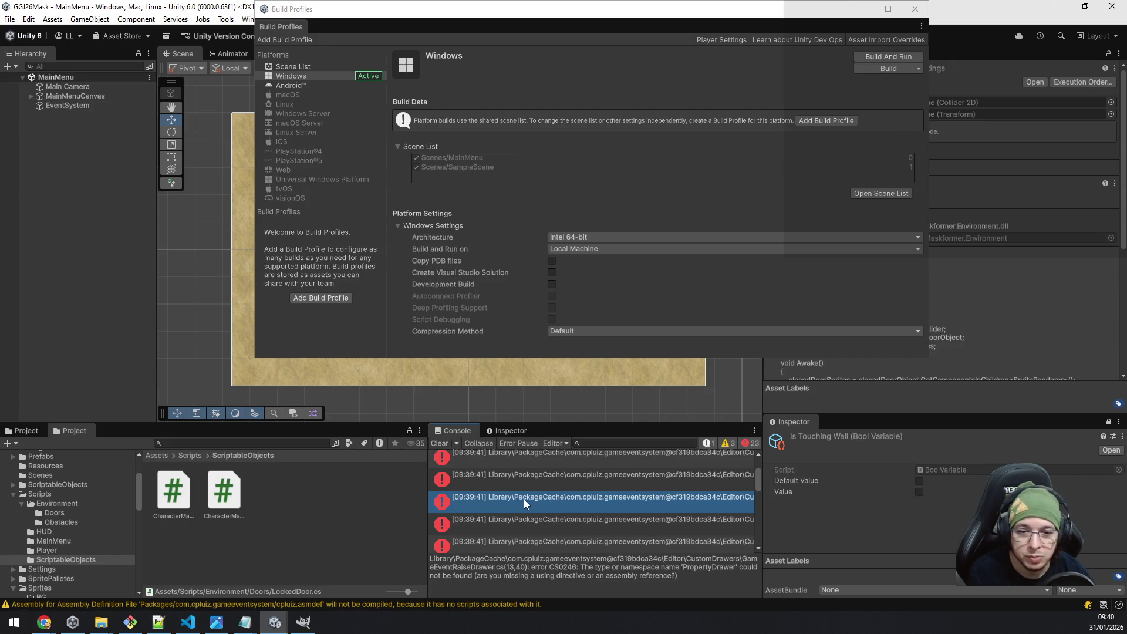
double_click(523, 499)
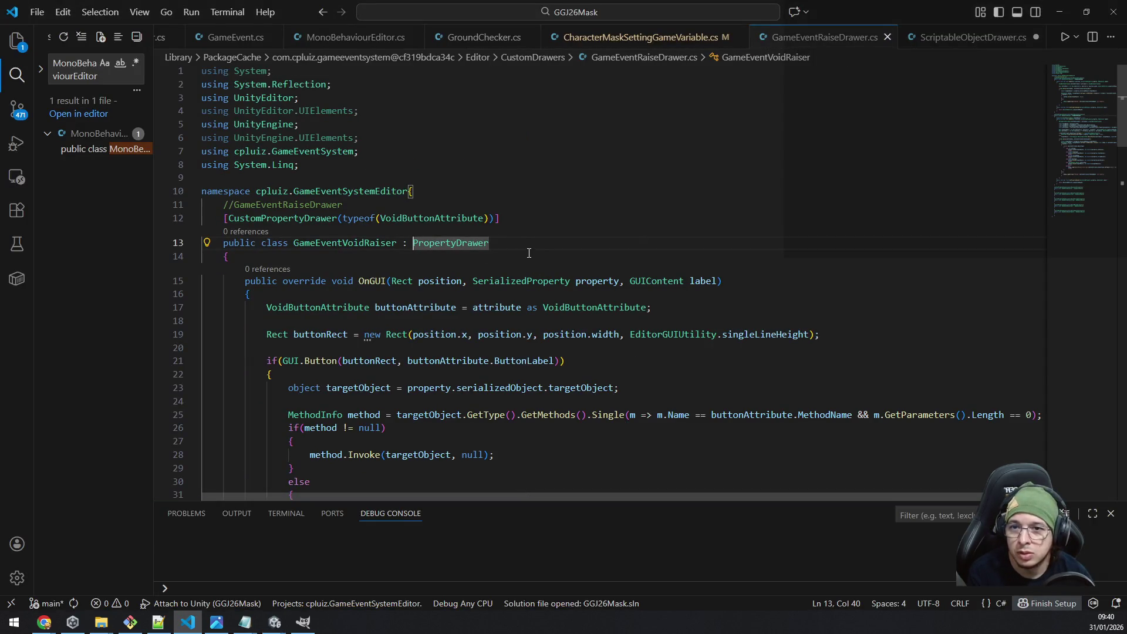
click(376, 243)
click(737, 234)
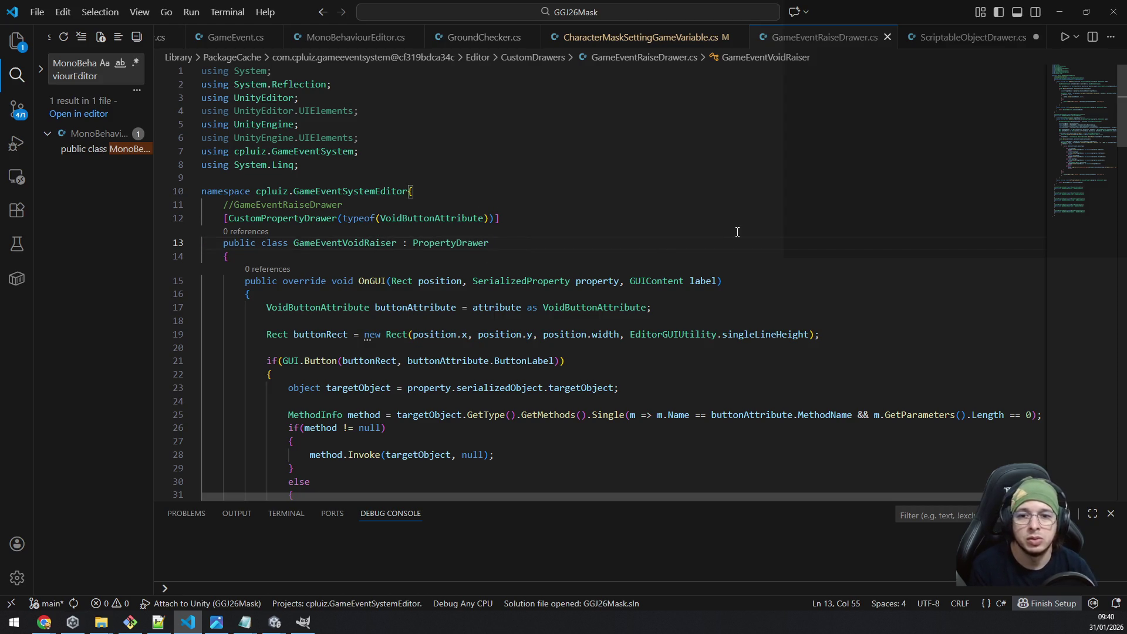
key(shift+Home)
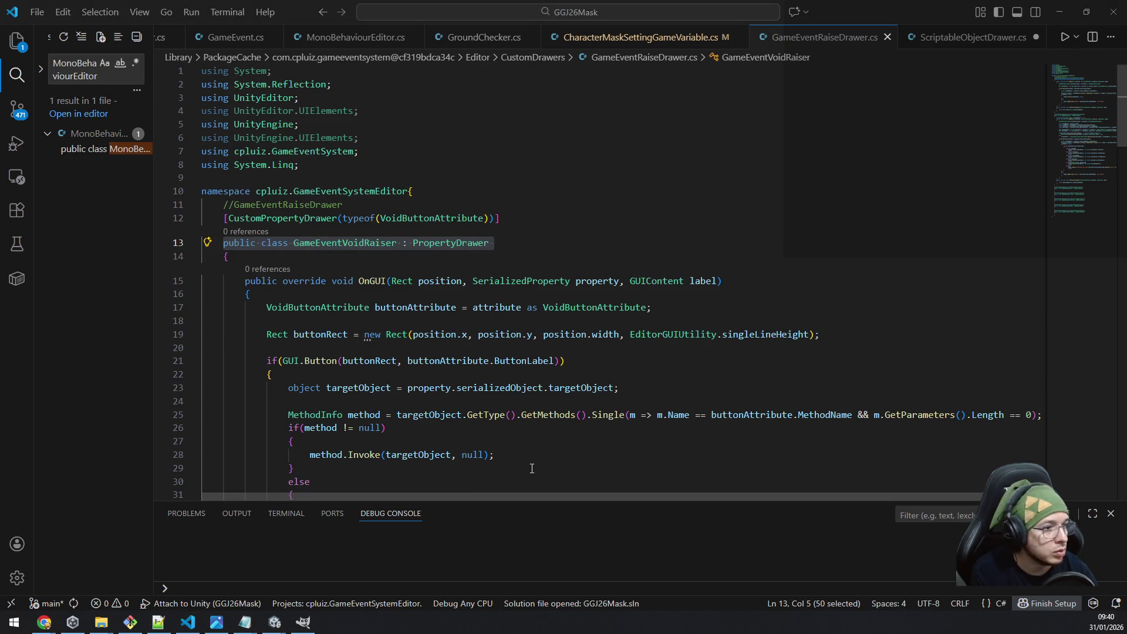
Open the line 110 build error in the code editor, then review other Console errors.
key(alt+Tab)
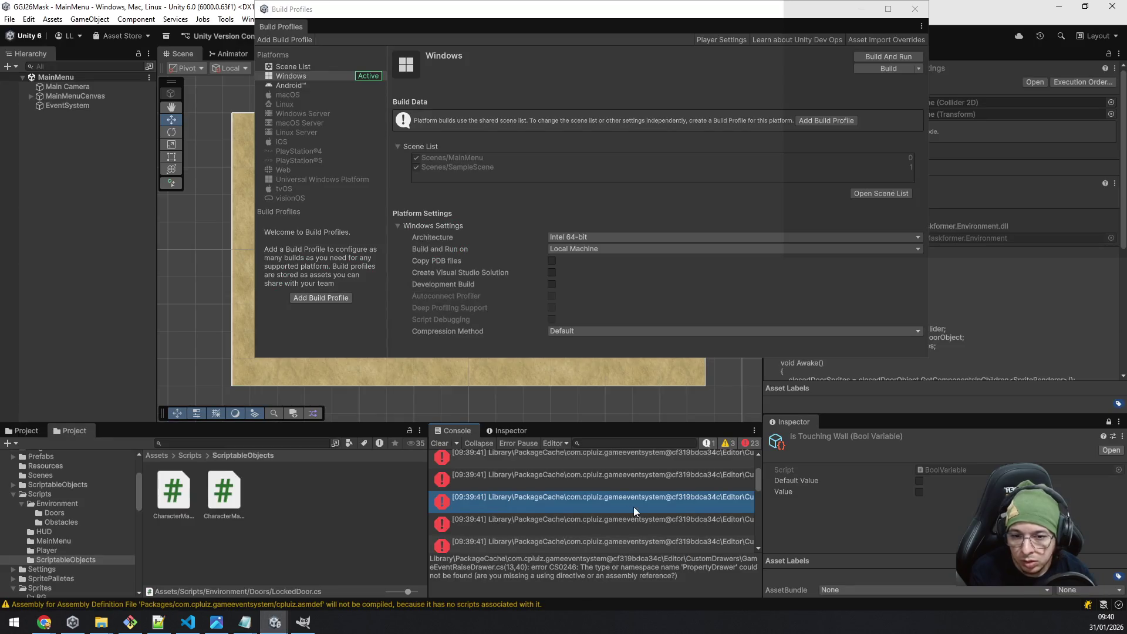
click(550, 525)
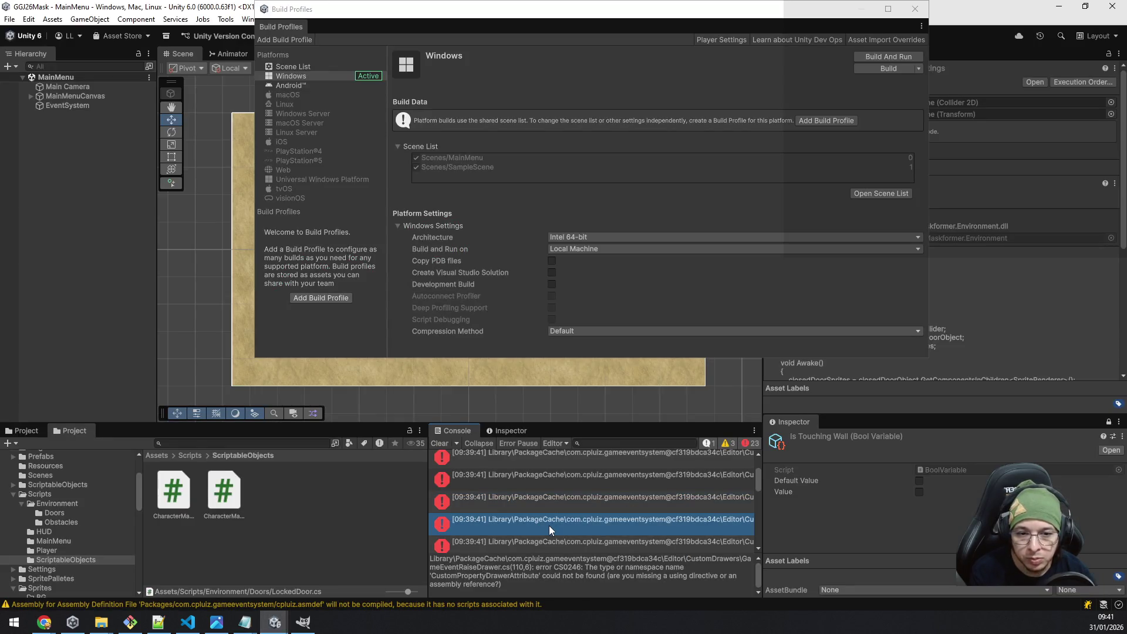
double_click(549, 526)
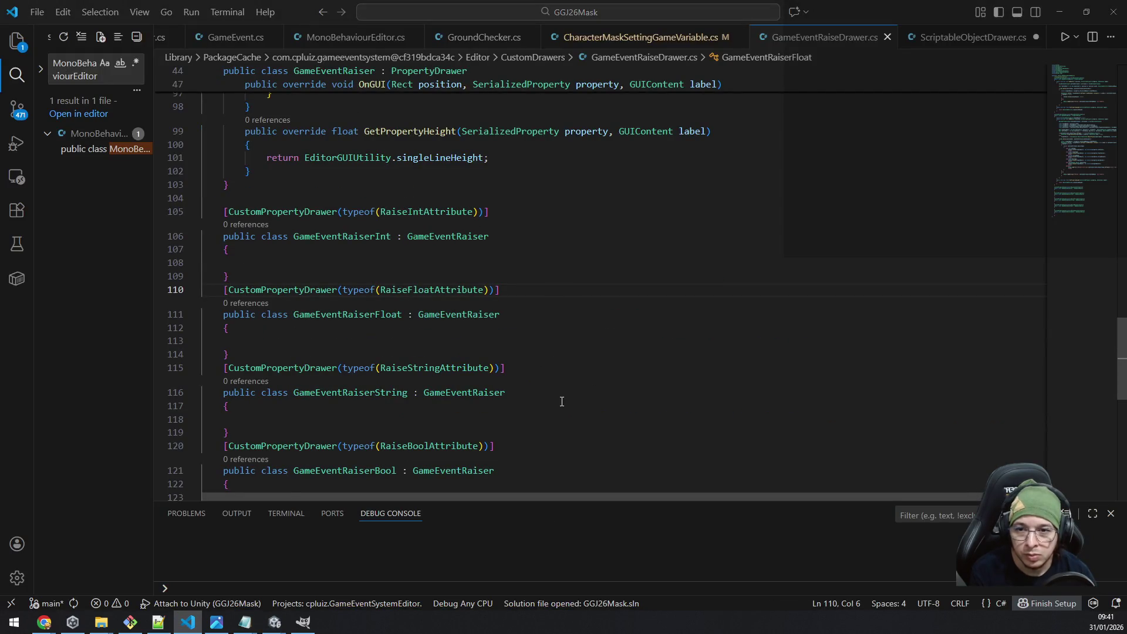
key(alt+Tab)
scroll(586, 527, up, 1)
click(587, 518)
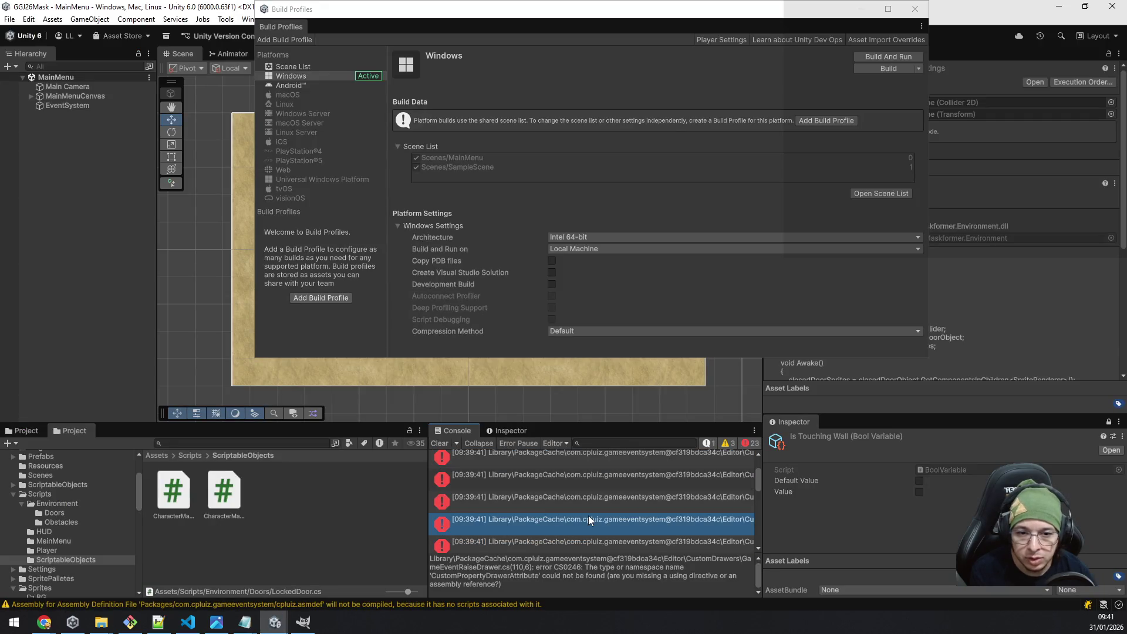
scroll(588, 516, down, 1)
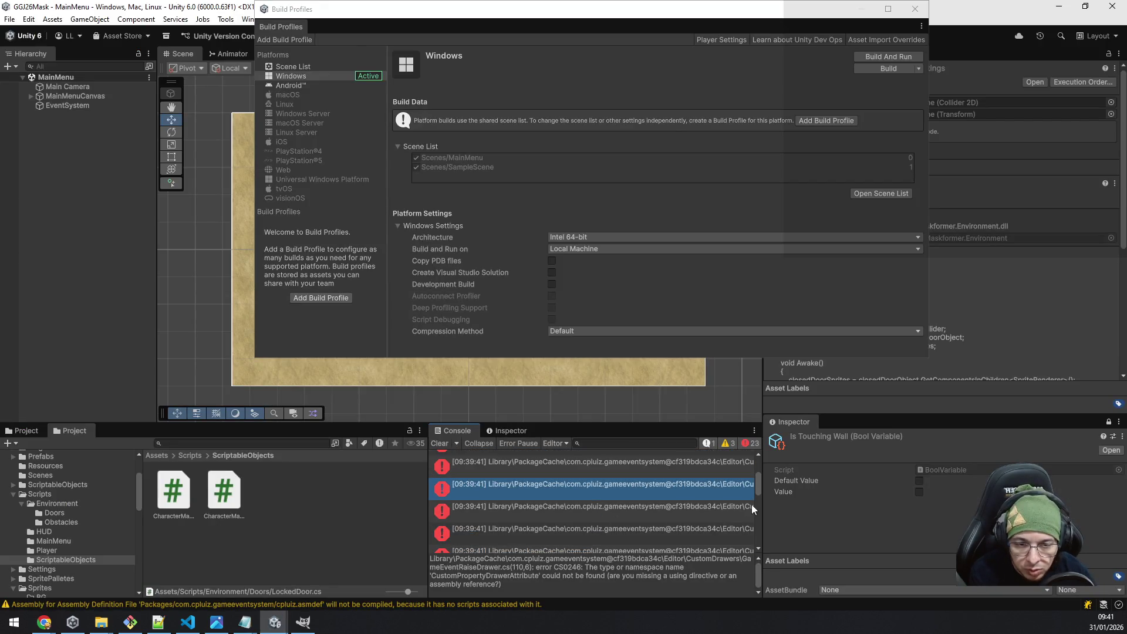
Widen the Console panel and scroll through the remaining GameEventRaiseDrawer.cs errors.
drag(763, 503, 921, 507)
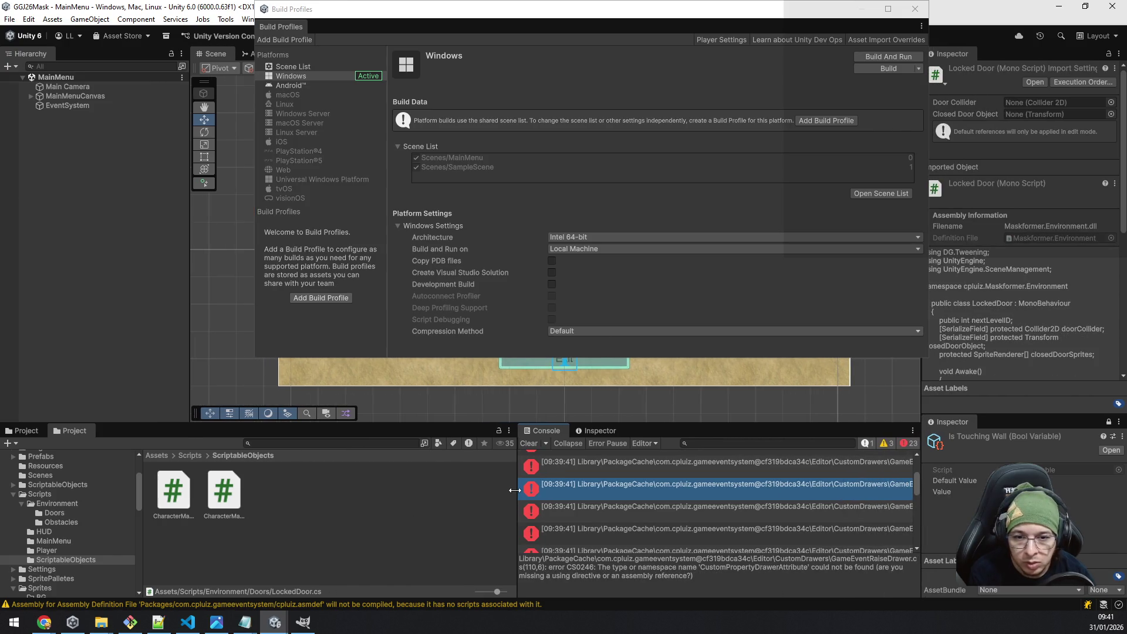
drag(515, 491, 331, 491)
scroll(541, 504, down, 1)
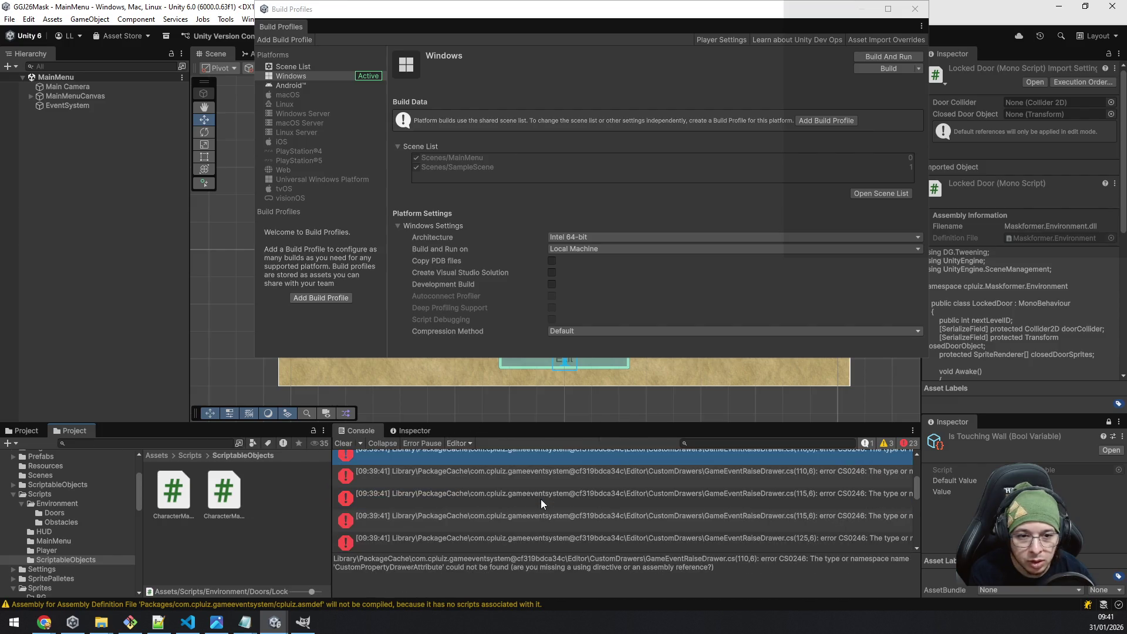
scroll(541, 499, down, 5)
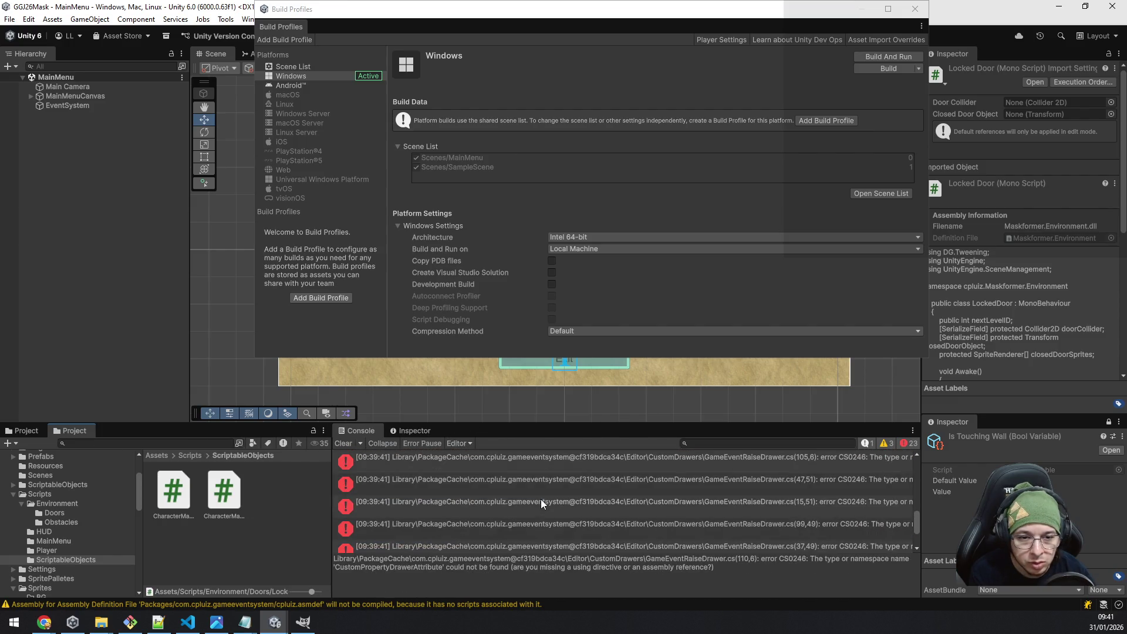
scroll(541, 499, down, 3)
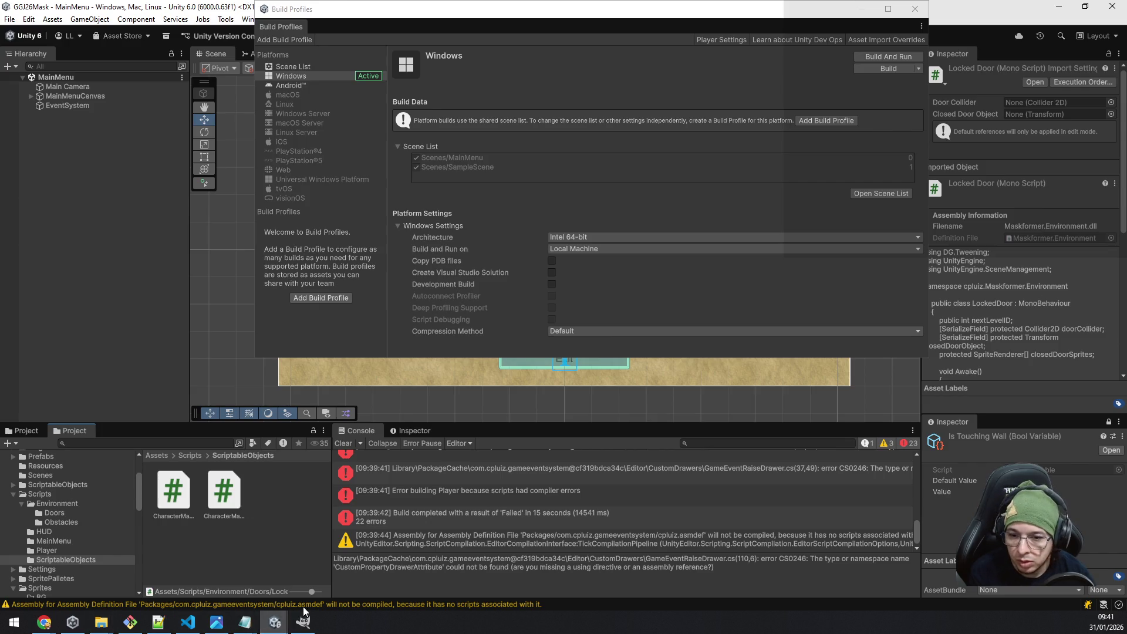
mouse_move(275, 622)
click(315, 576)
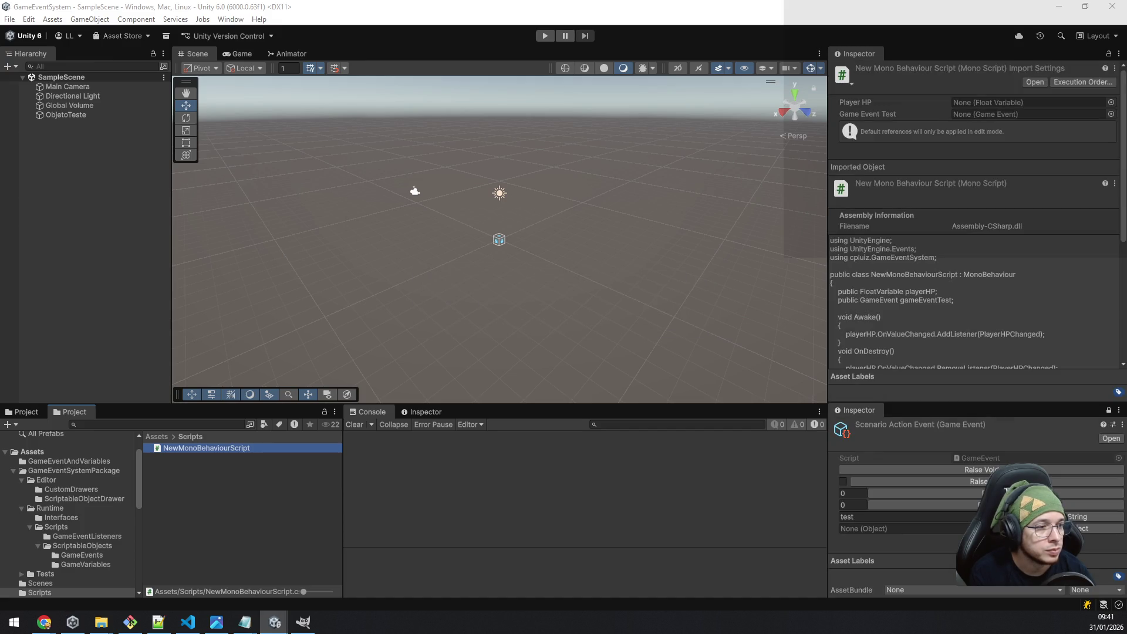
Reveal the GameEventSystem project folder in File Explorer via Show in Explorer on Assets.
right_click(46, 454)
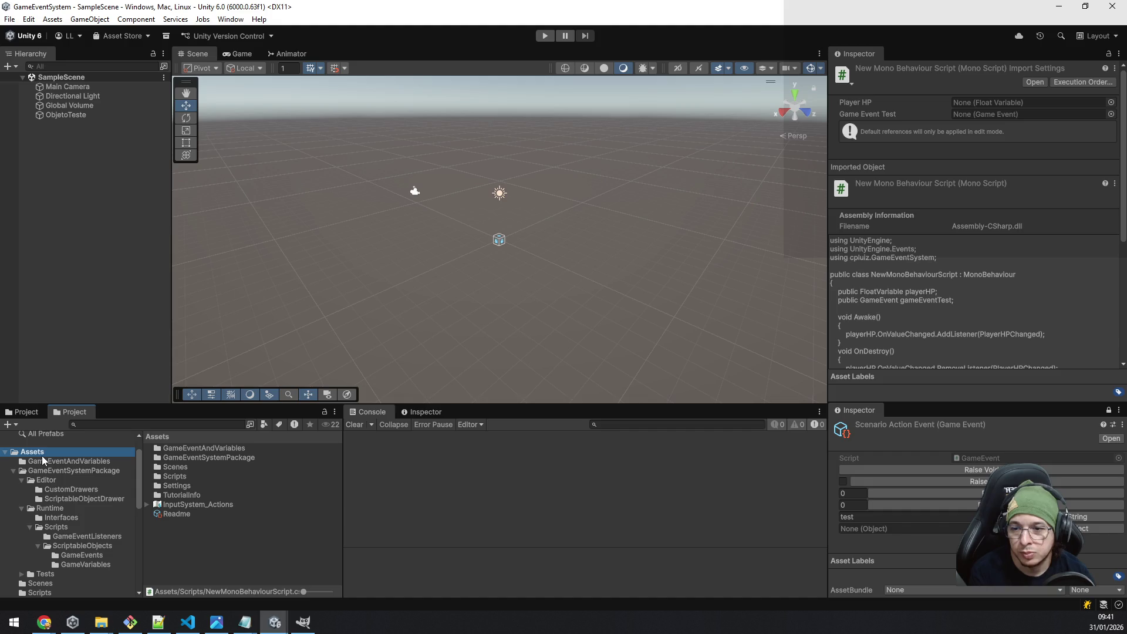
click(88, 134)
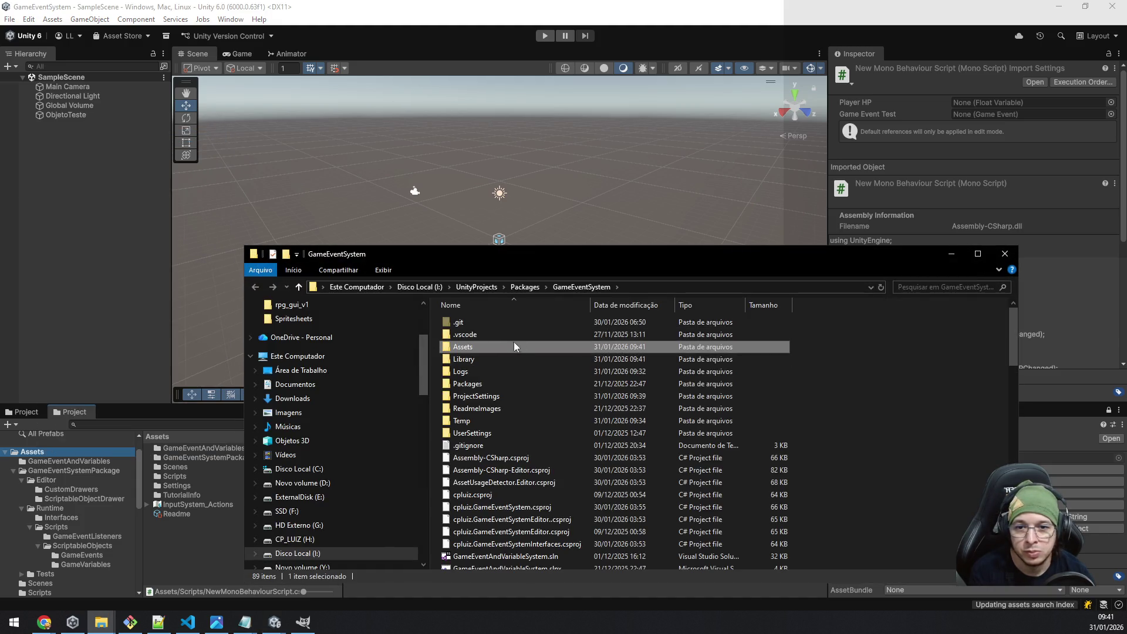
right_click(899, 382)
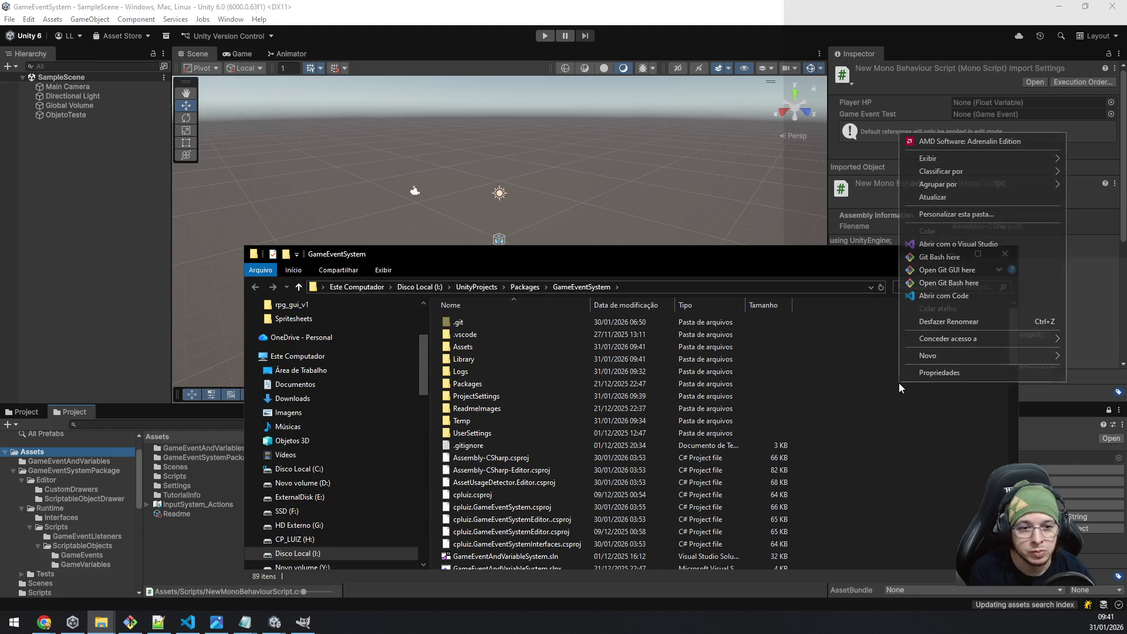
In a Git Bash opened in the repo, stage all changes with 'git add .' and start a '[fix] Removed Uni…' commit.
click(953, 258)
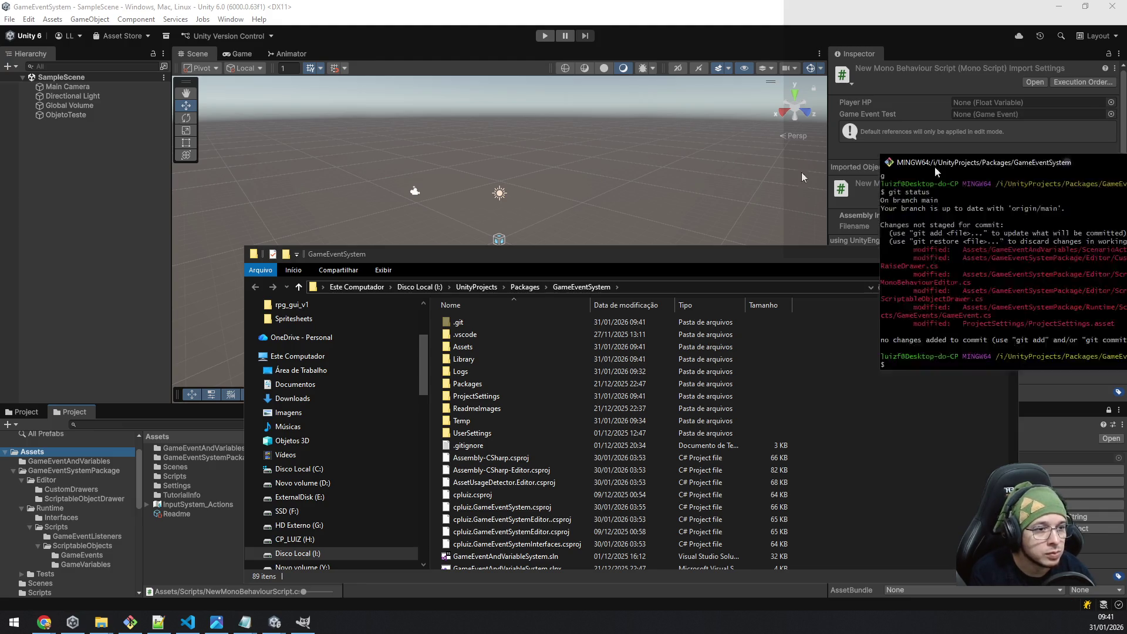
drag(548, 331, 817, 335)
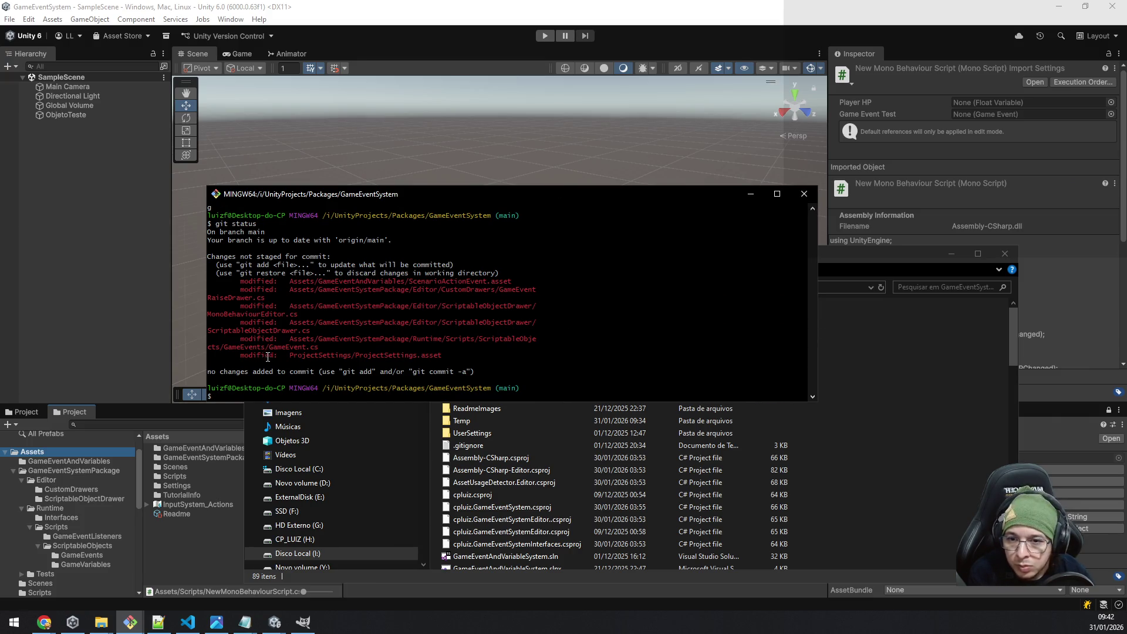
text(git co)
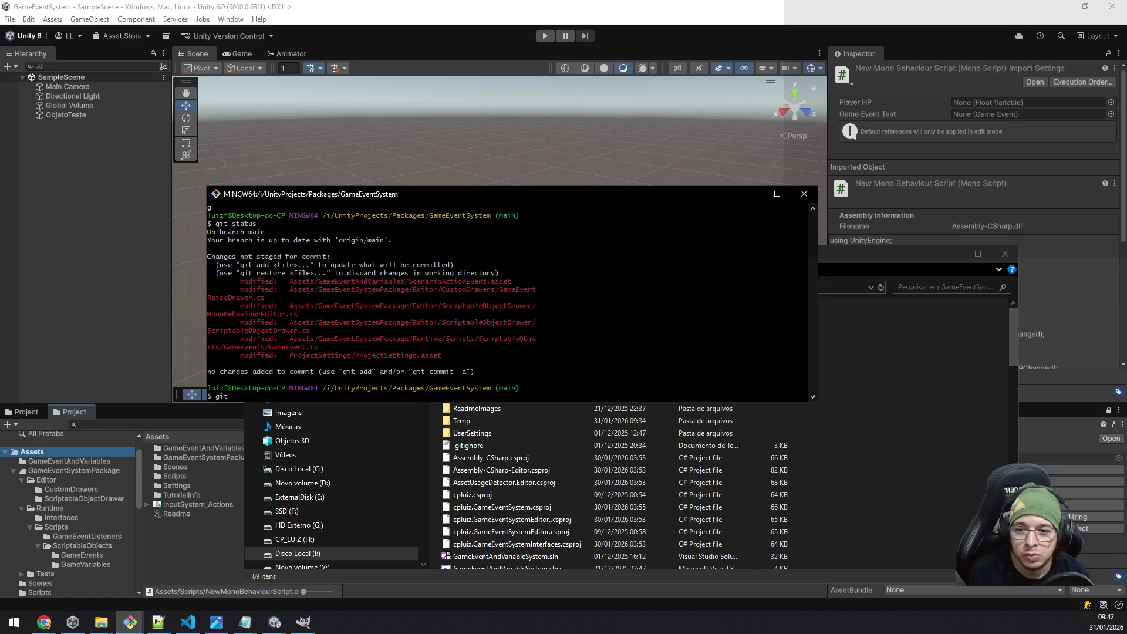
key(BackSpace)
key(BackSpace)
text(add .)
key(Return)
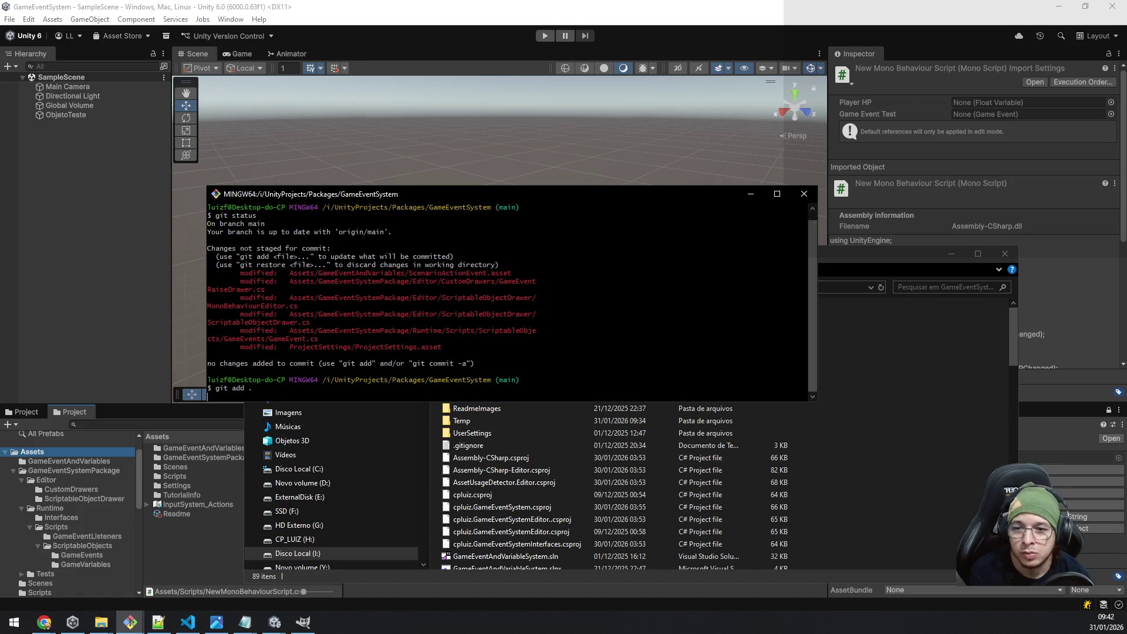
text(git commit -m ")
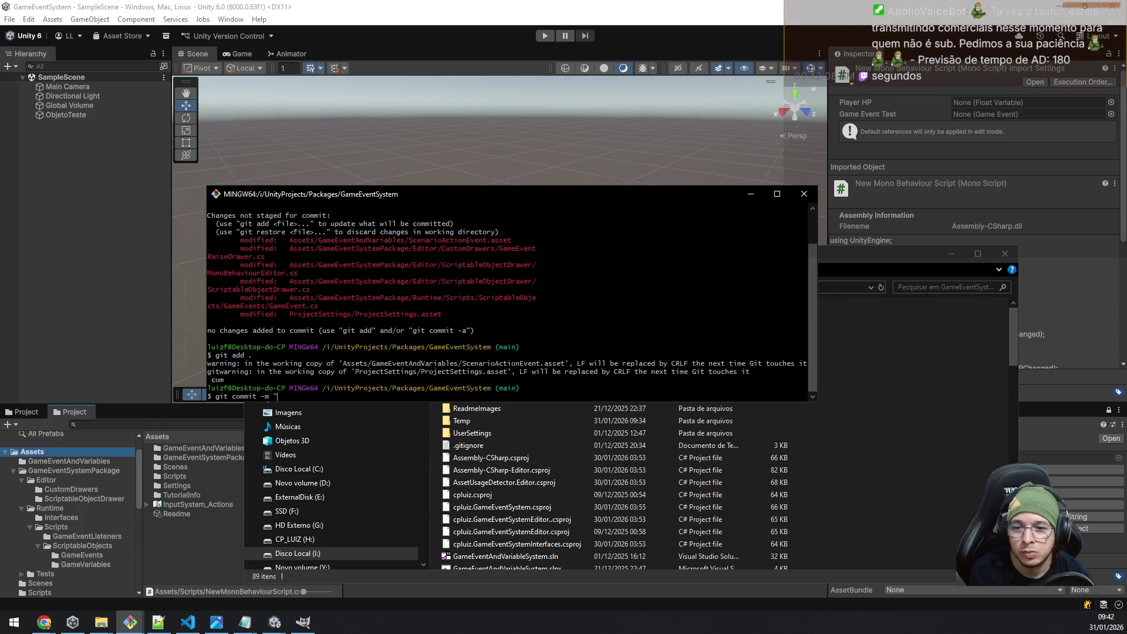
text([fix] R)
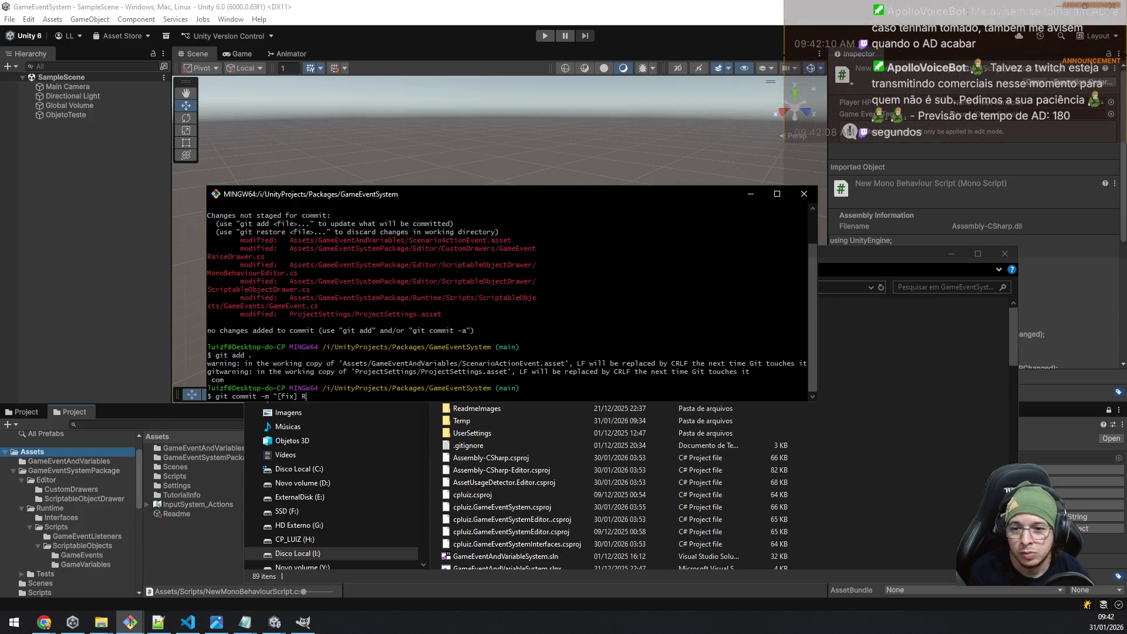
text(emoved UnityEdit)
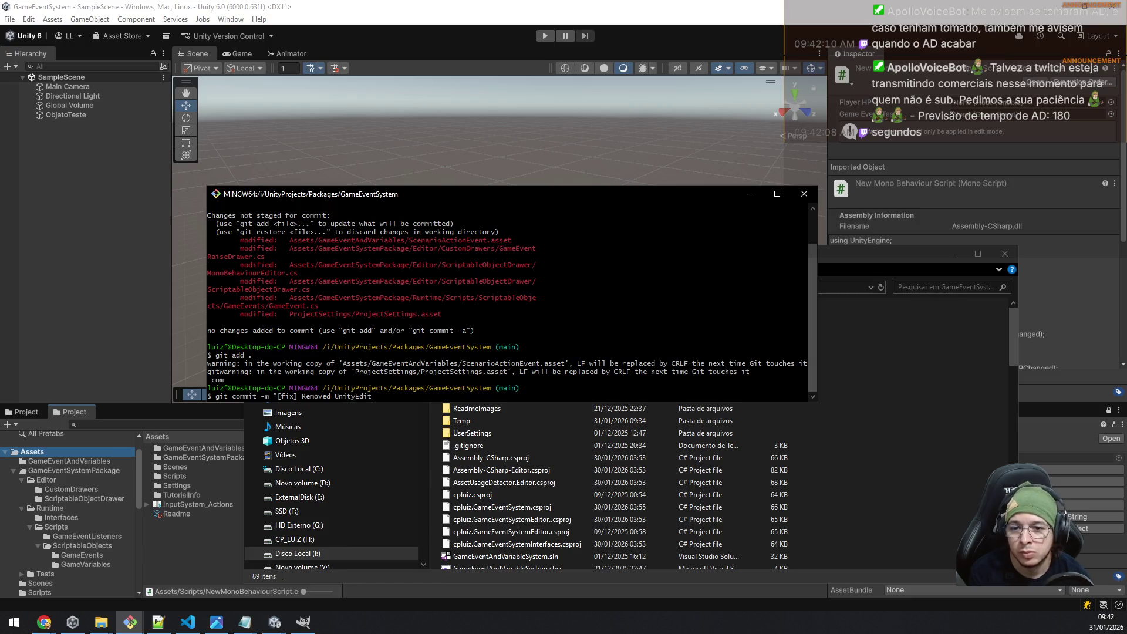
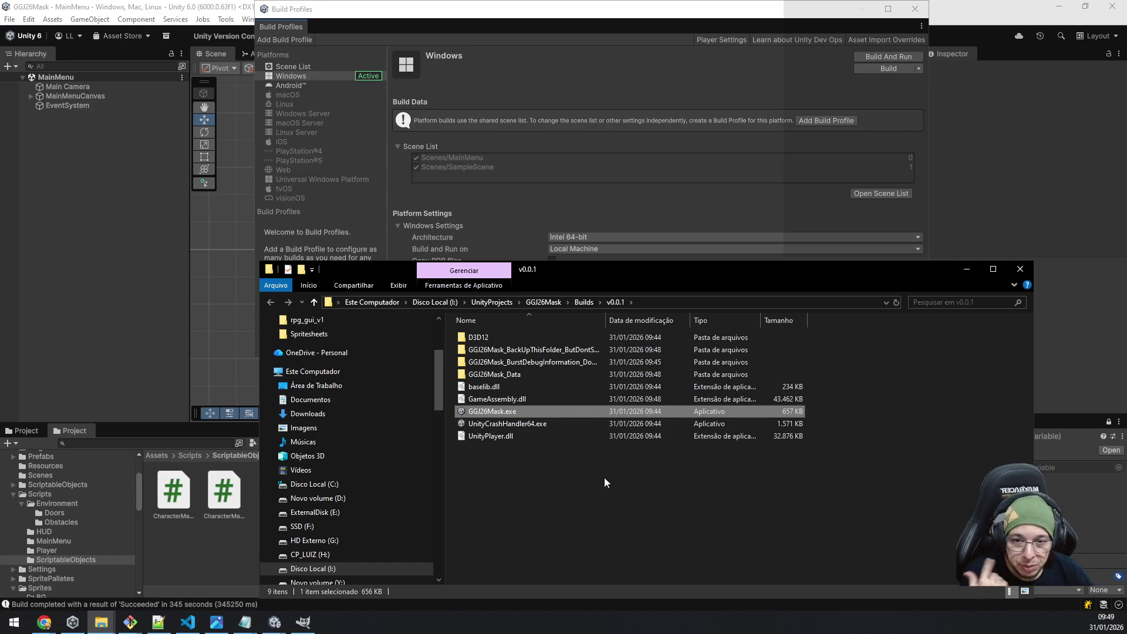
Check the v0.0.1 build folder, then start archiving it in ZIP format.
click(583, 302)
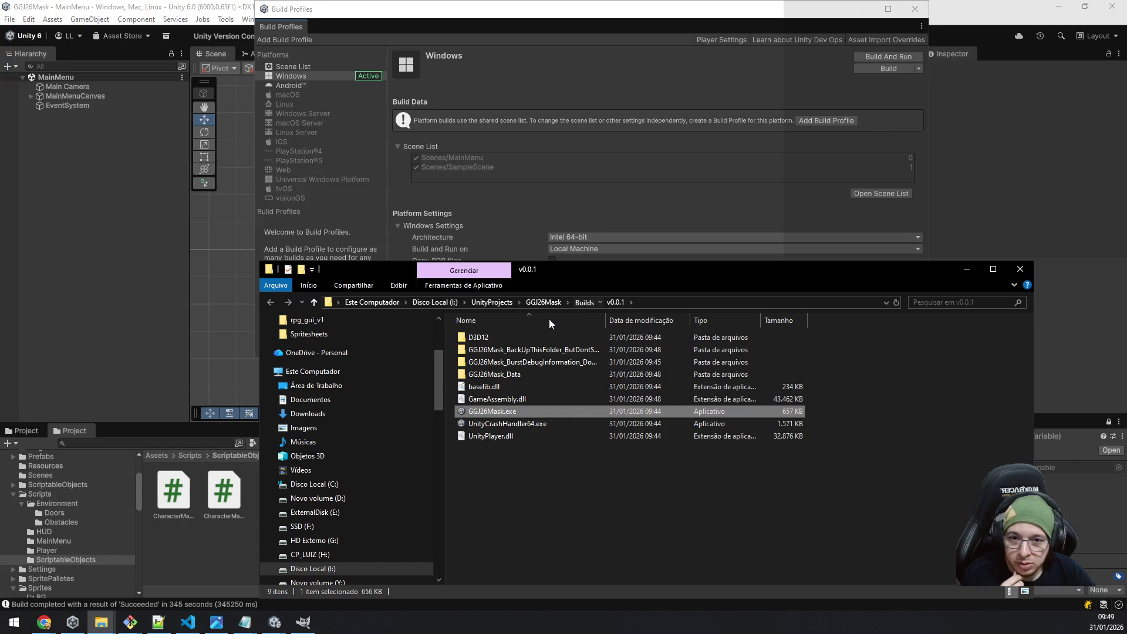
double_click(537, 338)
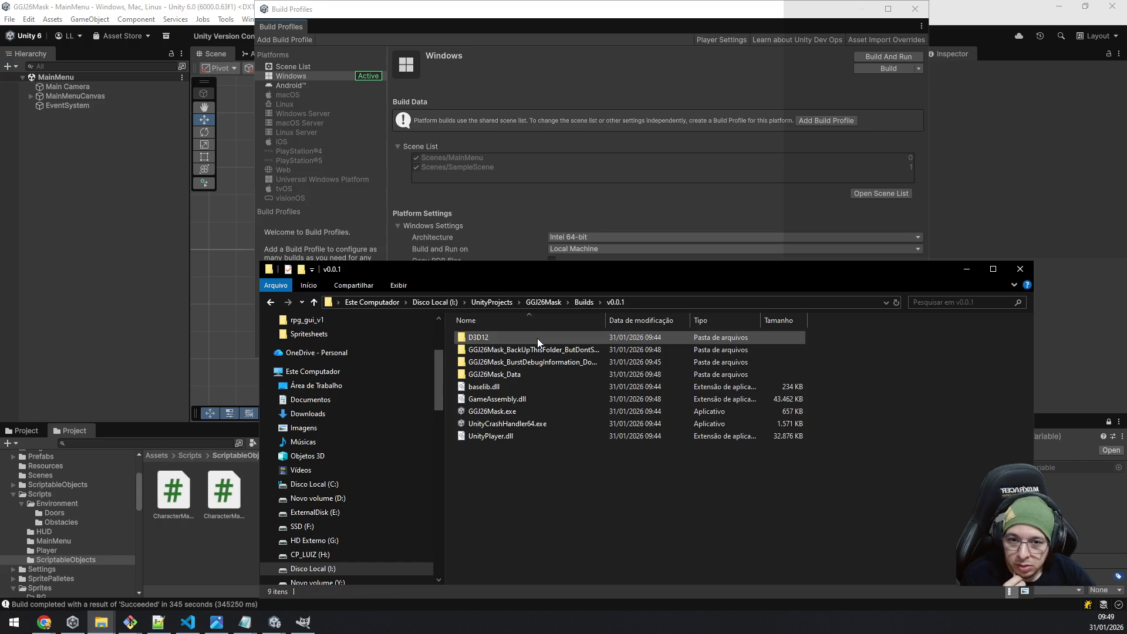
click(584, 302)
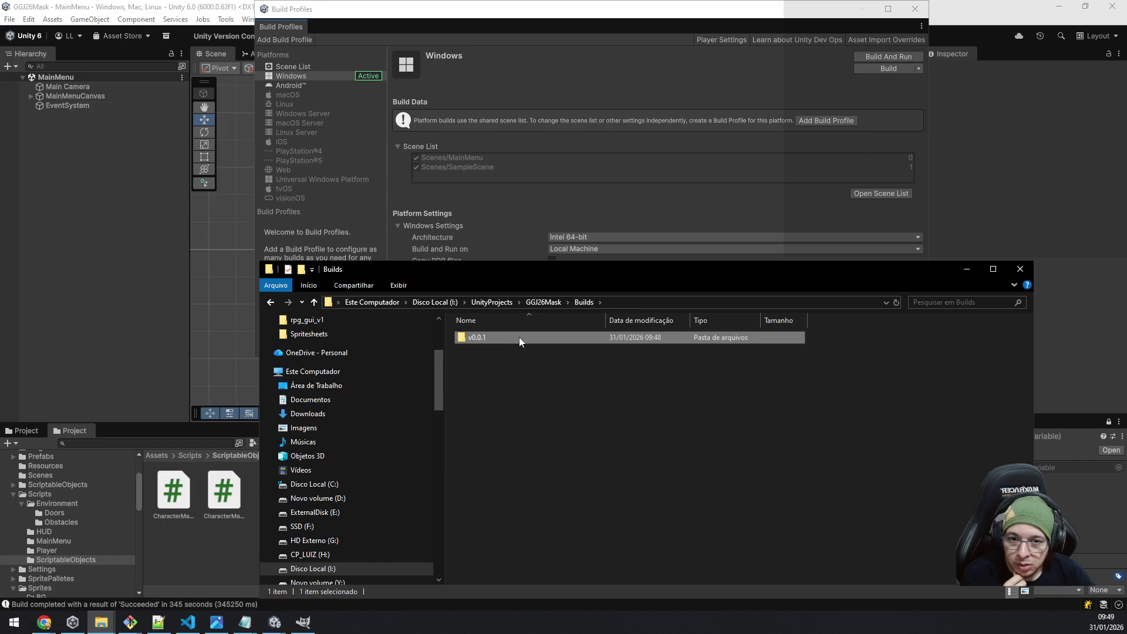
right_click(519, 337)
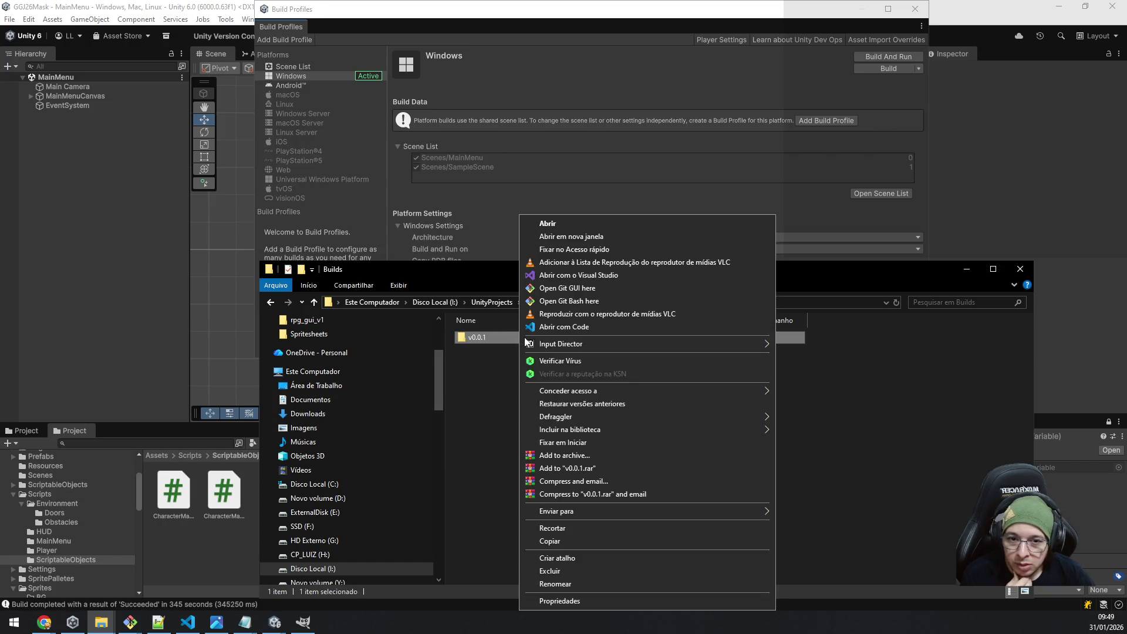
click(625, 457)
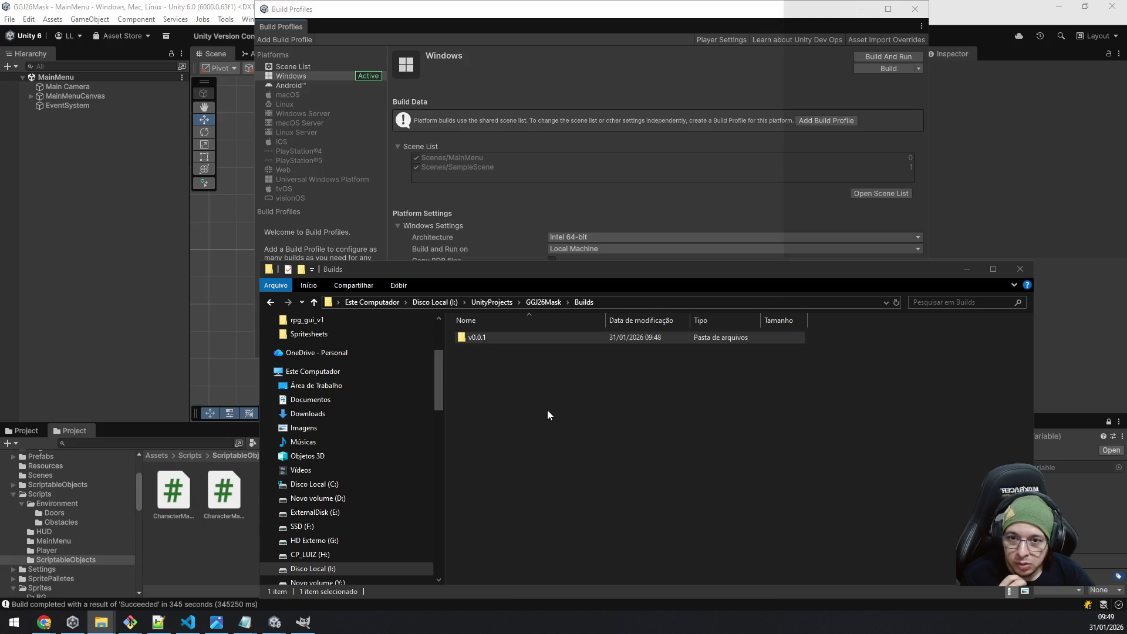
click(515, 308)
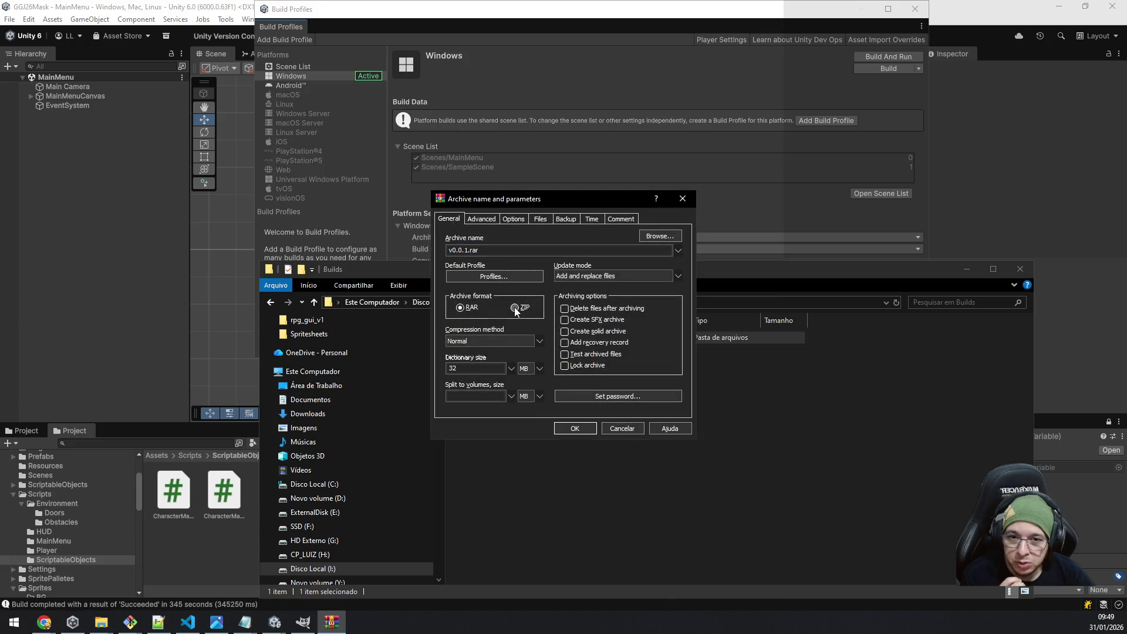
Create v0.0.1.zip in Builds and select the finished 251,464 KB archive.
click(575, 429)
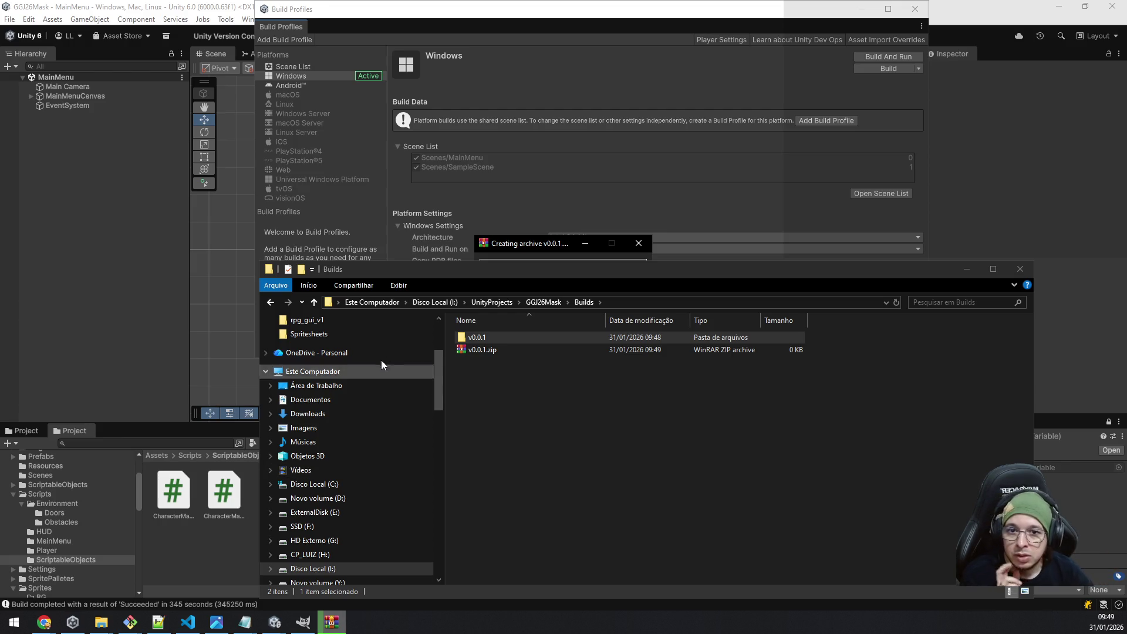
click(511, 247)
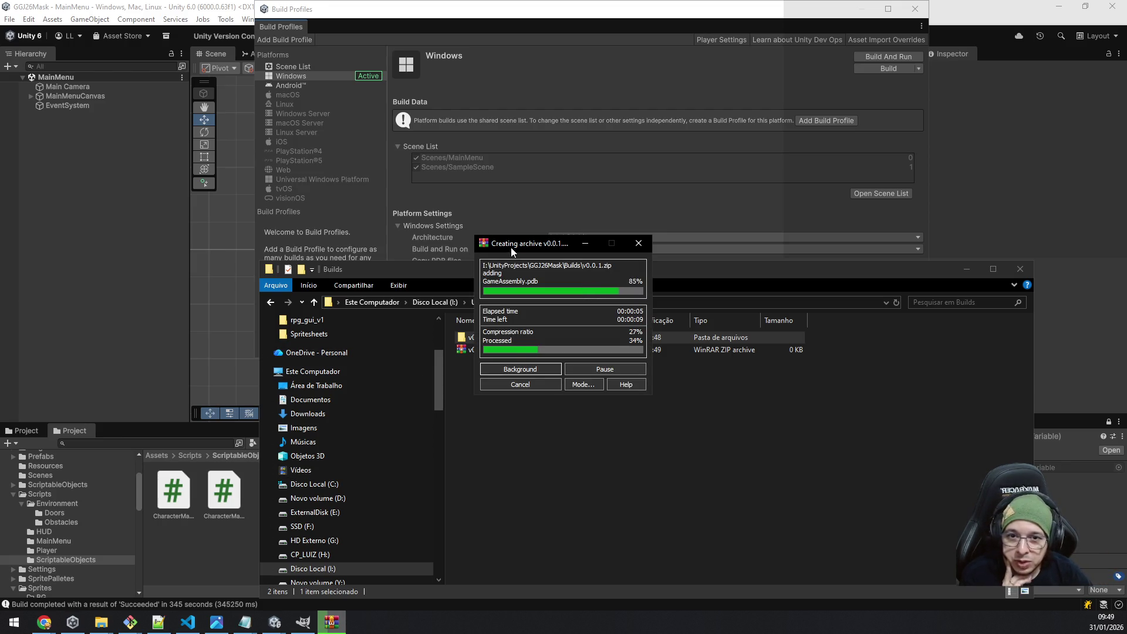
drag(511, 248, 636, 231)
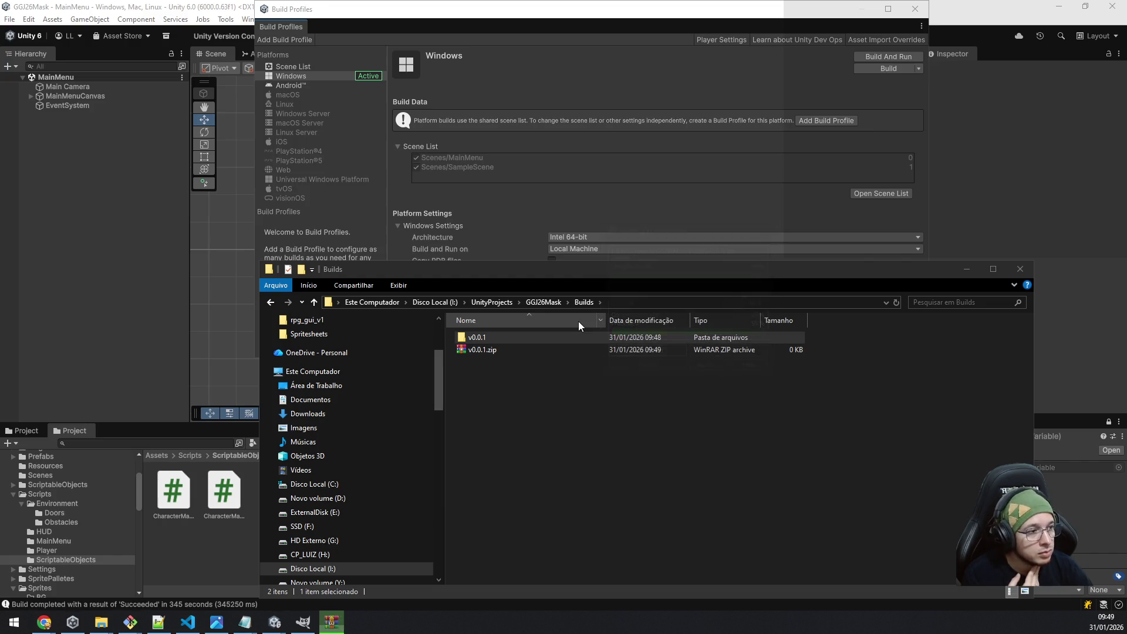
click(518, 350)
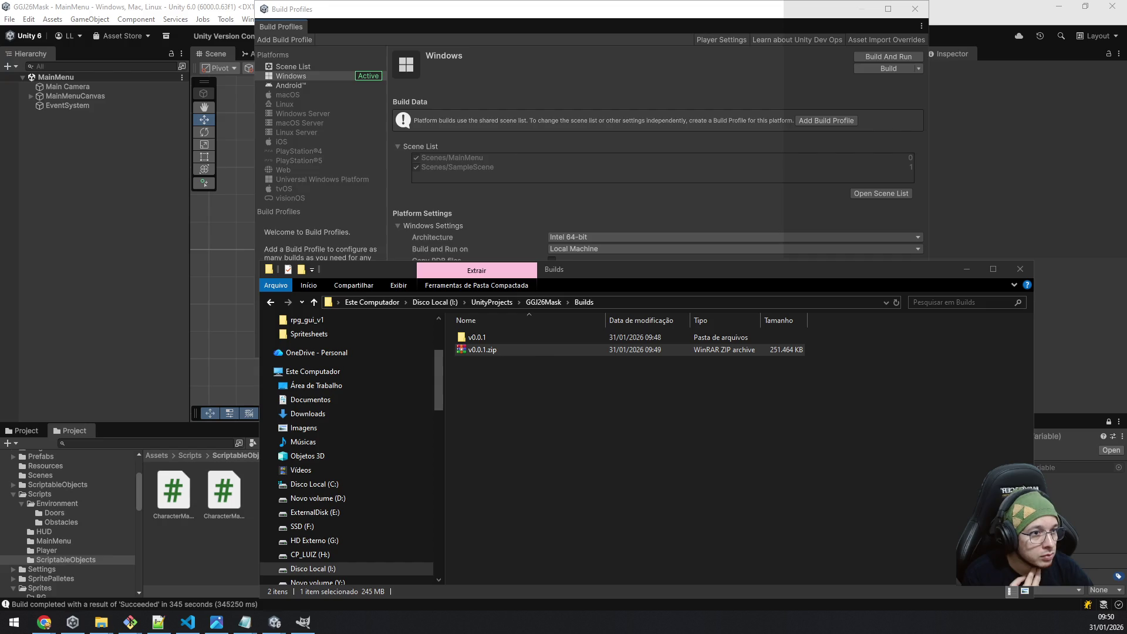
Delete BackUpThisFolder and BurstDebugInformation from v0.0.1.zip, then close WinRAR.
key(Return)
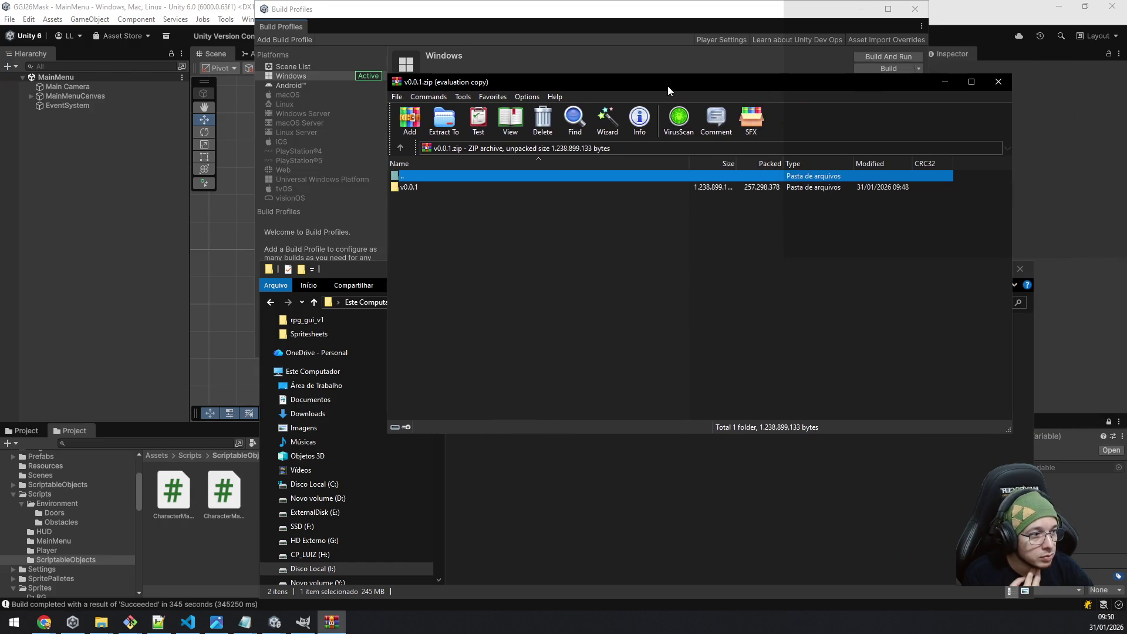
double_click(446, 187)
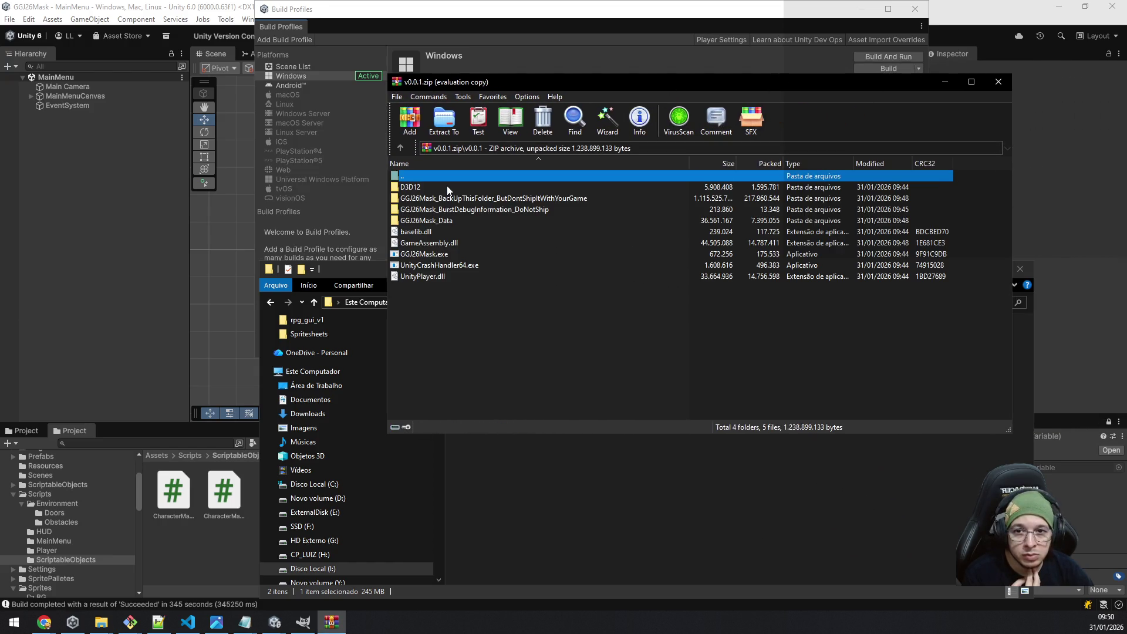
click(511, 198)
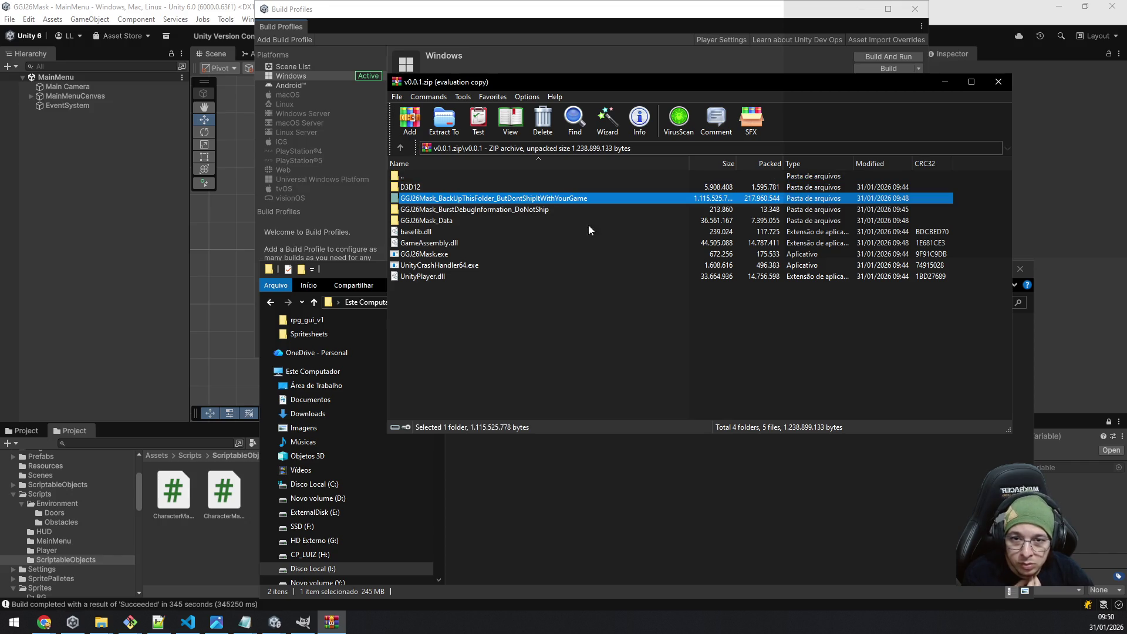
ctrl+click(541, 210)
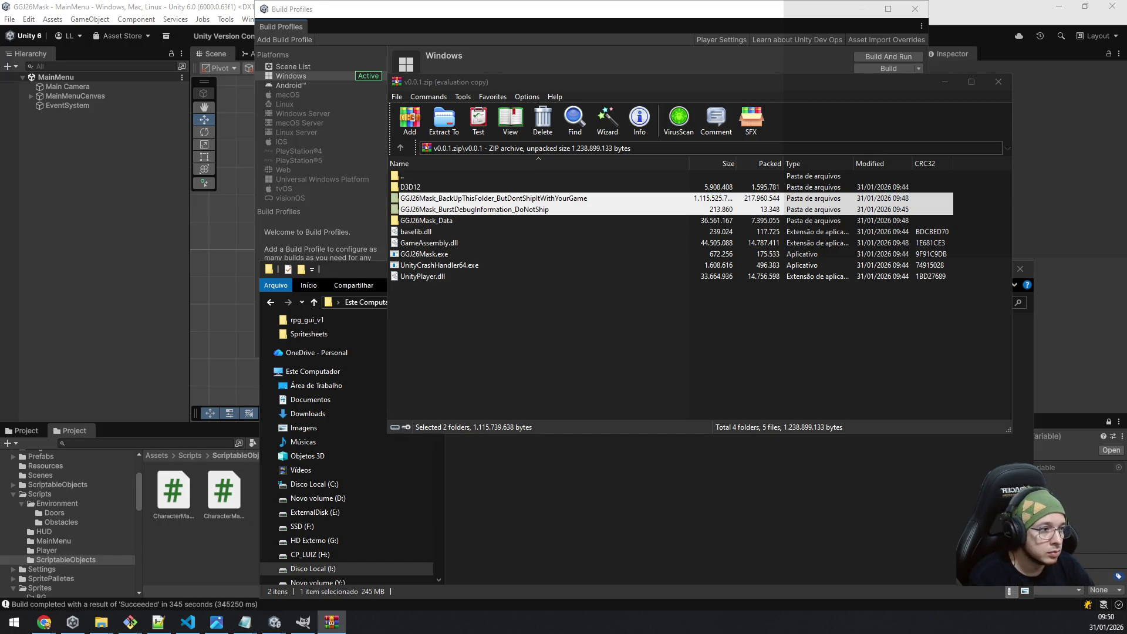
key(Return)
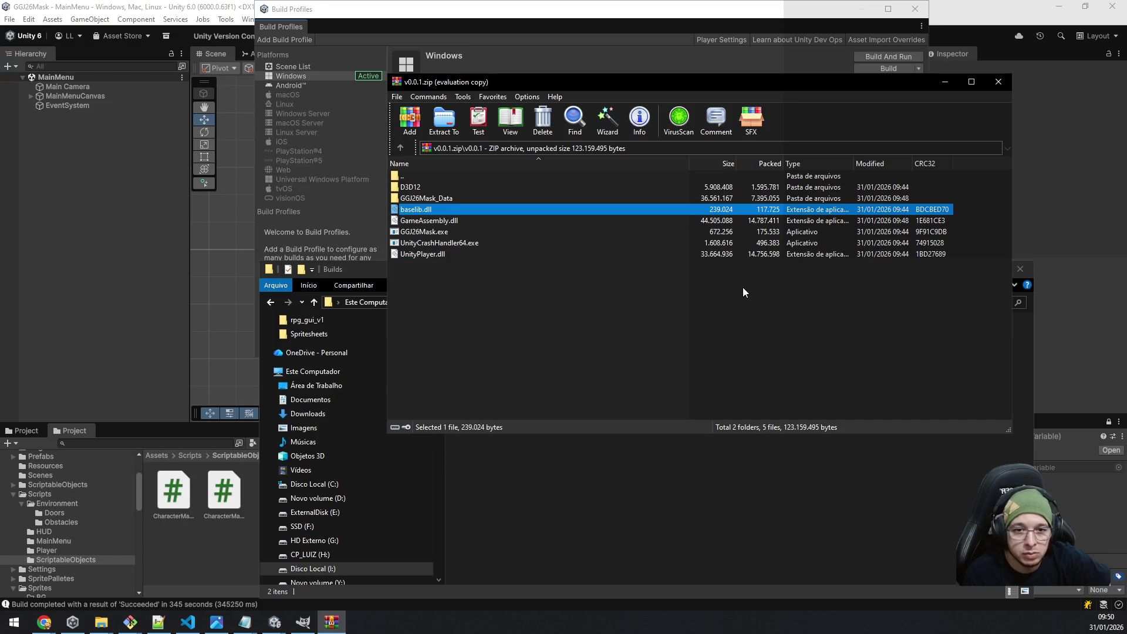
click(1007, 83)
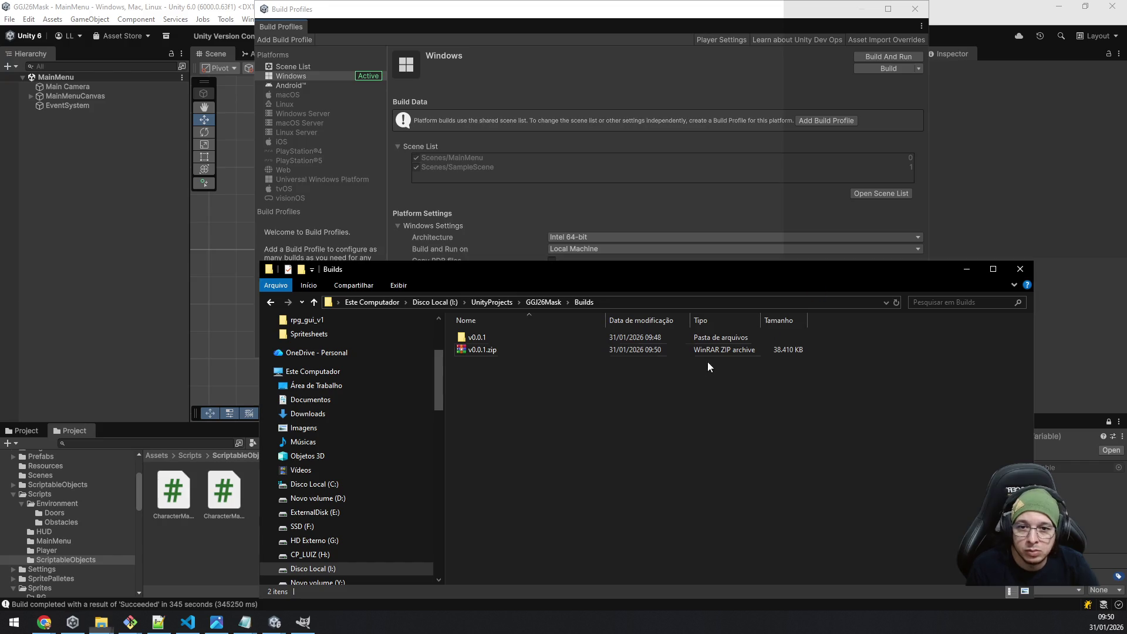
Attach v0.0.1.zip to the v 0.0.1 - Alpha MVP test release and attempt publishing.
click(502, 350)
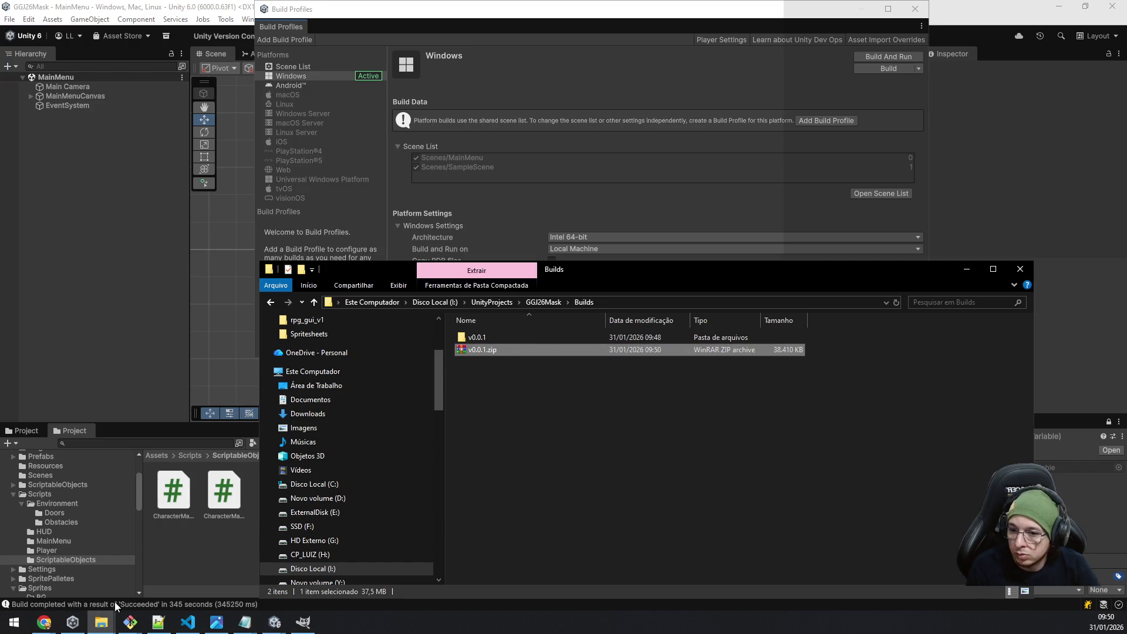
click(44, 621)
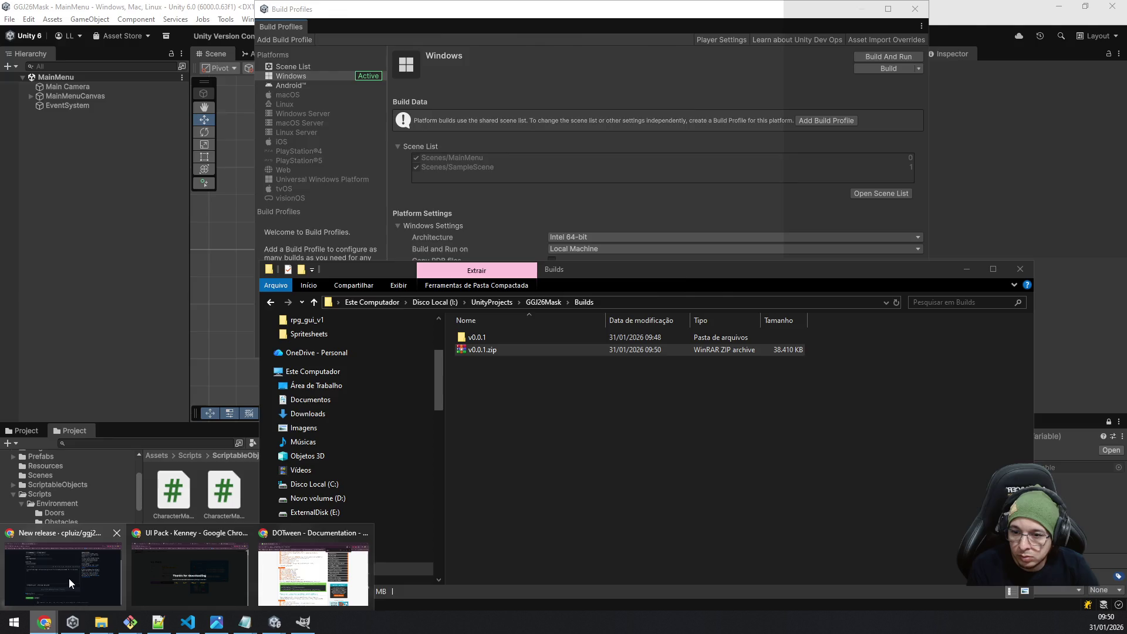
click(66, 579)
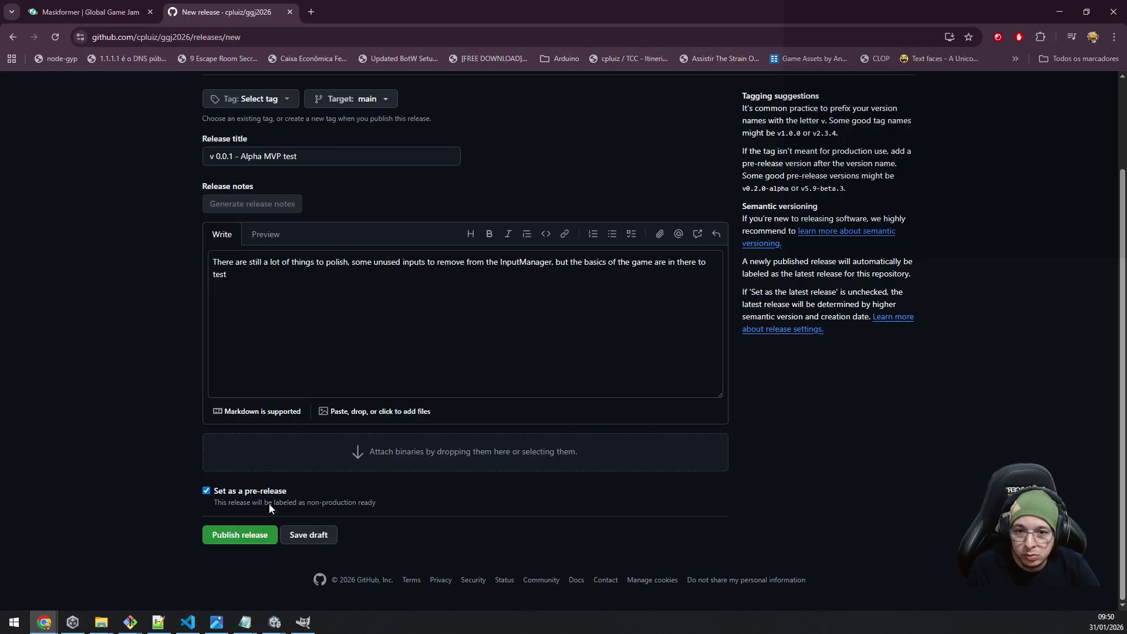
click(395, 453)
text("I:\UnityProjects\GGJ26Mask\Builds\v0.0.1.zip")
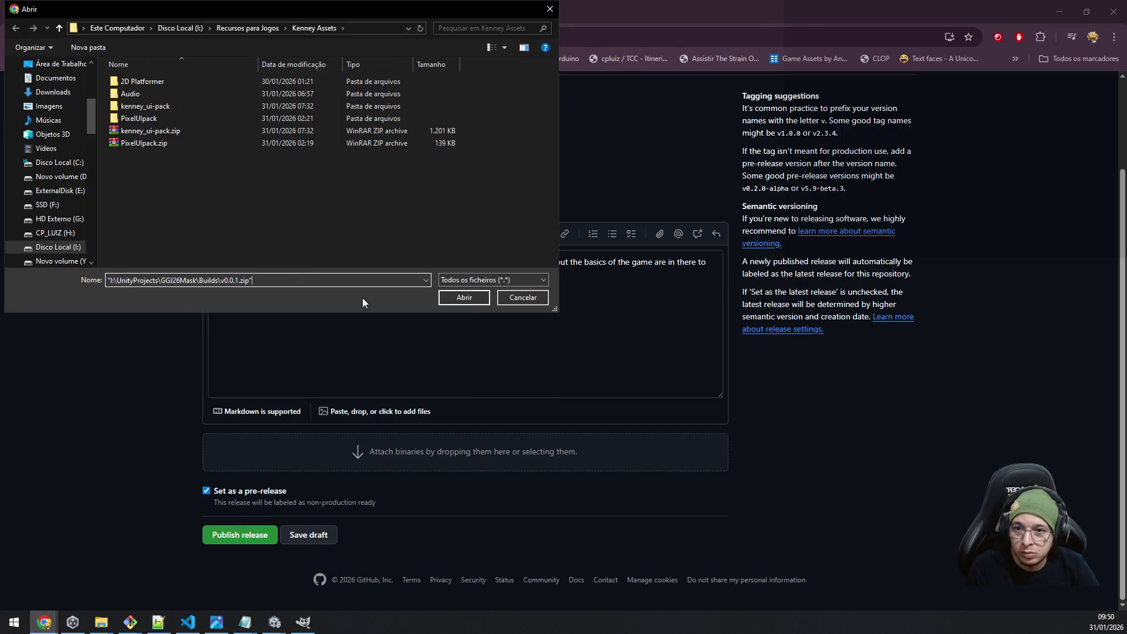
click(445, 297)
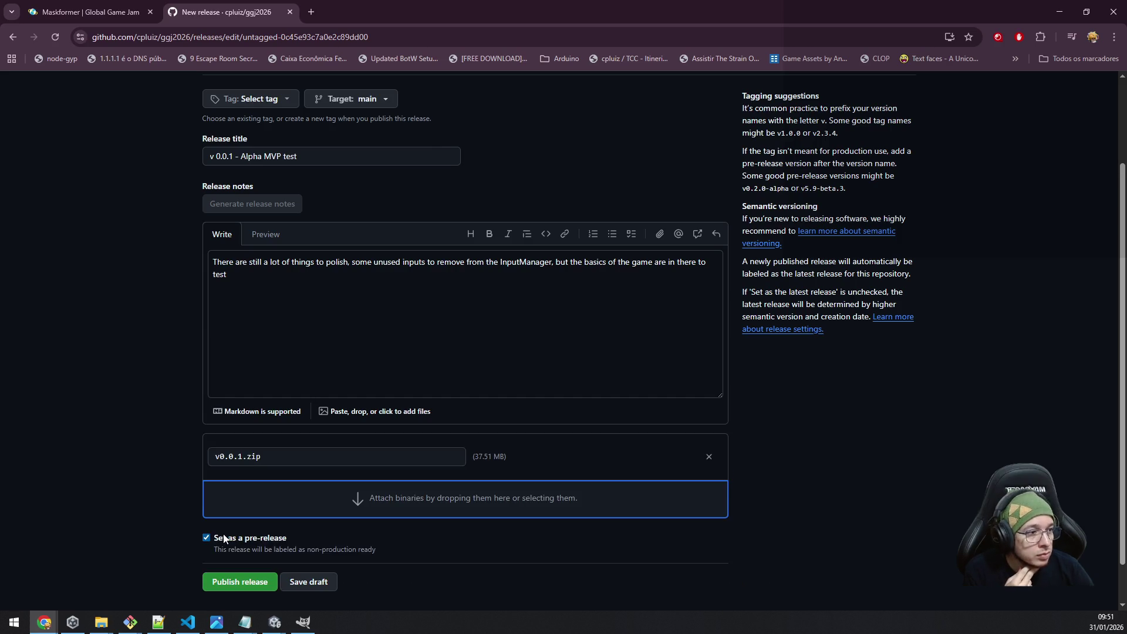
click(239, 583)
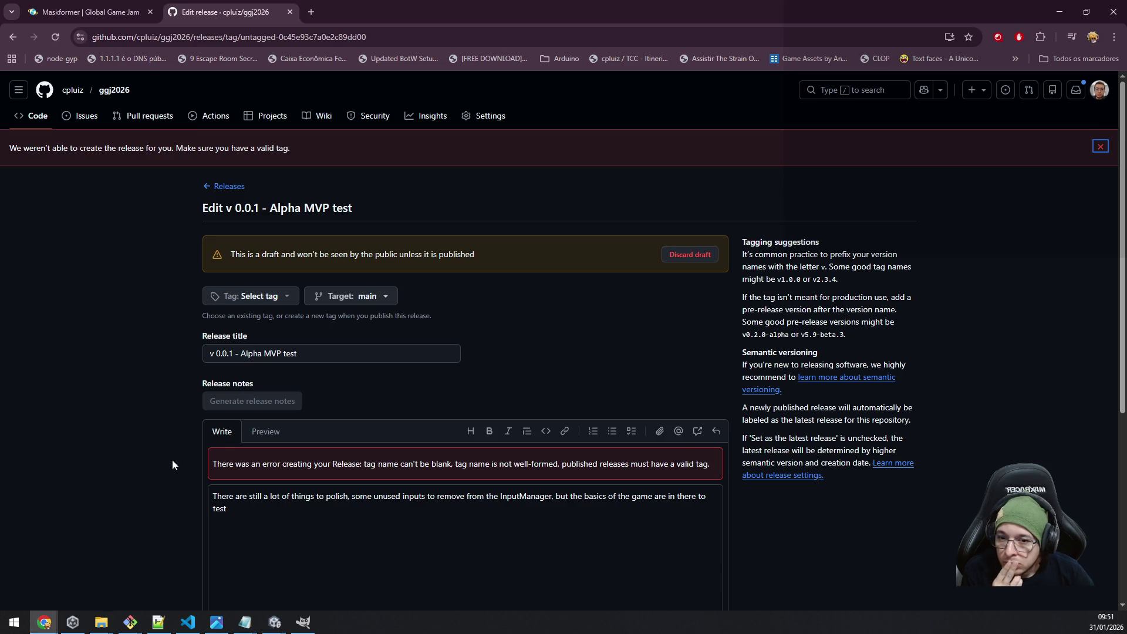
click(302, 511)
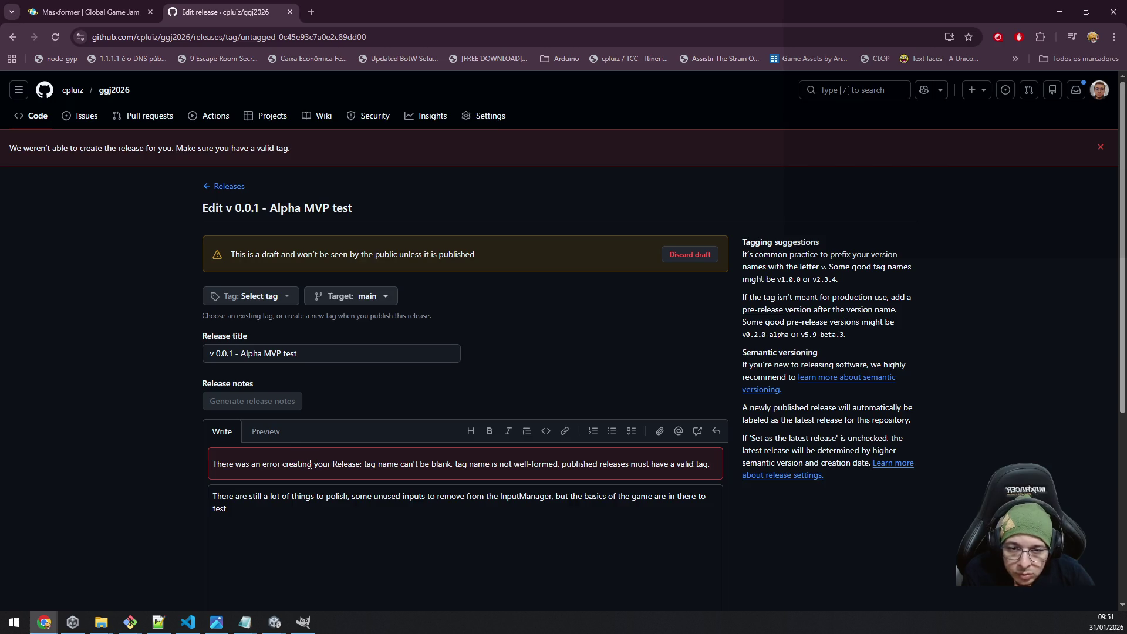
scroll(302, 455, down, 1)
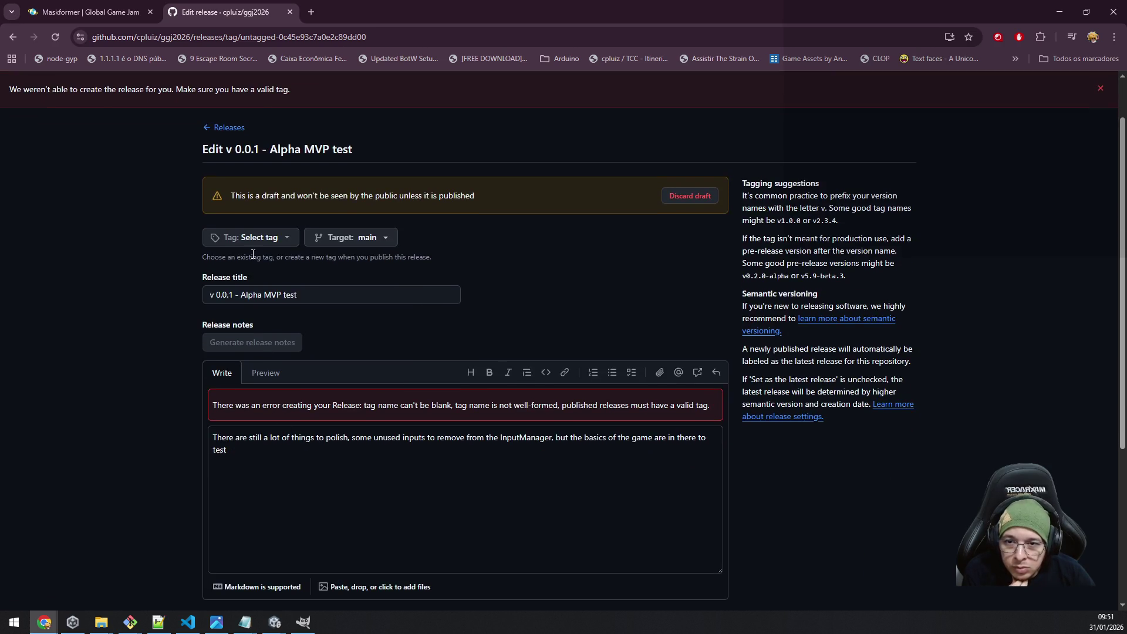
click(268, 240)
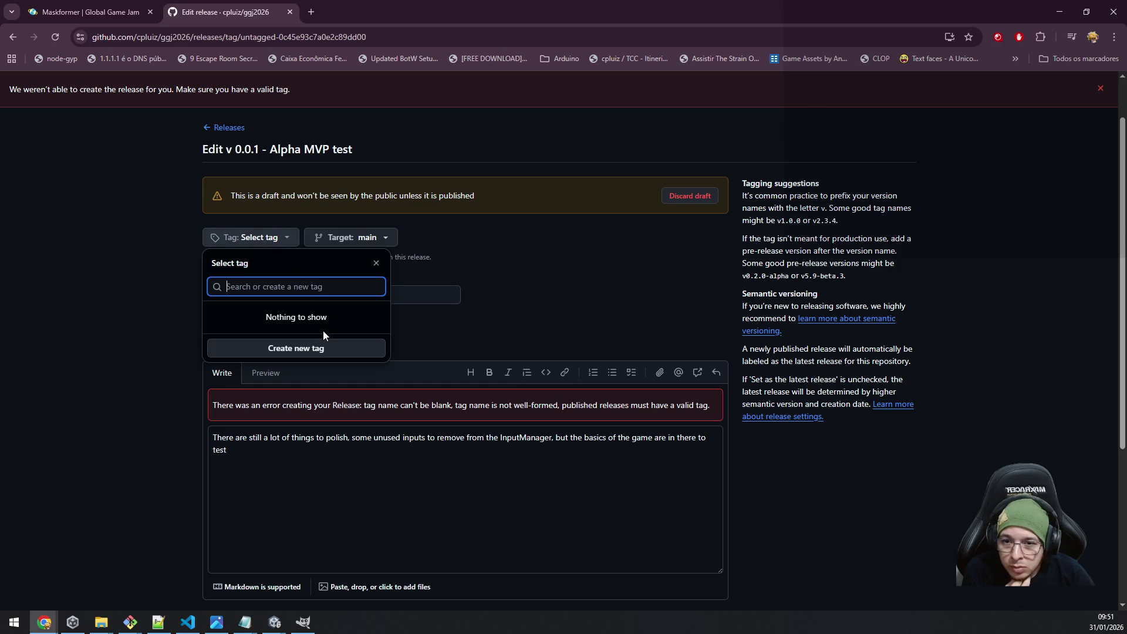
click(111, 313)
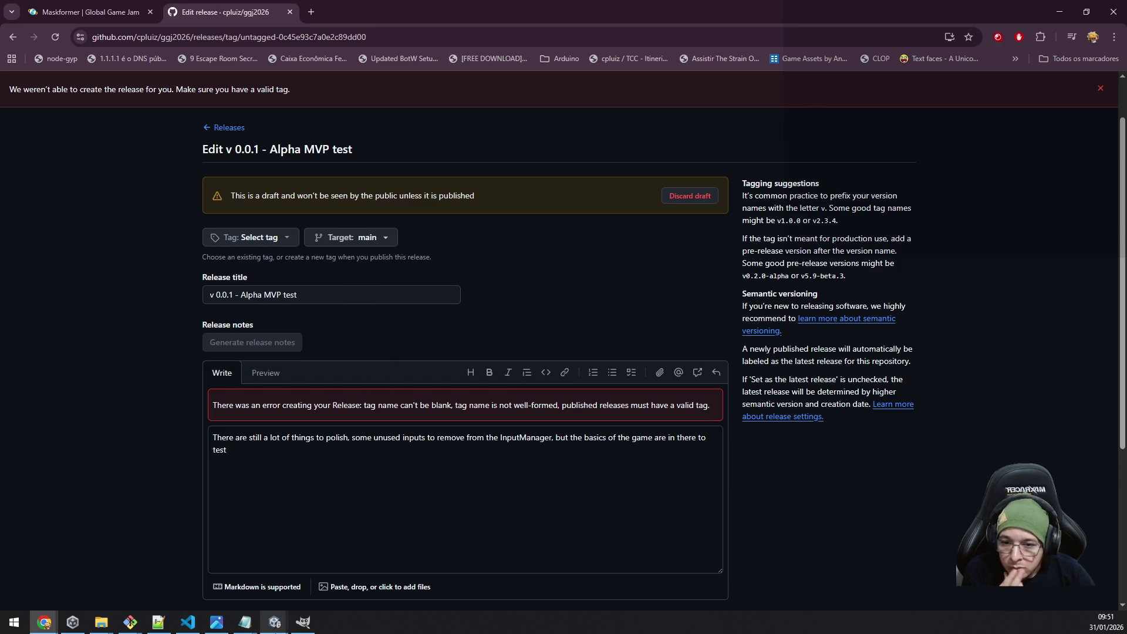
mouse_move(133, 625)
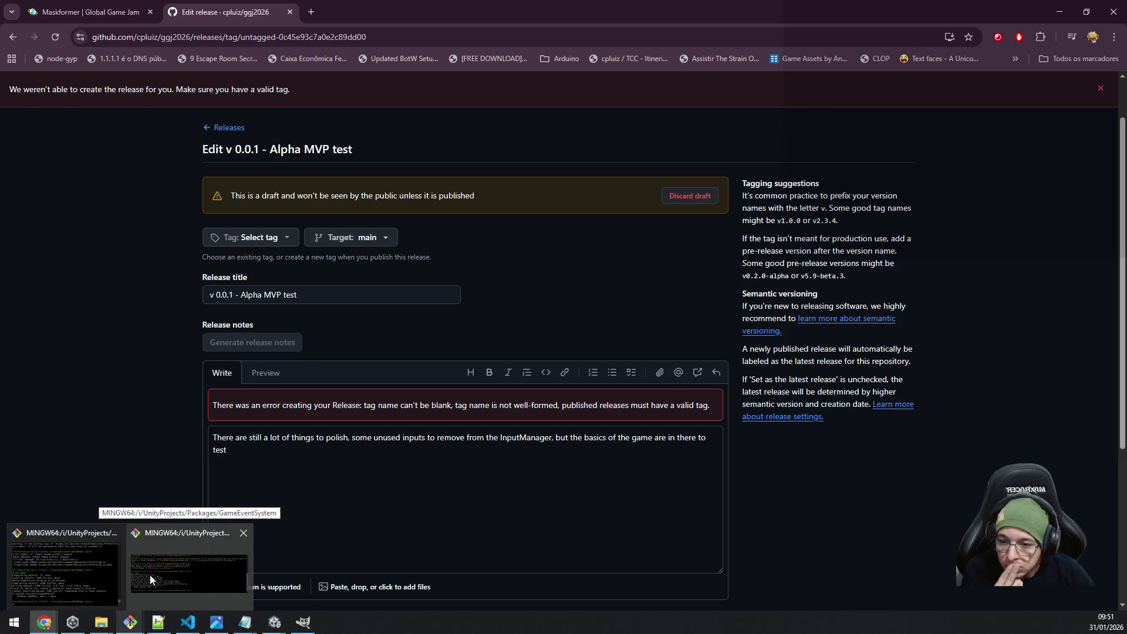
Run git status and review the list of changed project files.
click(82, 573)
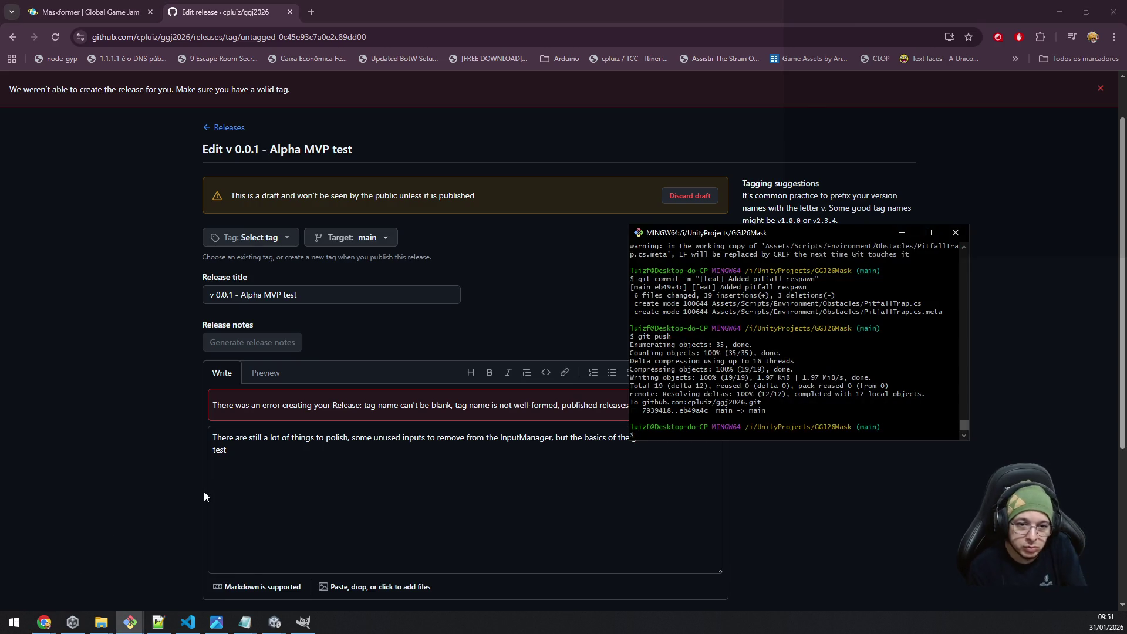
text(git status)
key(Return)
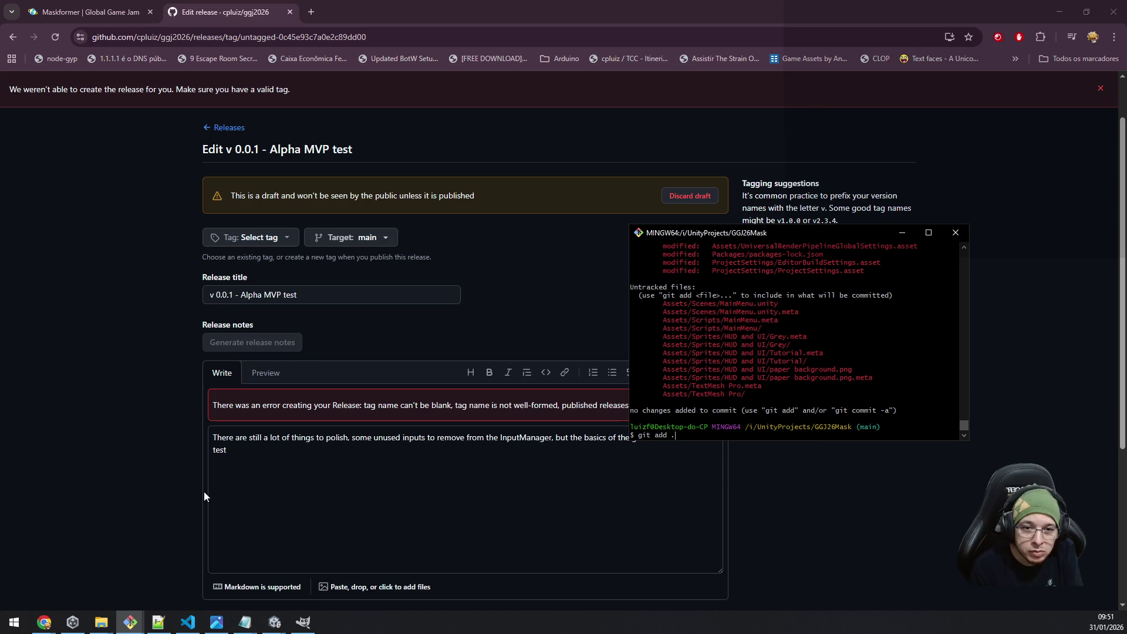
scroll(800, 383, up, 3)
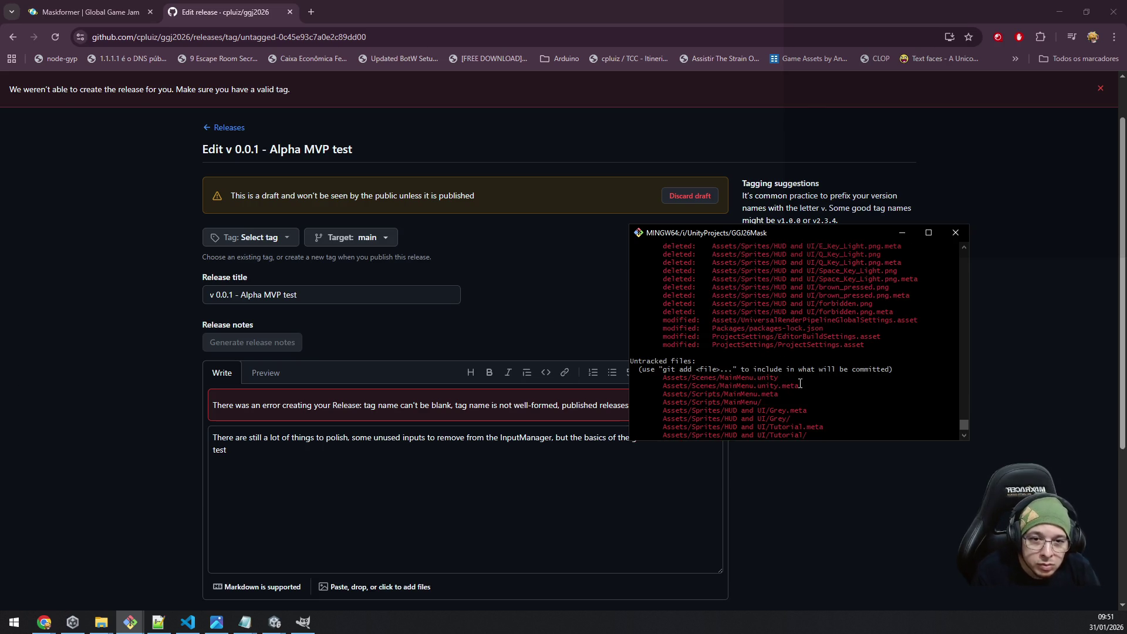
scroll(800, 384, up, 7)
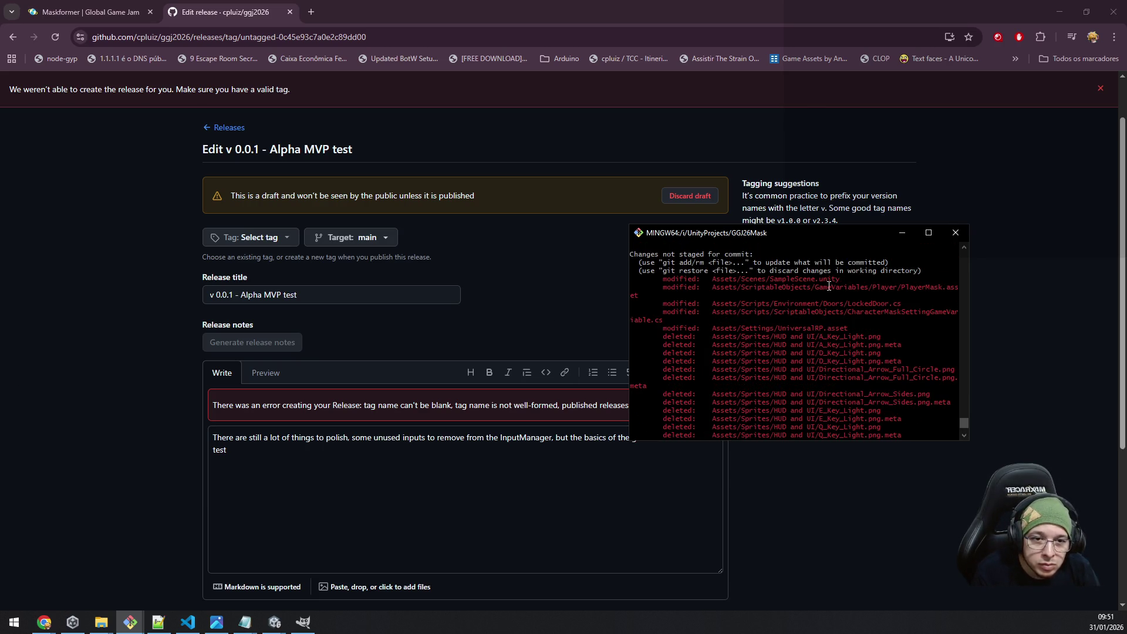
scroll(833, 305, up, 3)
scroll(842, 332, down, 10)
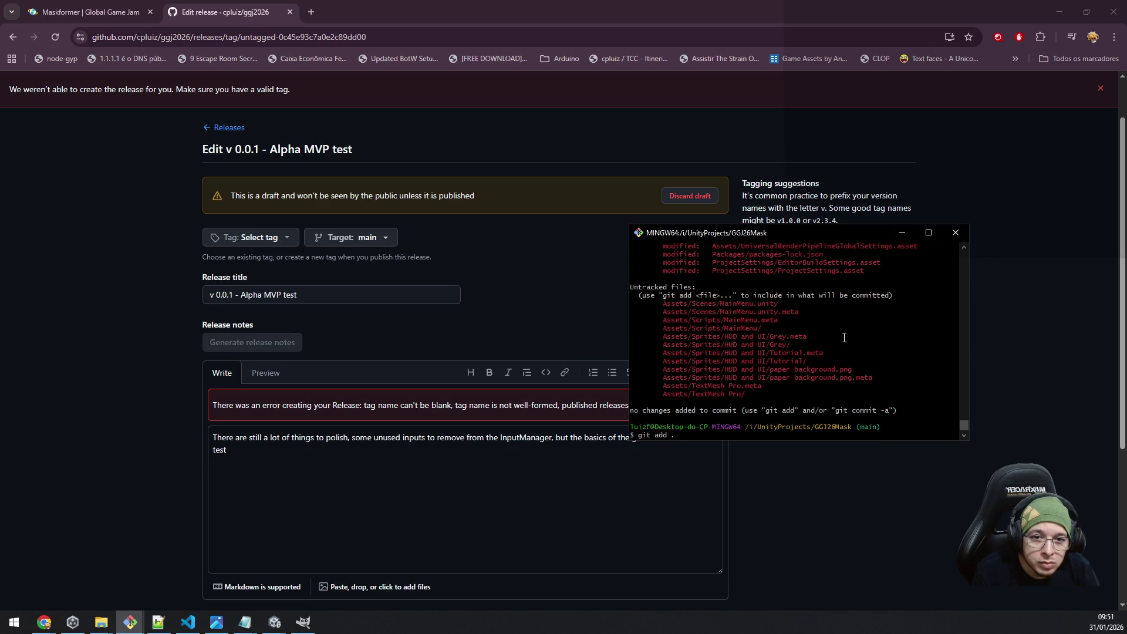
Stage all changes with 'git add .' after the mistyped 'git add .]' fails.
text(])
key(Return)
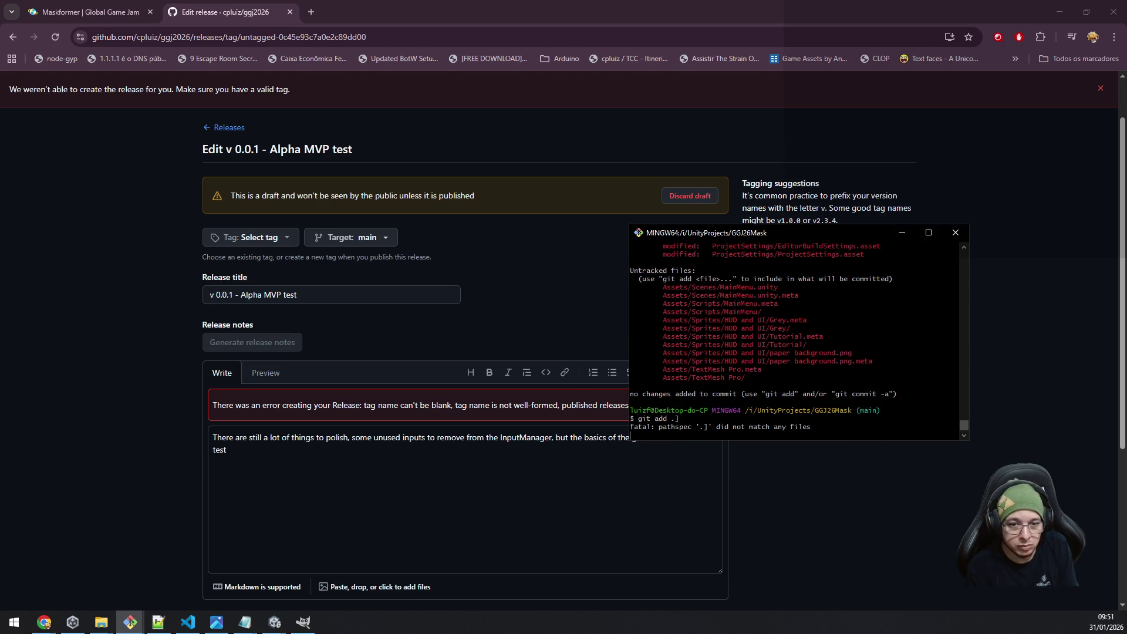
text(git )
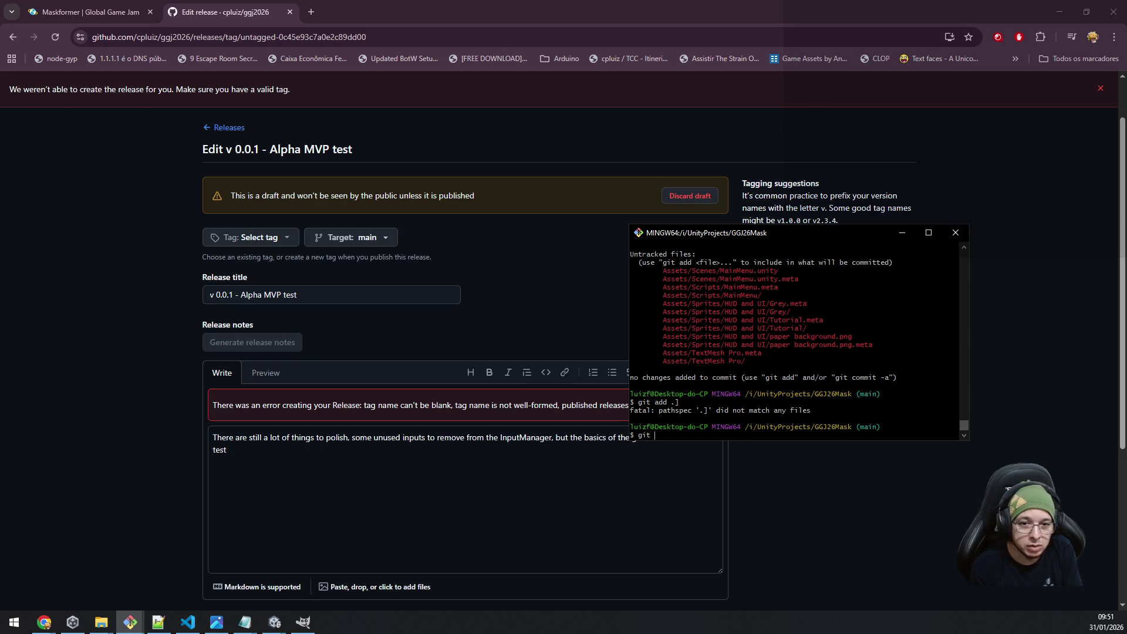
text(add .)
key(Return)
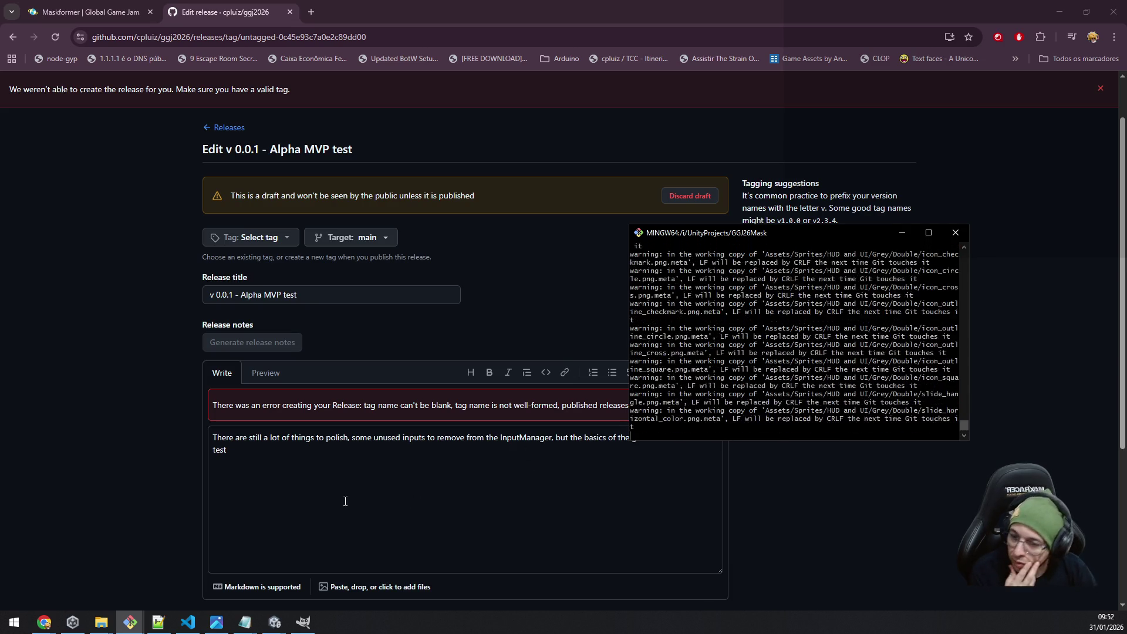
Open the v0.0.1 folder in Builds and launch GGJ26Mask.exe.
mouse_move(101, 623)
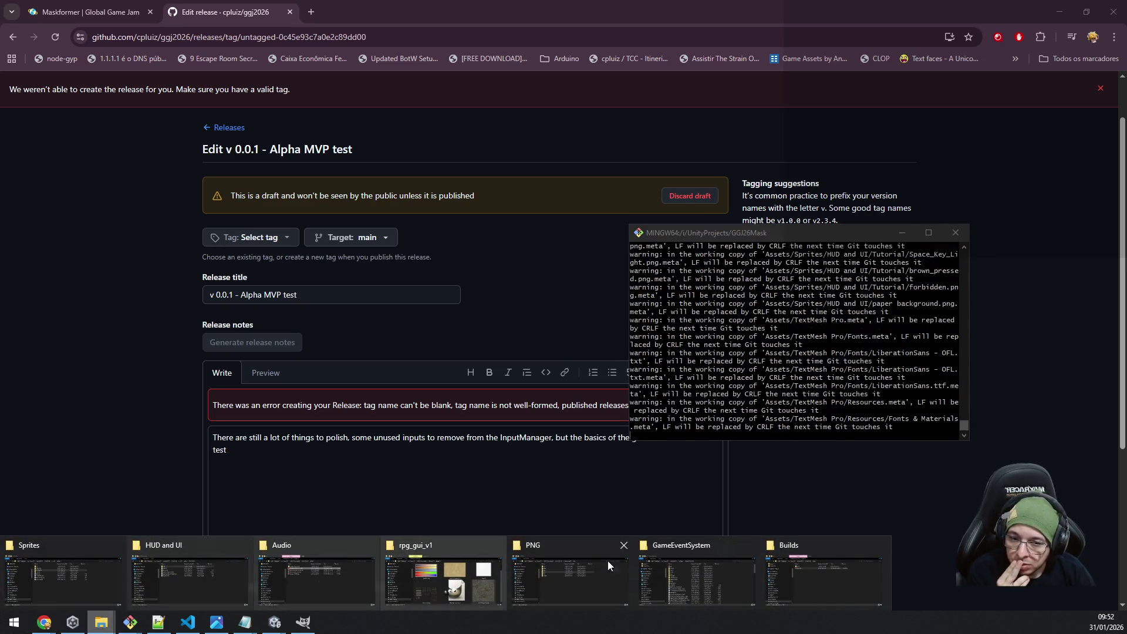
click(796, 566)
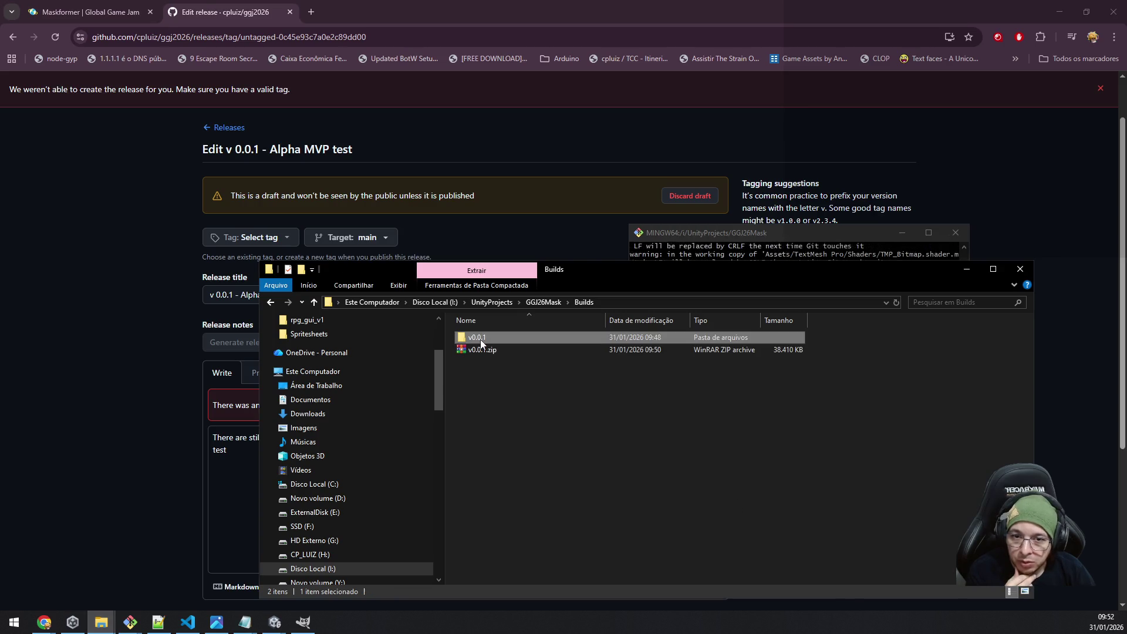
double_click(480, 340)
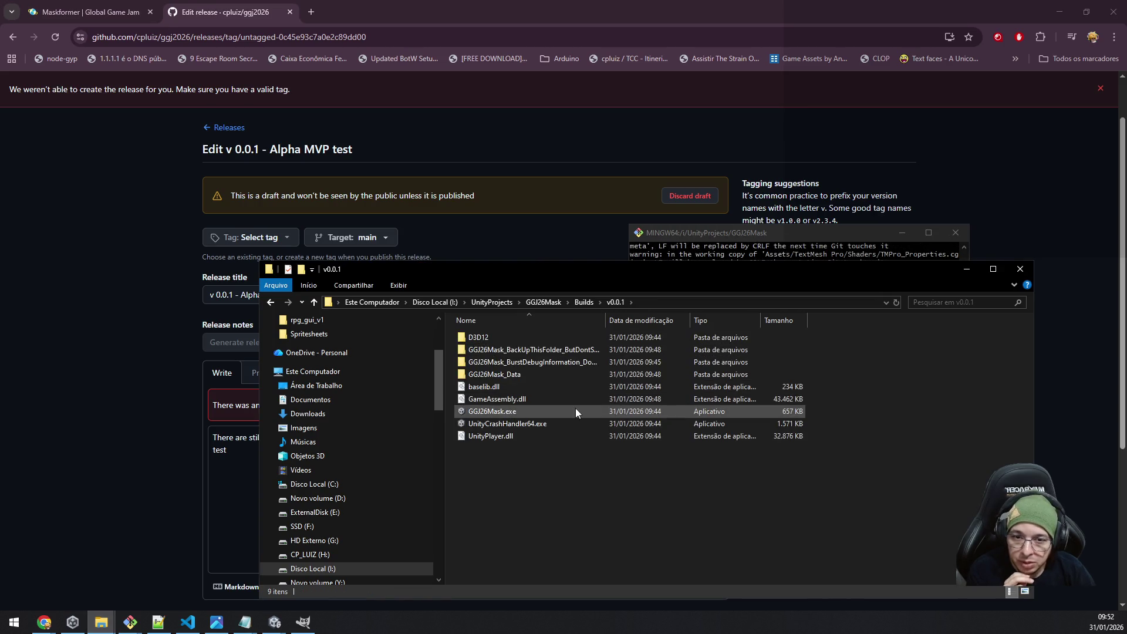
double_click(558, 411)
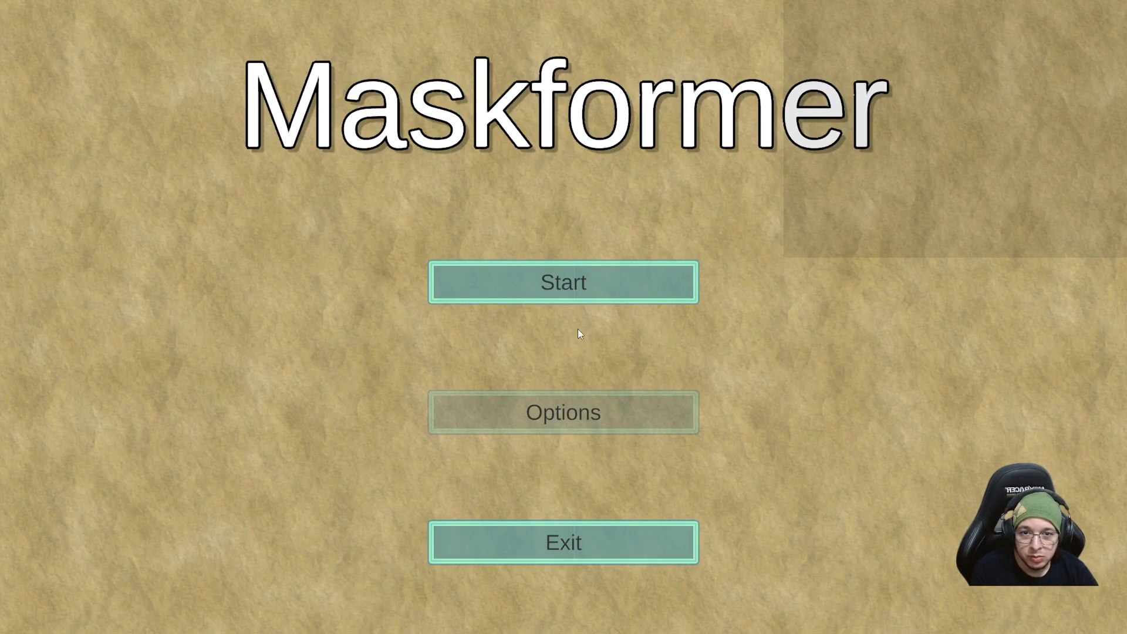
Start the game and run right over the gaps, collecting the green and yellow orbs.
click(569, 283)
key(d)
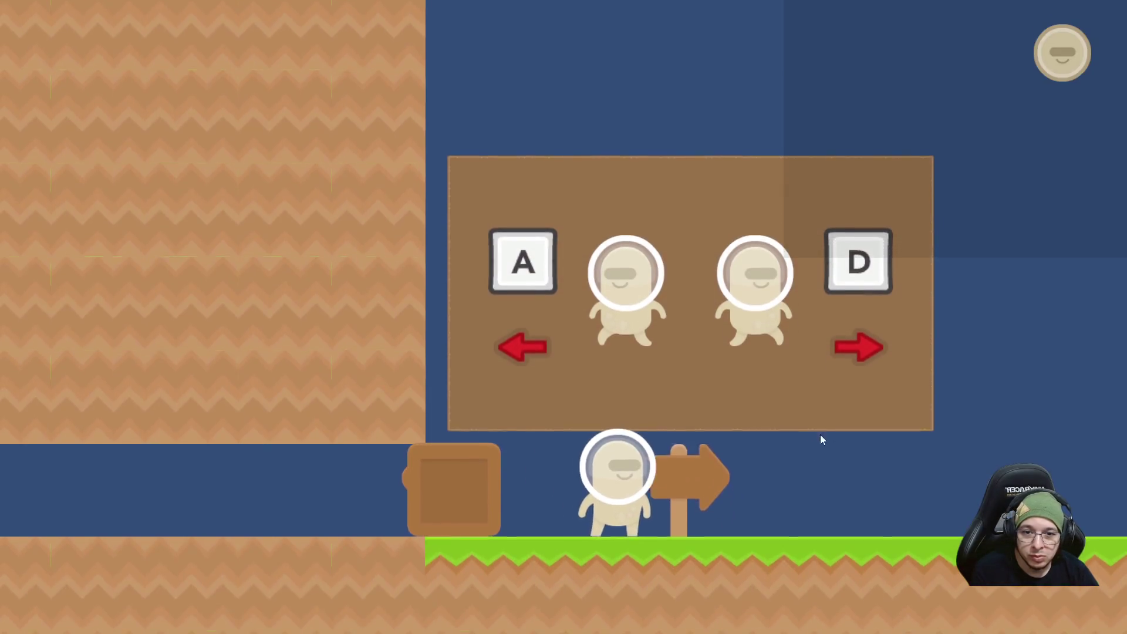
key(d)
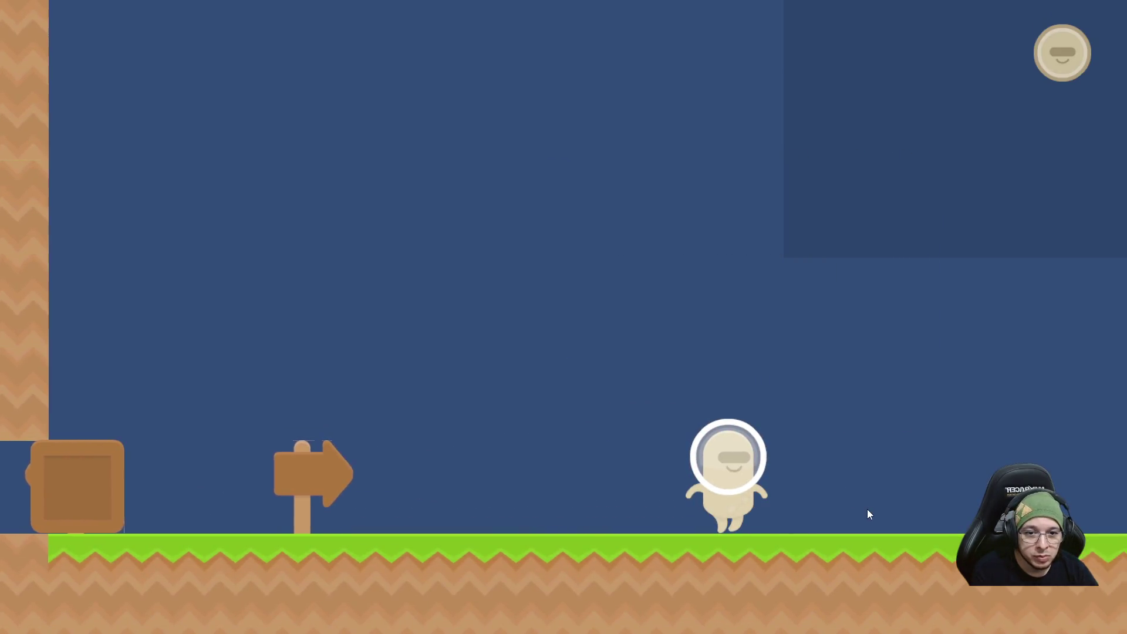
key(d)
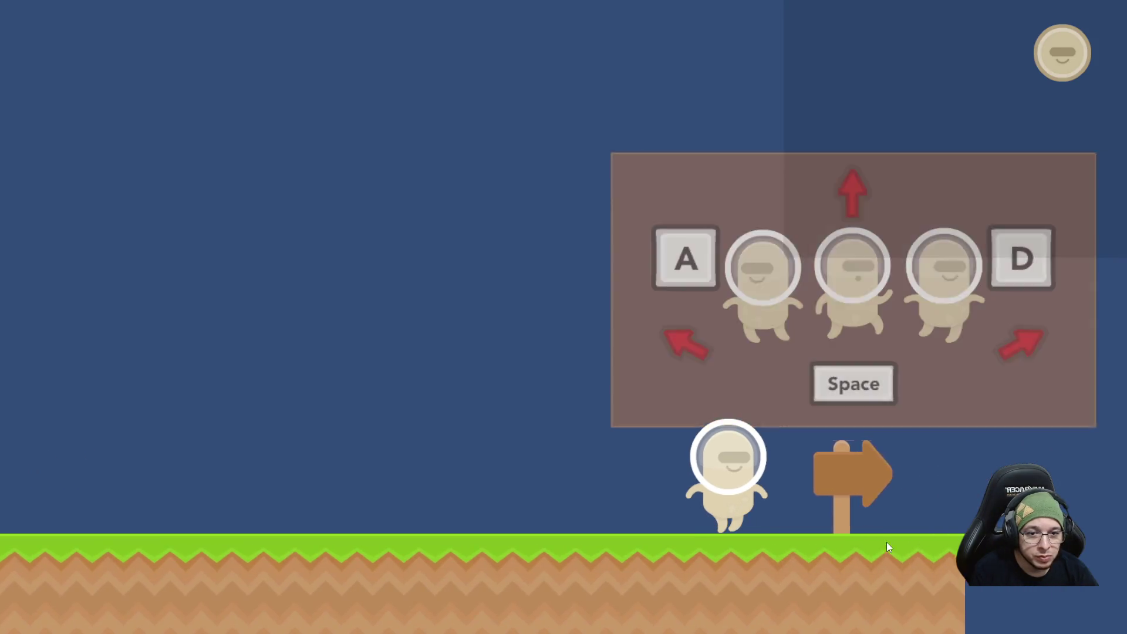
key(d)
key(space)
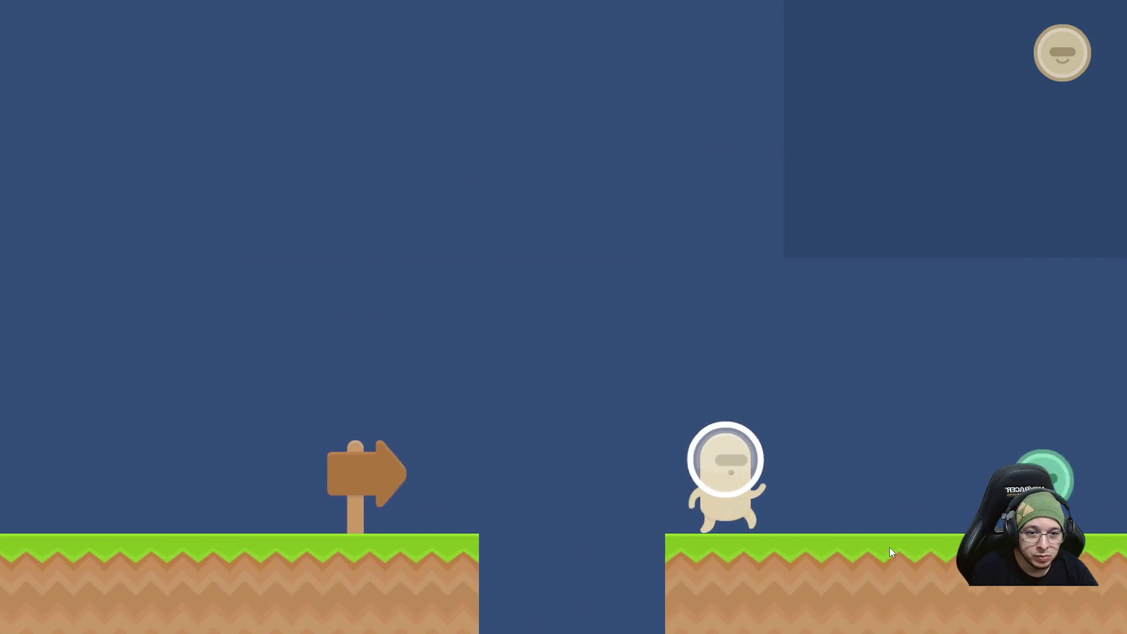
key(d)
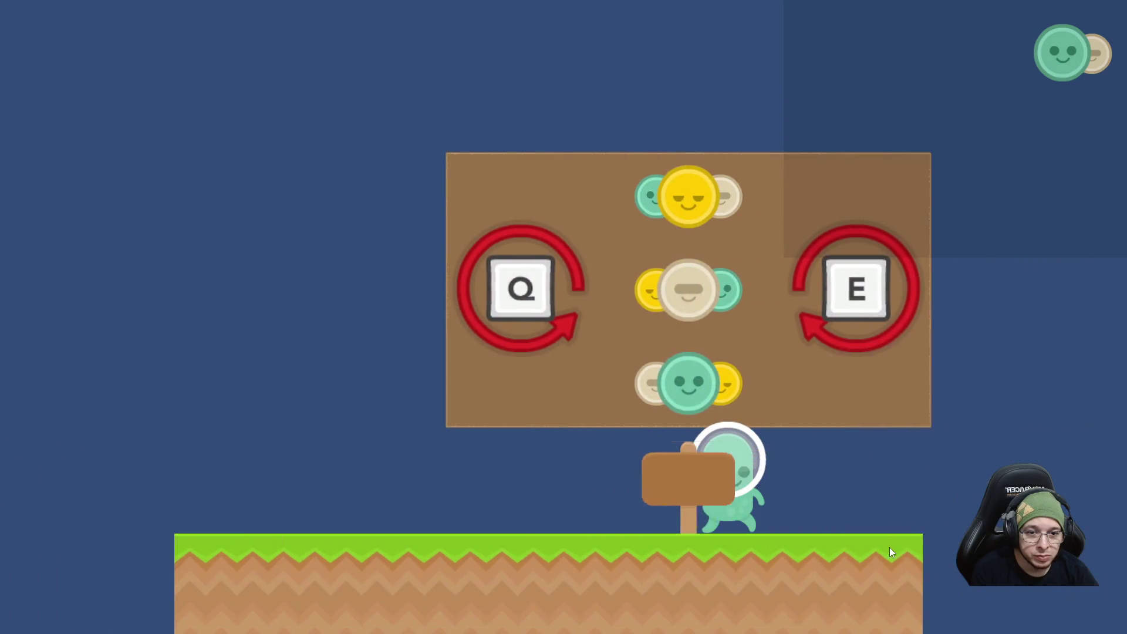
key(d)
key(space)
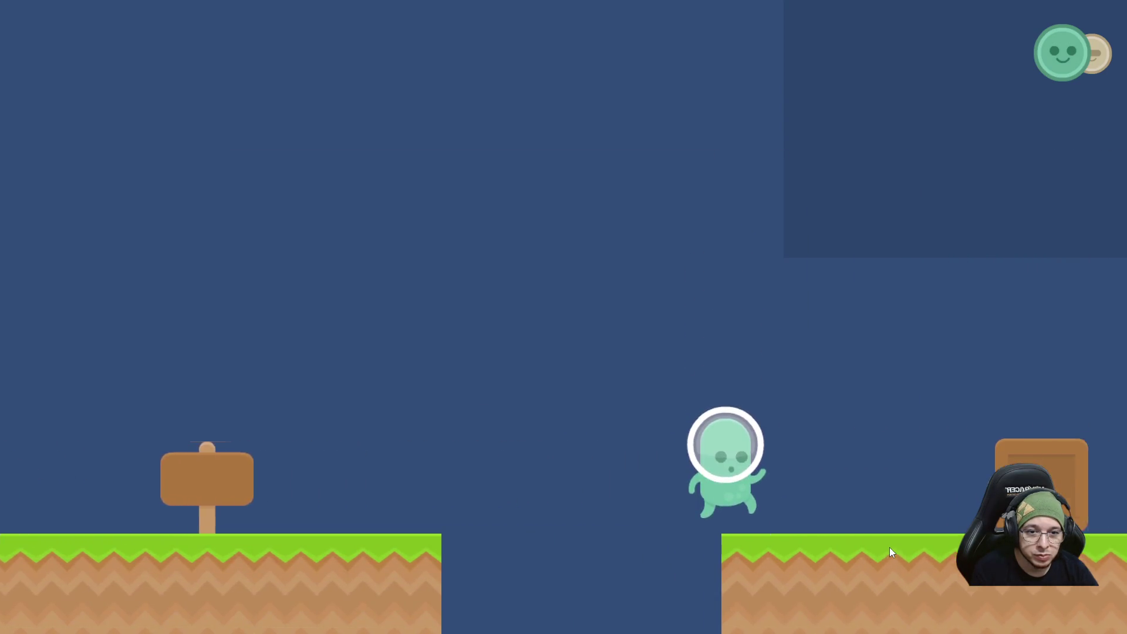
key(d)
key(space)
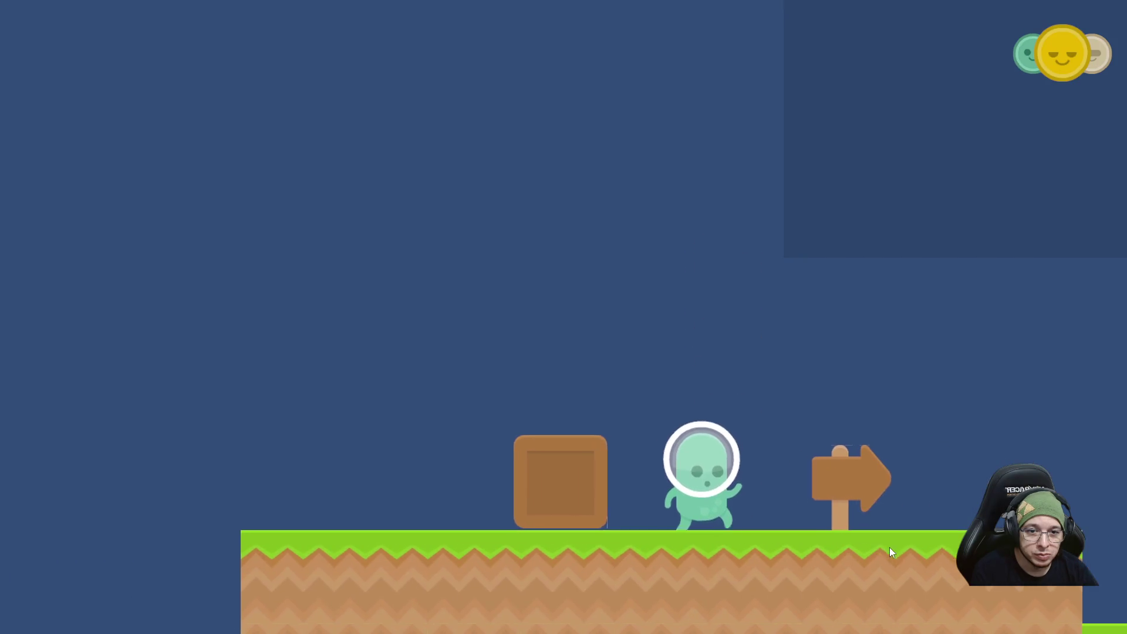
key(a)
key(space)
Switch to the green character, head back left to the crate, then cycle to yellow.
key(q)
key(space)
key(a)
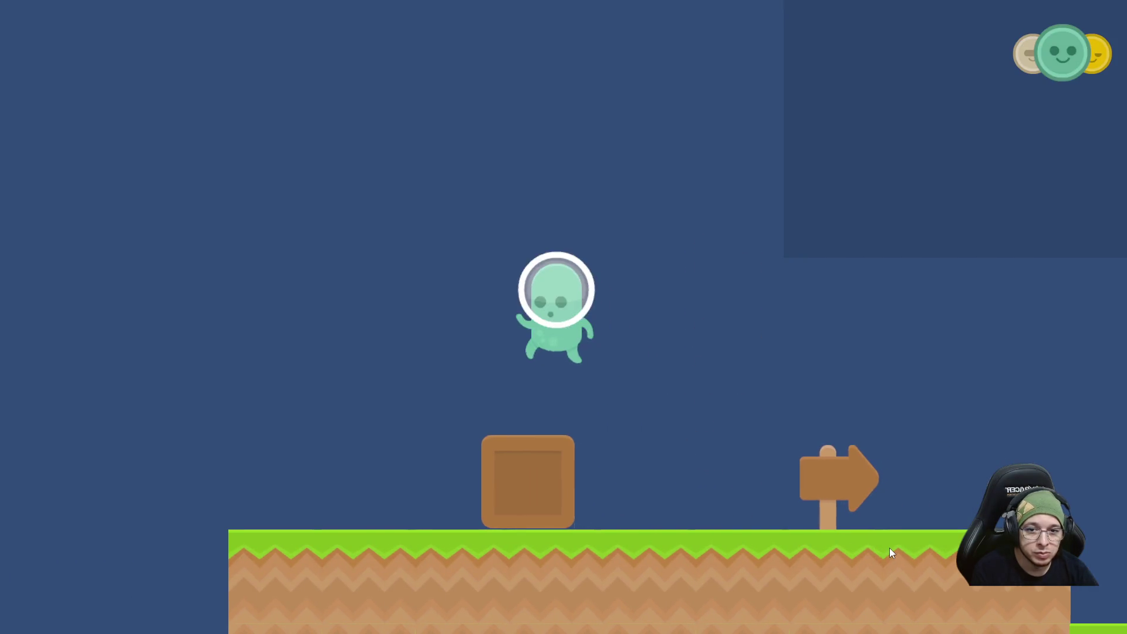
key(a)
key(space)
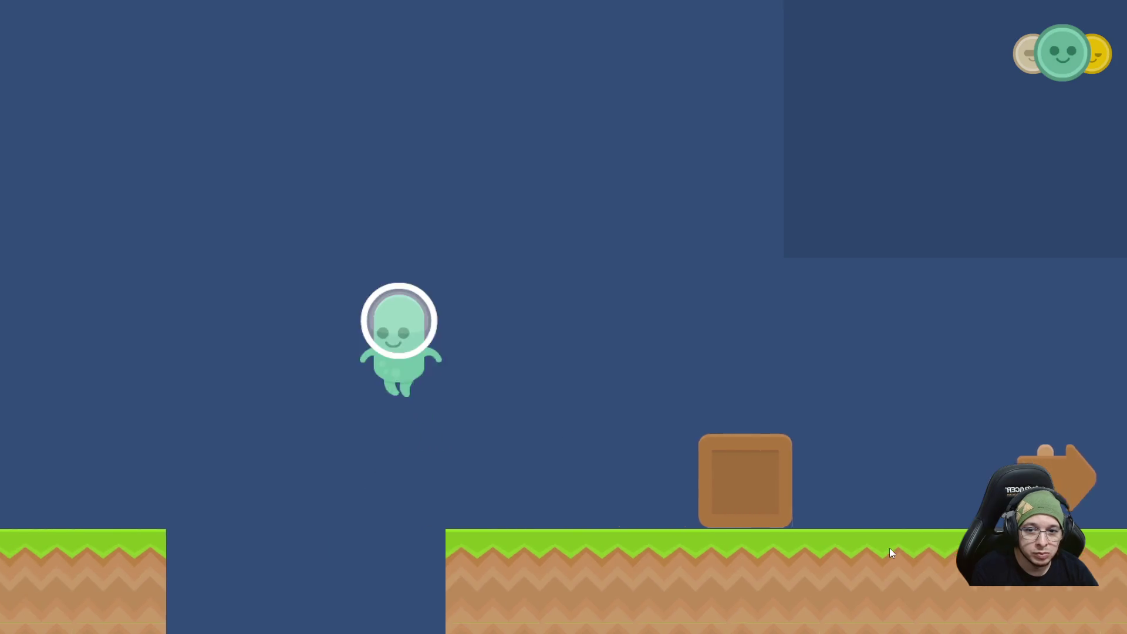
key(a)
key(space)
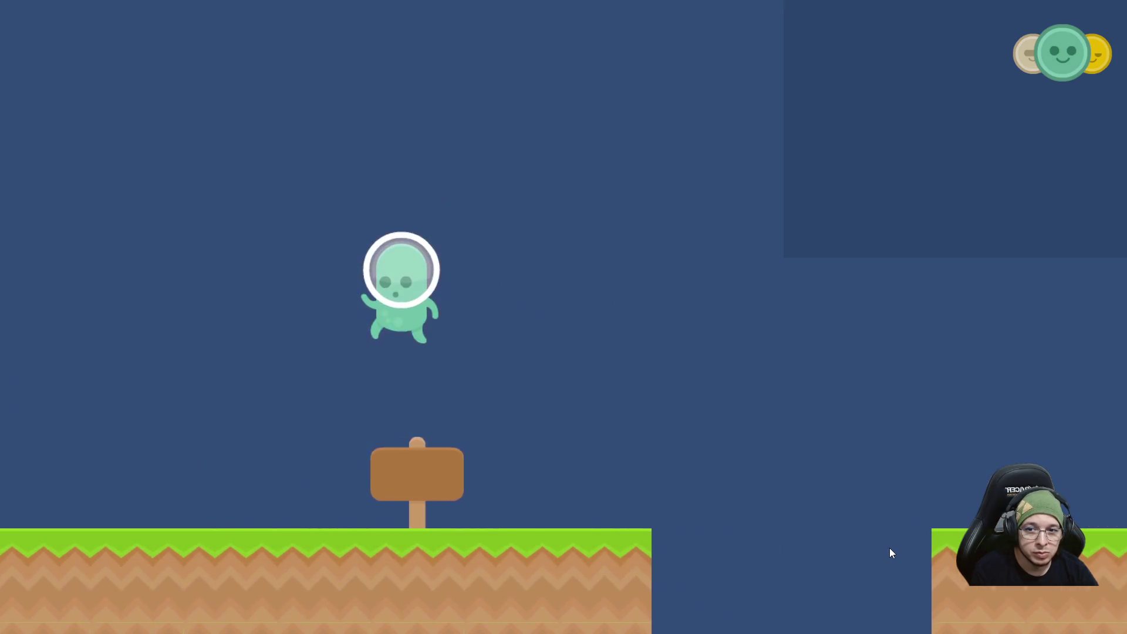
key(a)
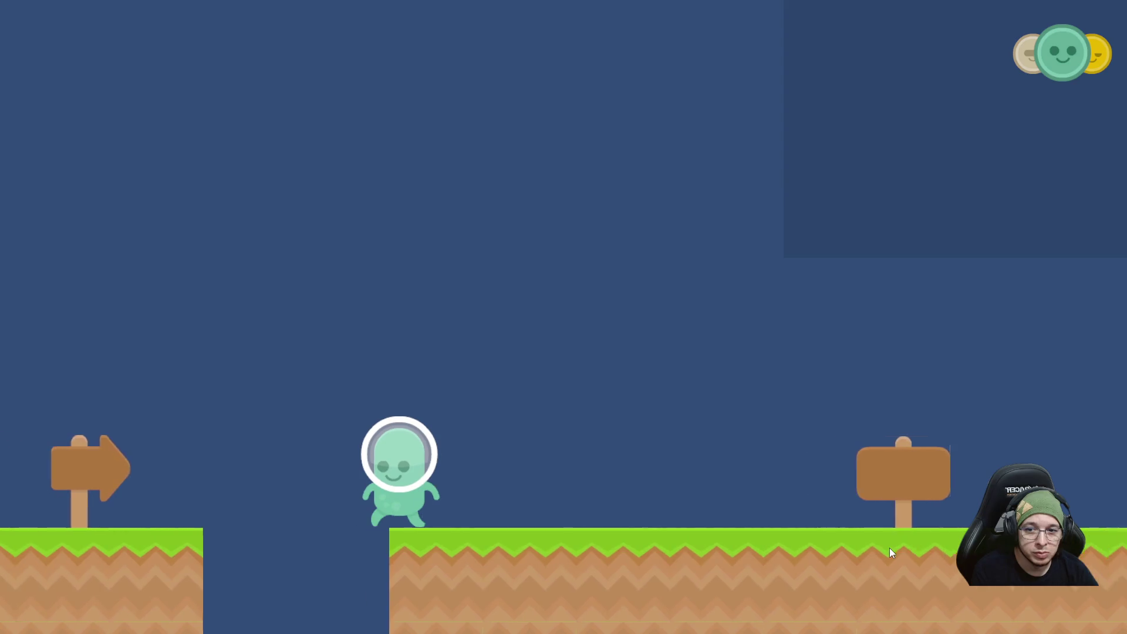
key(space)
key(a)
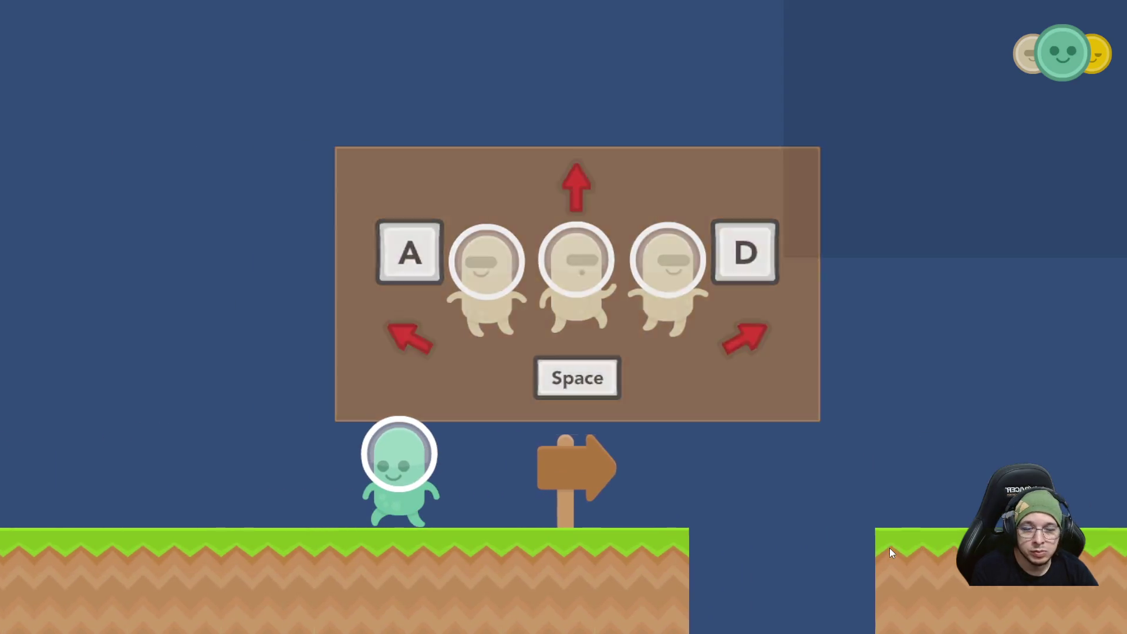
key(a)
key(space)
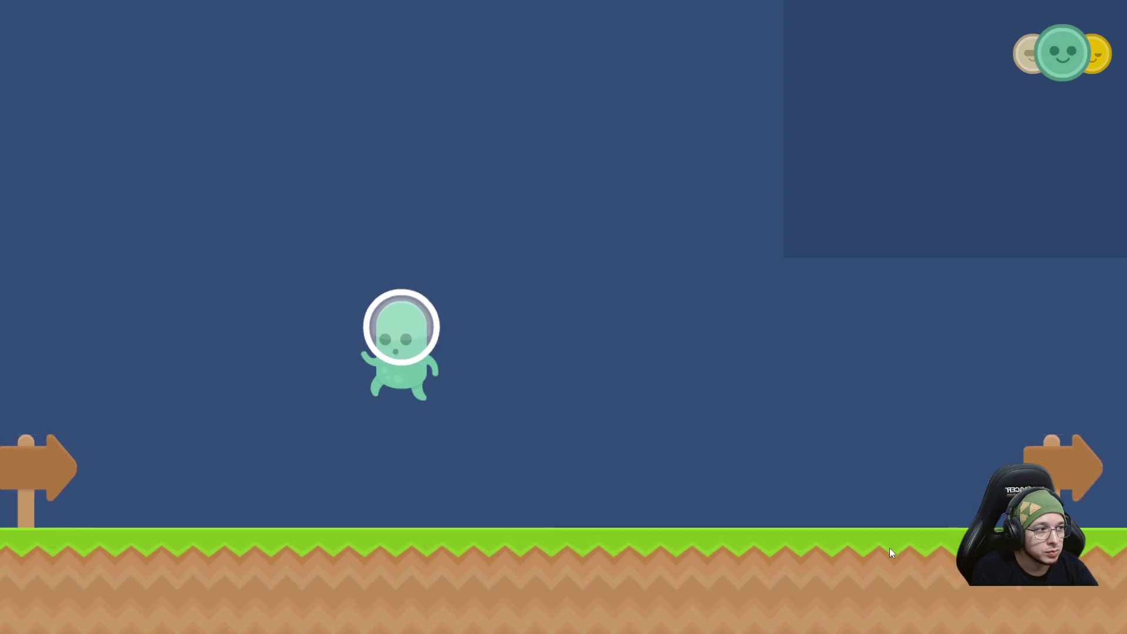
key(a)
key(q)
key(space)
key(q)
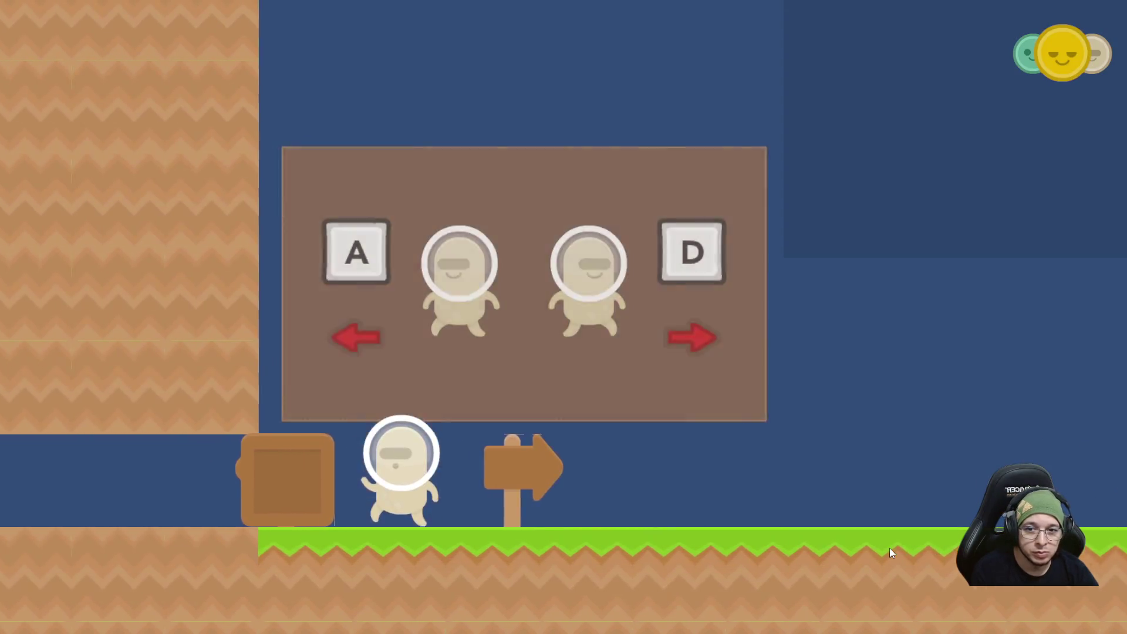
Push the crate left through the tunnel onto the grass with the yellow character.
key(a)
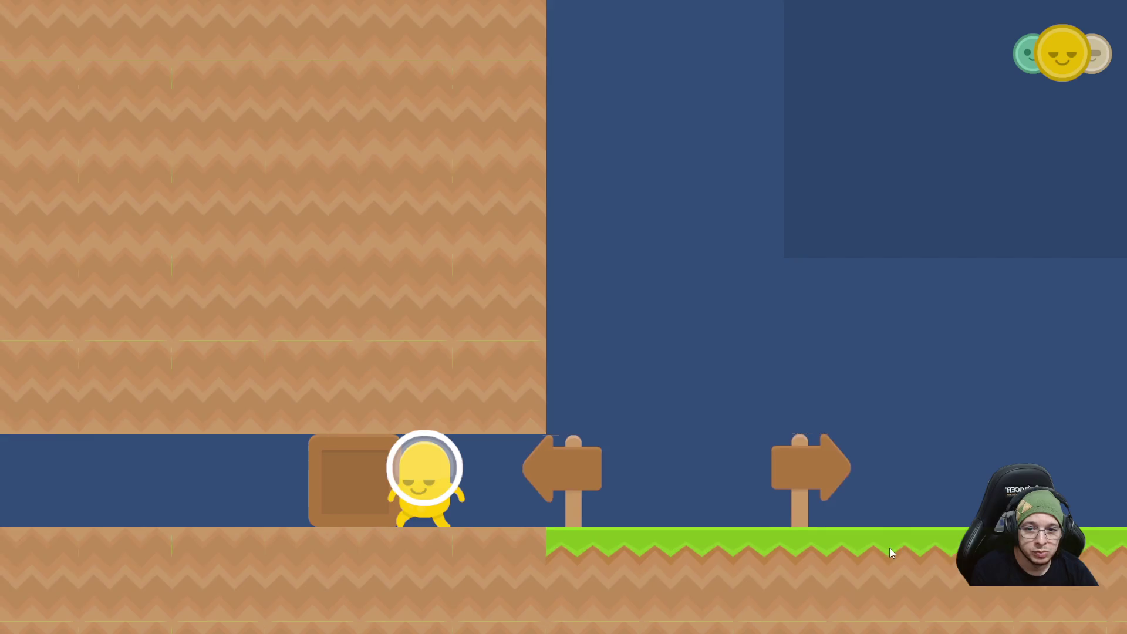
key(a)
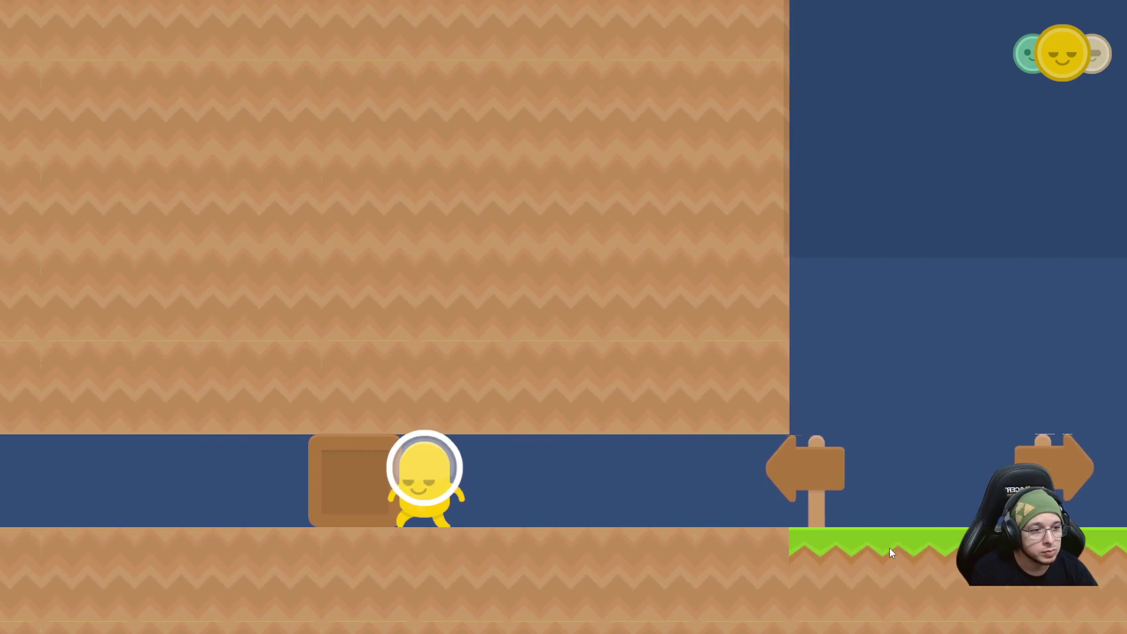
key(a)
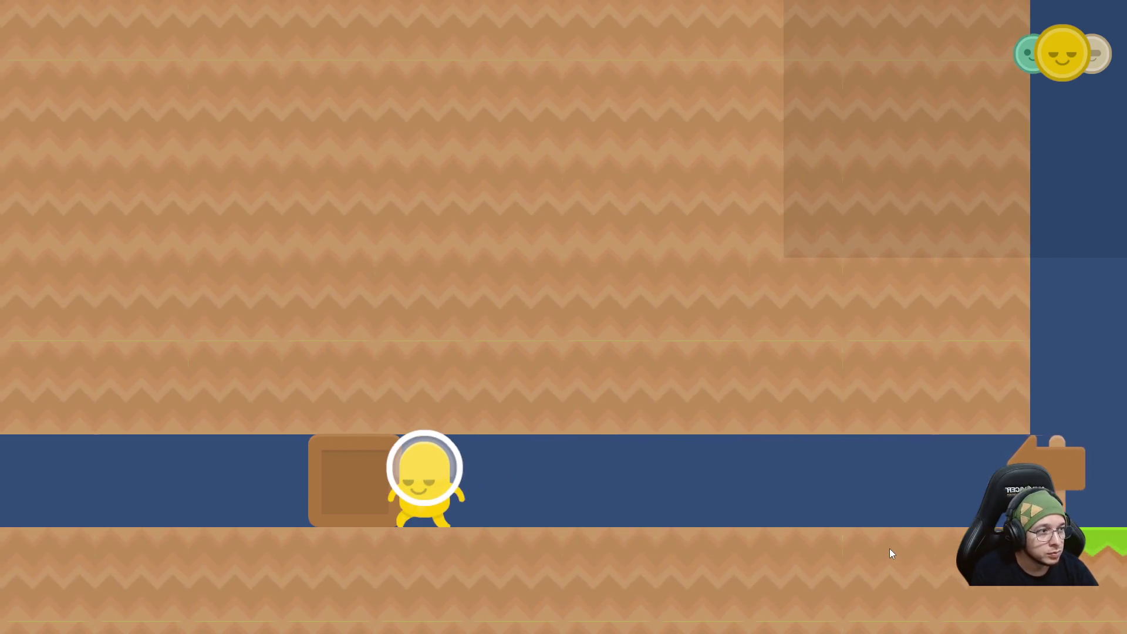
key(a)
key(a)
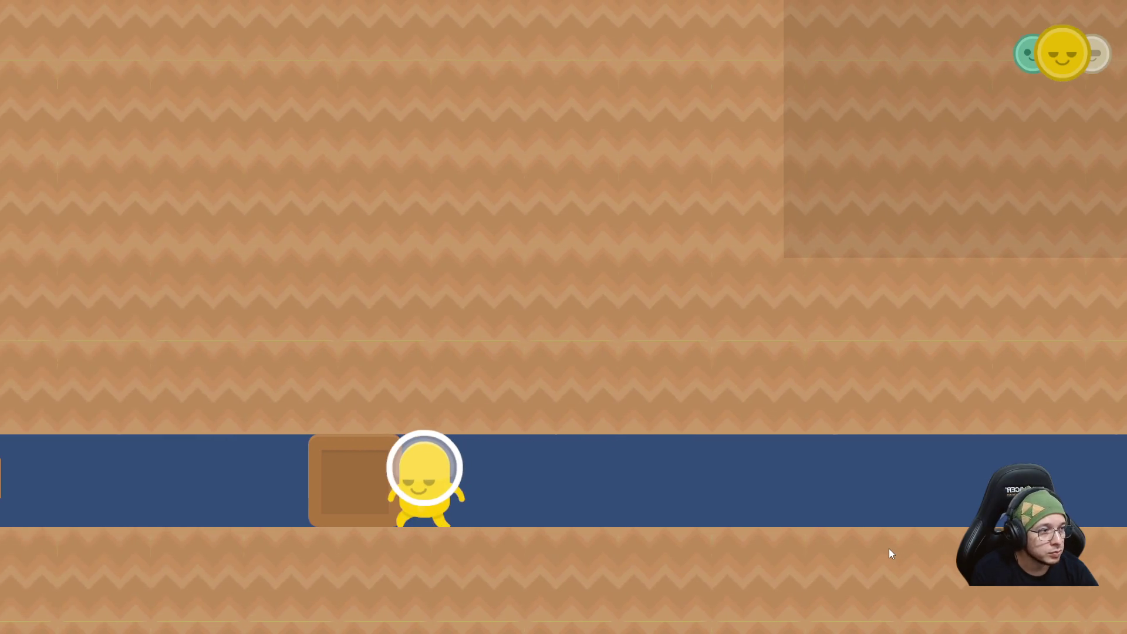
key(a)
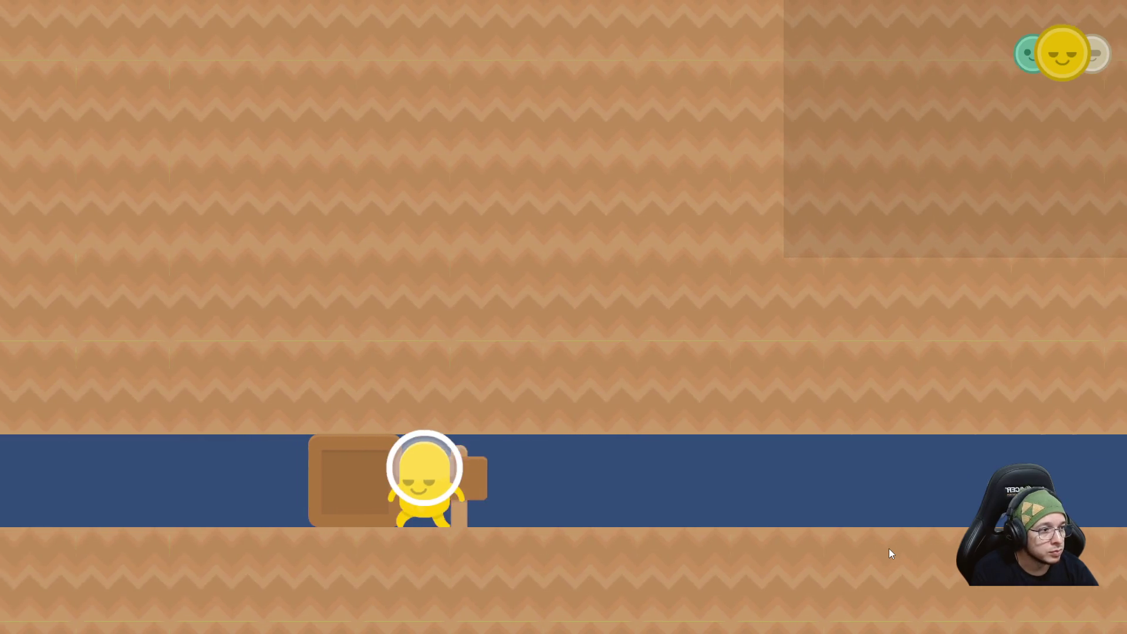
key(a)
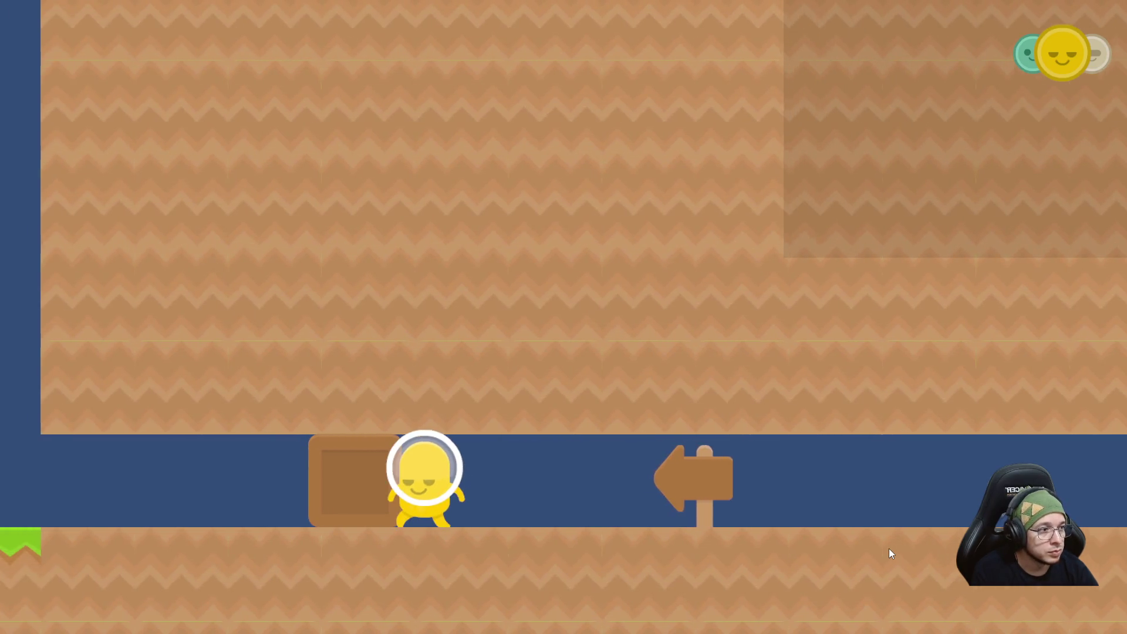
key(a)
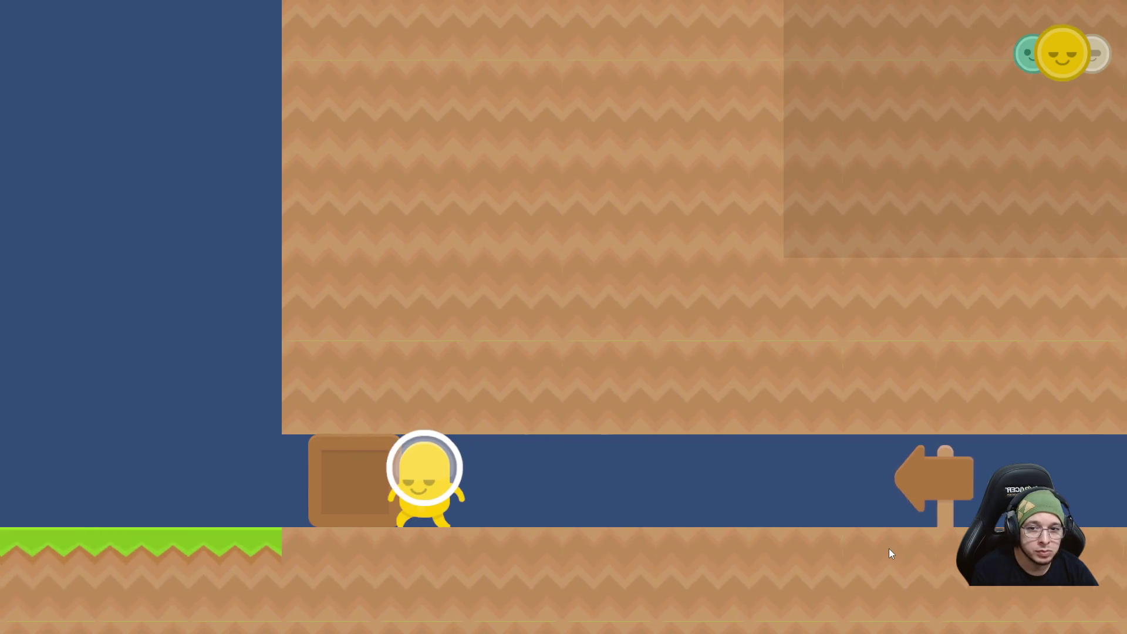
key(a)
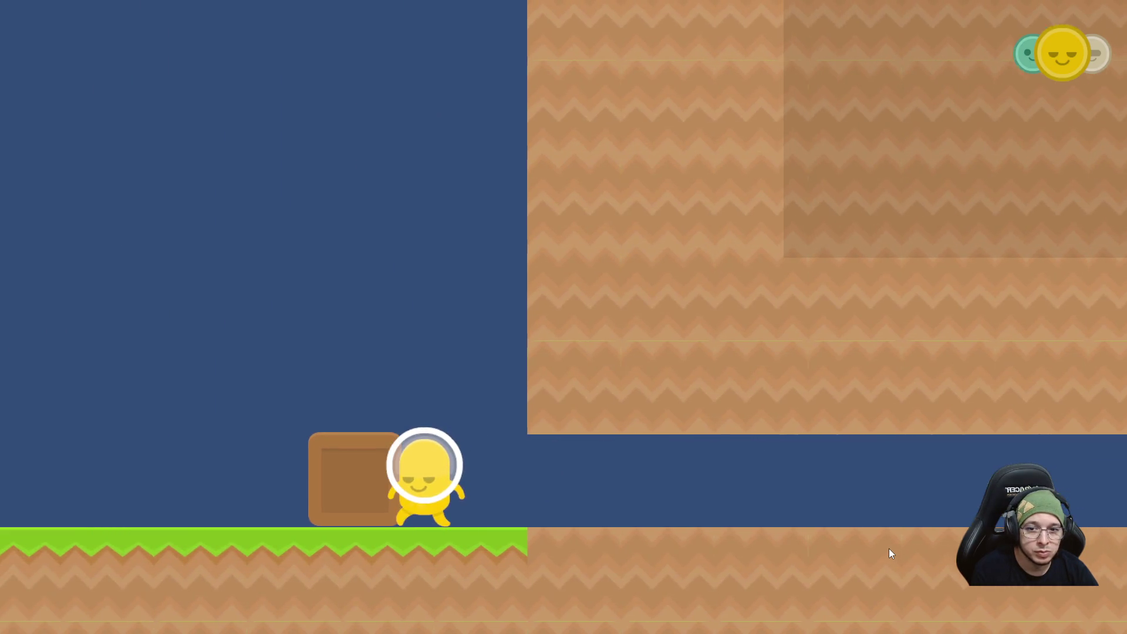
Walk the green character left past the Exit sign toward the lever.
key(Tab)
key(space)
key(a)
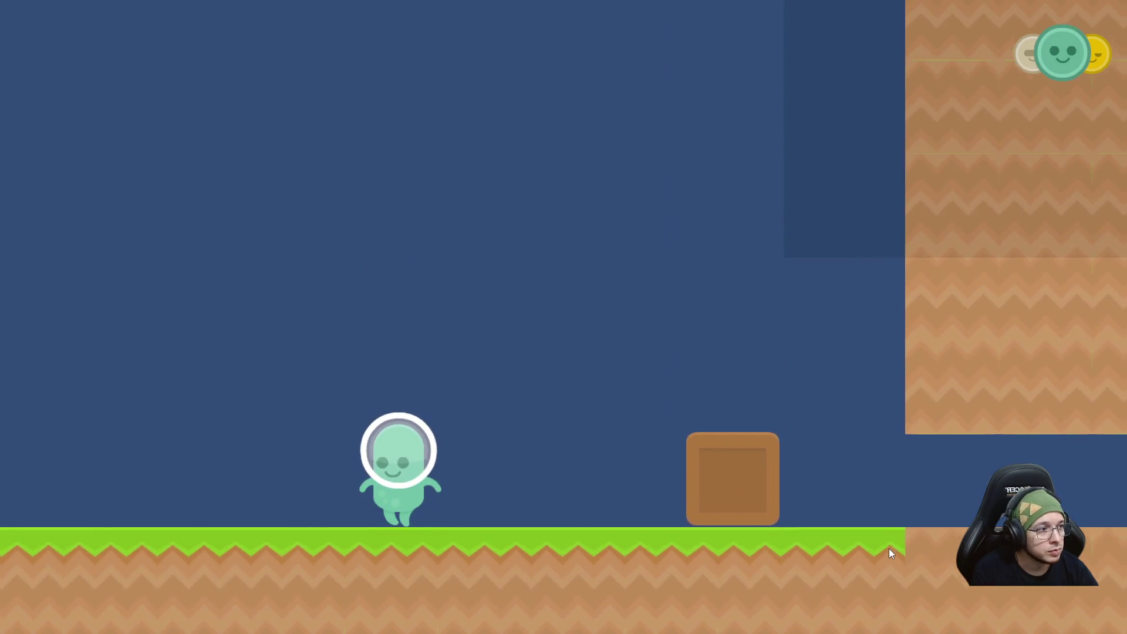
key(a)
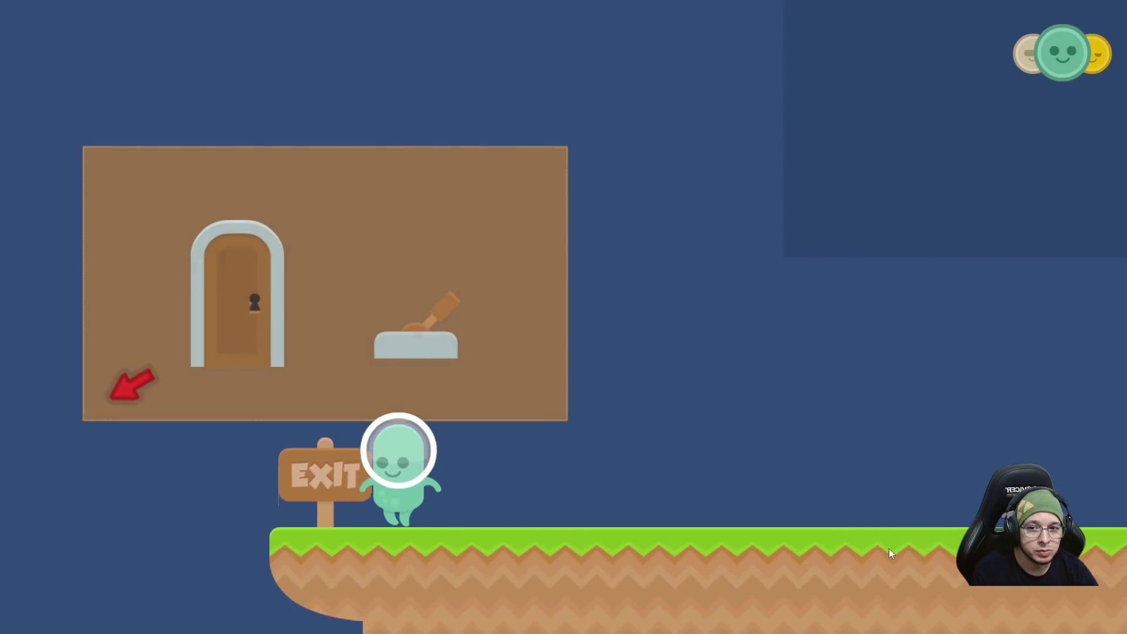
key(a)
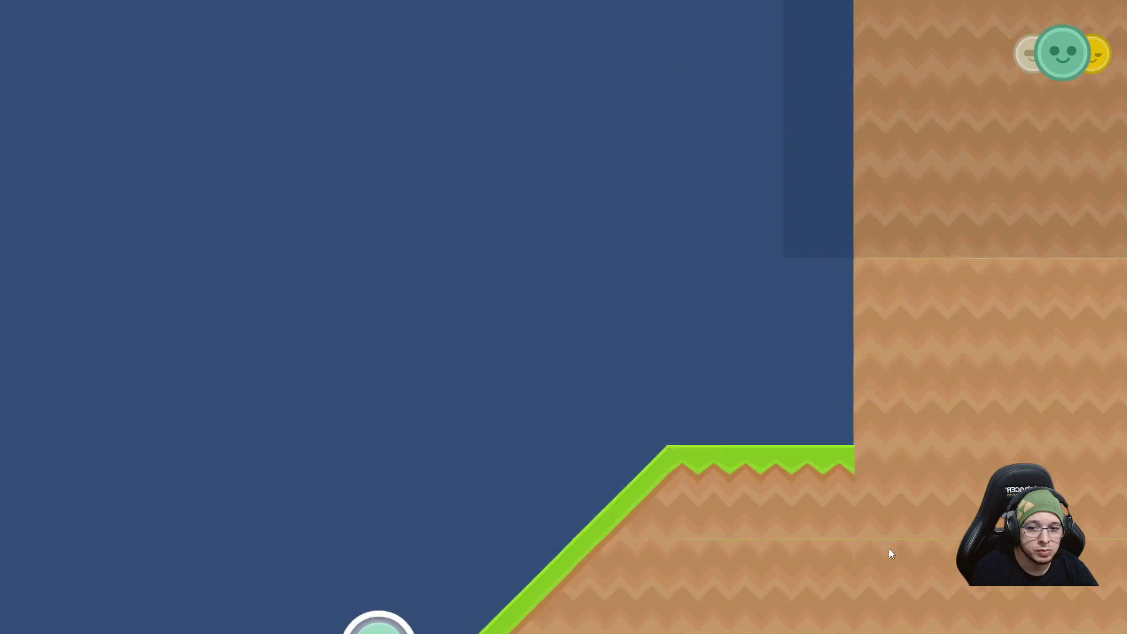
key(a)
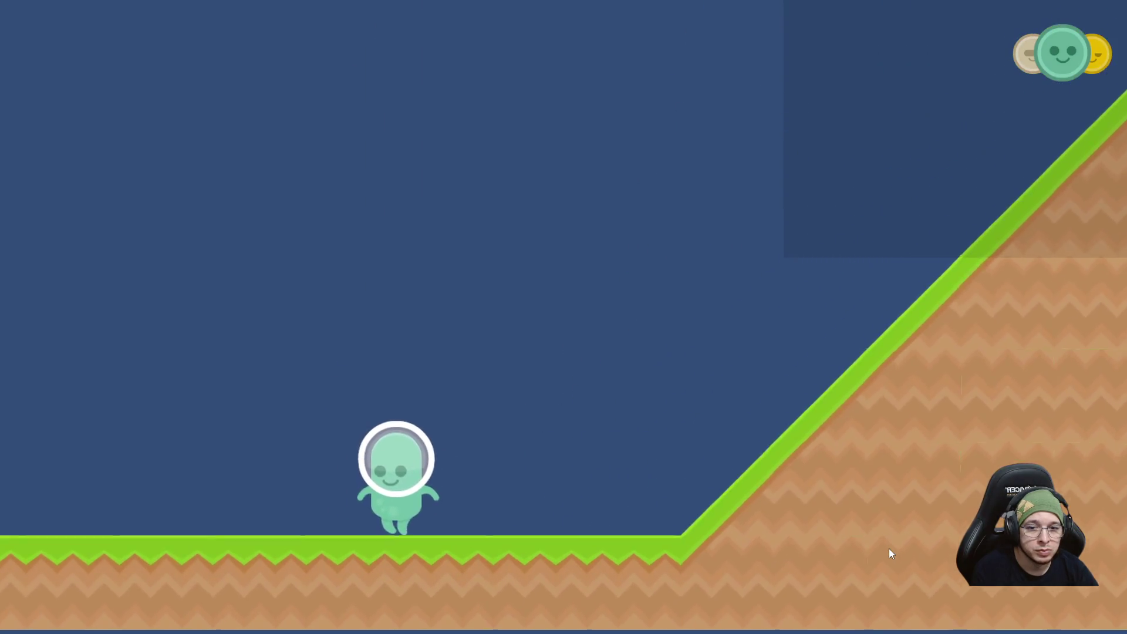
key(a)
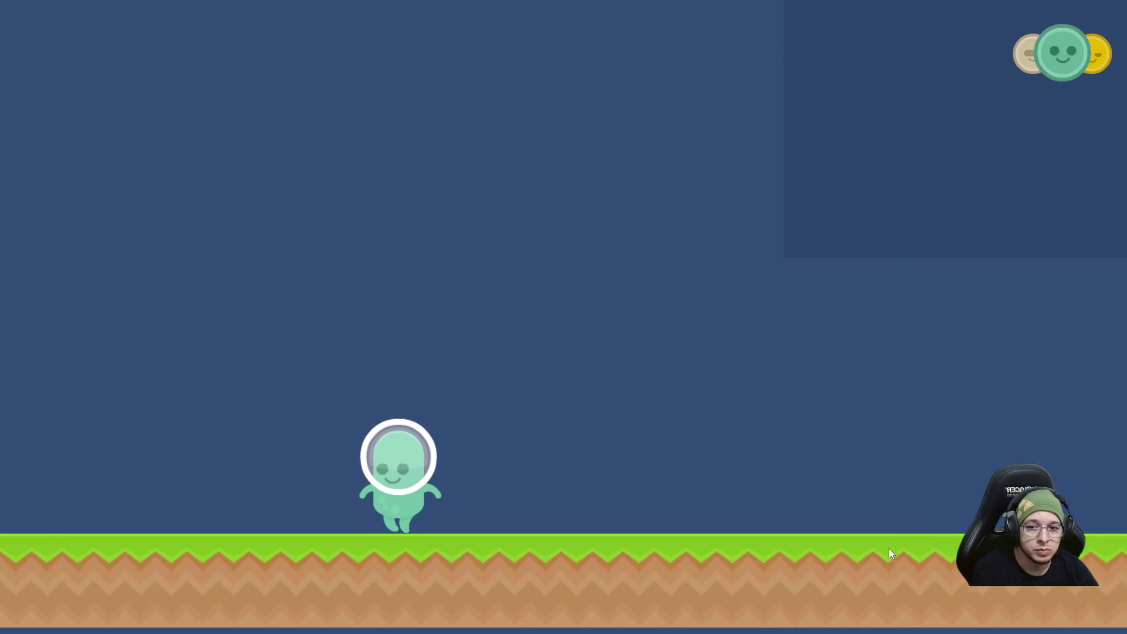
key(a)
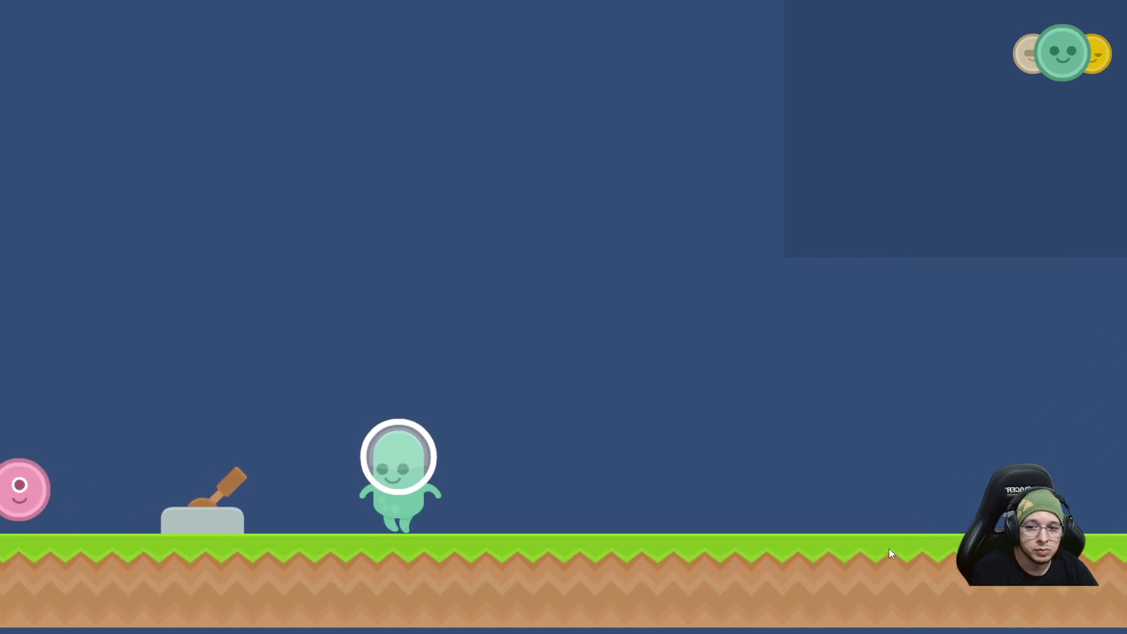
key(a)
Use the pink character to flip the lever opening the door, then exit to the main menu.
key(Tab)
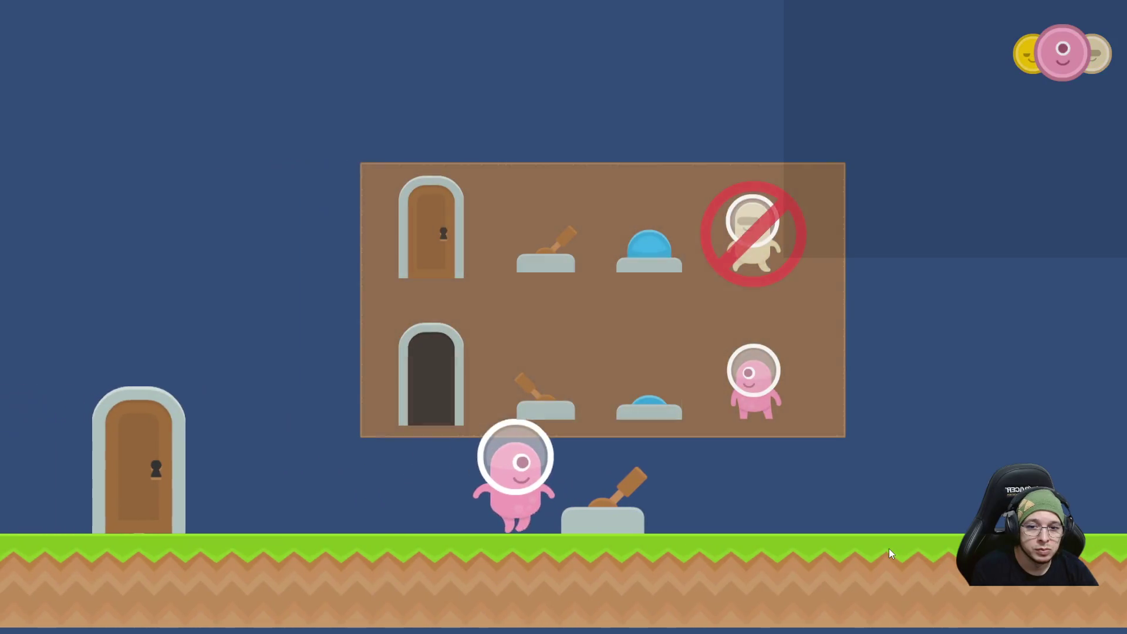
key(d)
key(a)
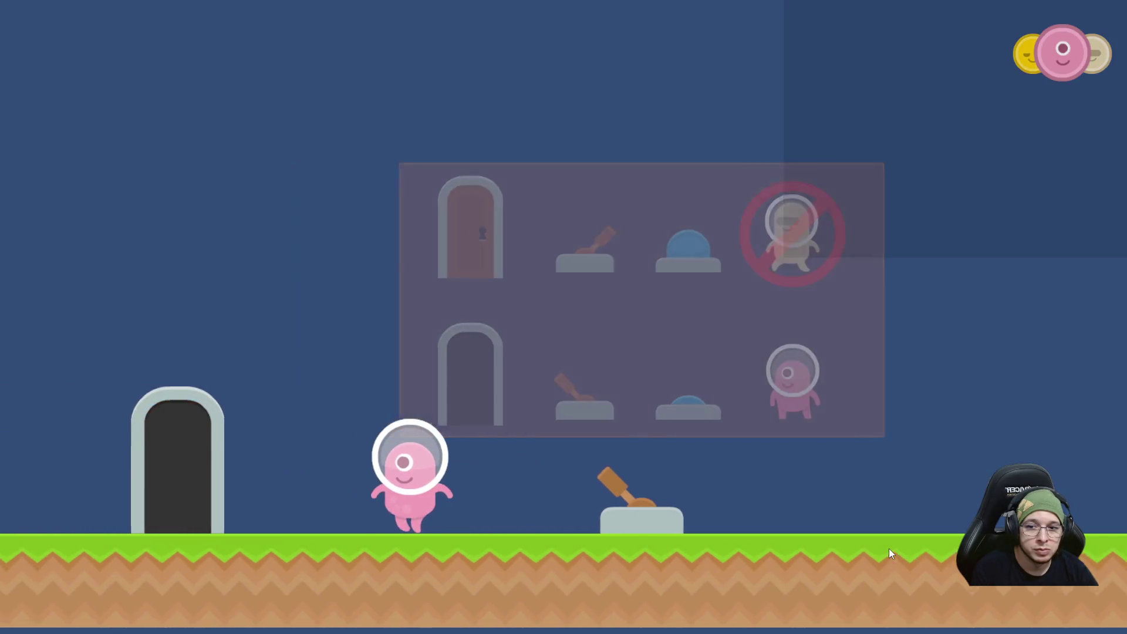
key(Escape)
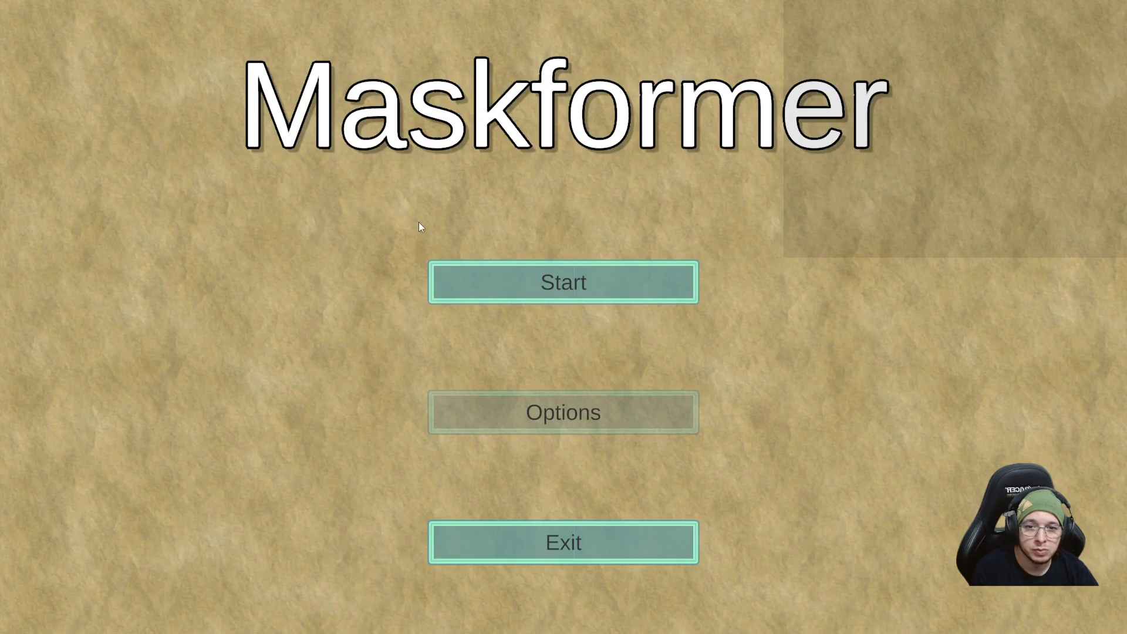
Quit Maskformer from its main menu and bring Git Bash back to the front.
click(541, 544)
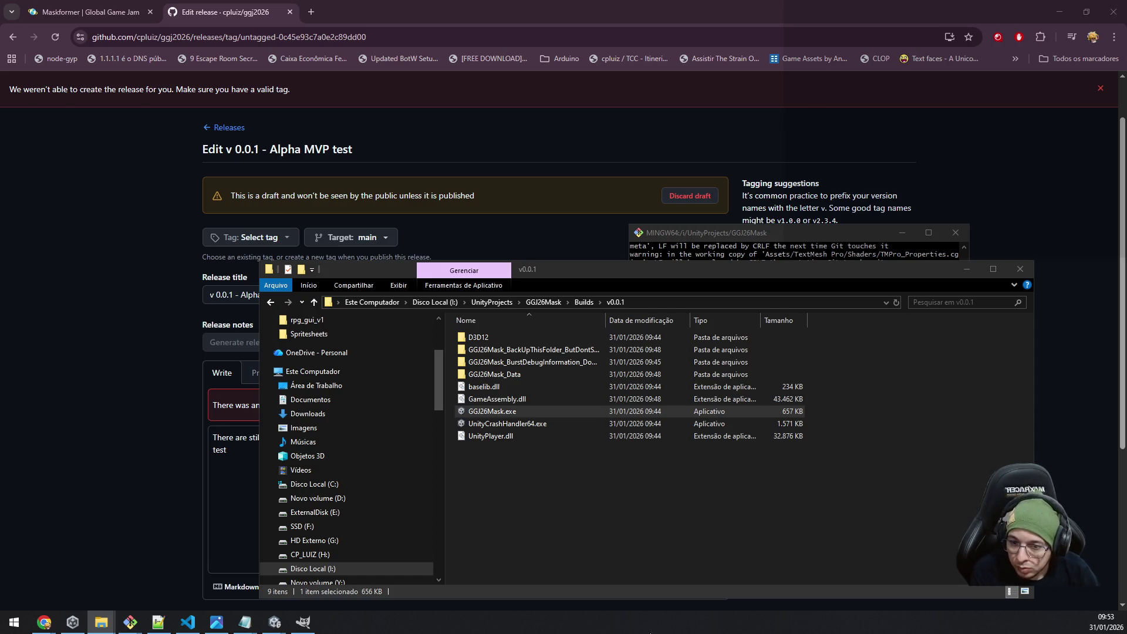
mouse_move(131, 623)
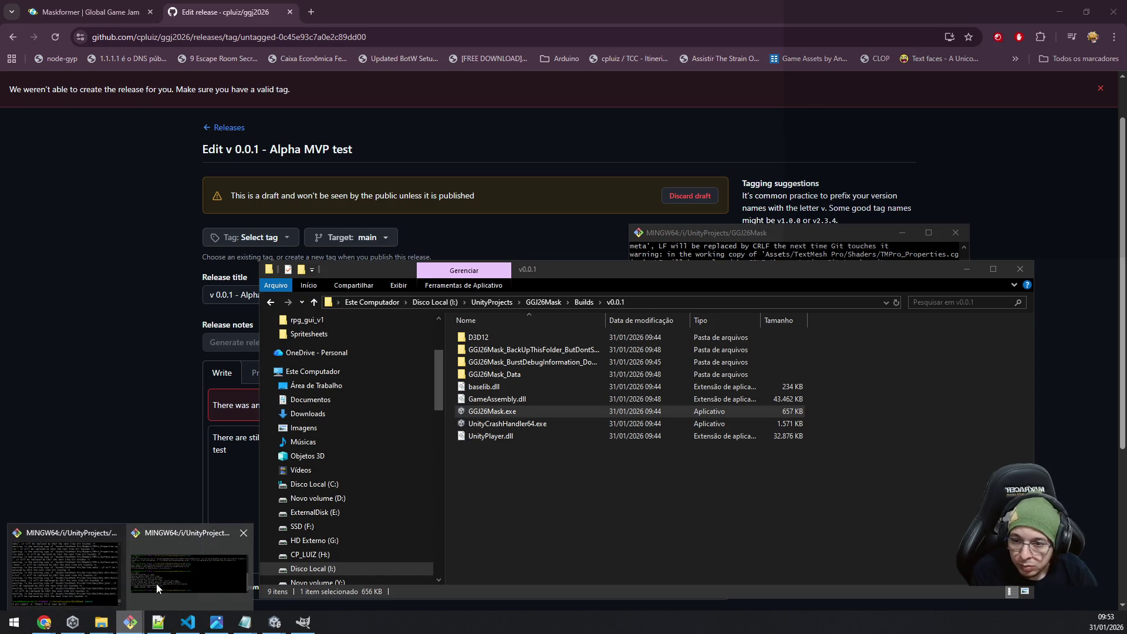
click(78, 557)
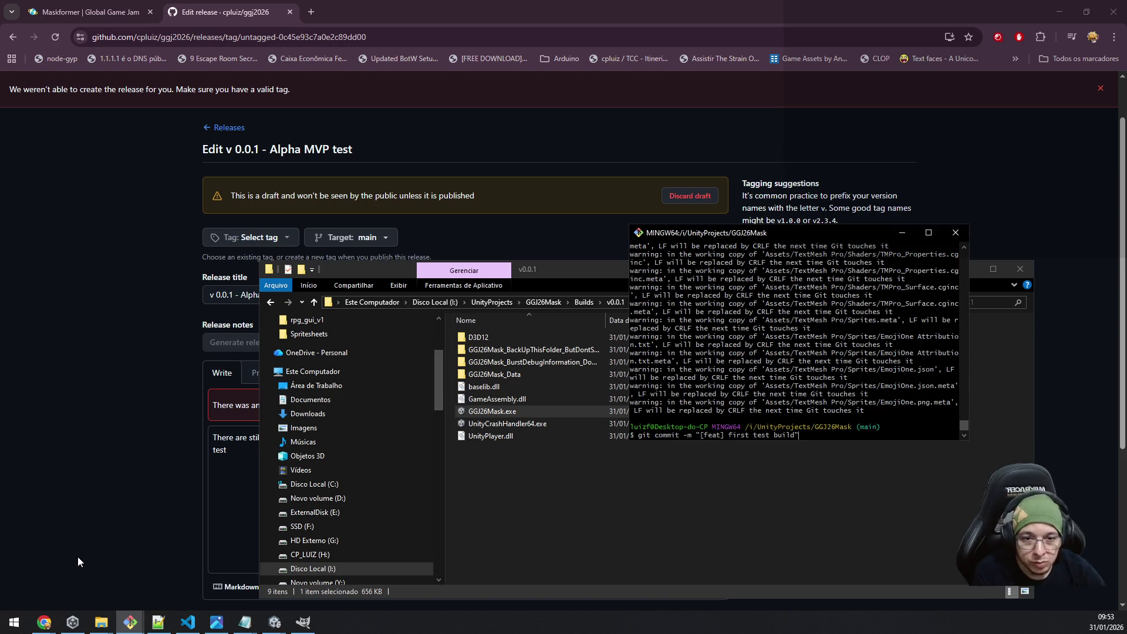
Commit "[feat] first test build" and push it to the main branch.
key(Return)
text(g)
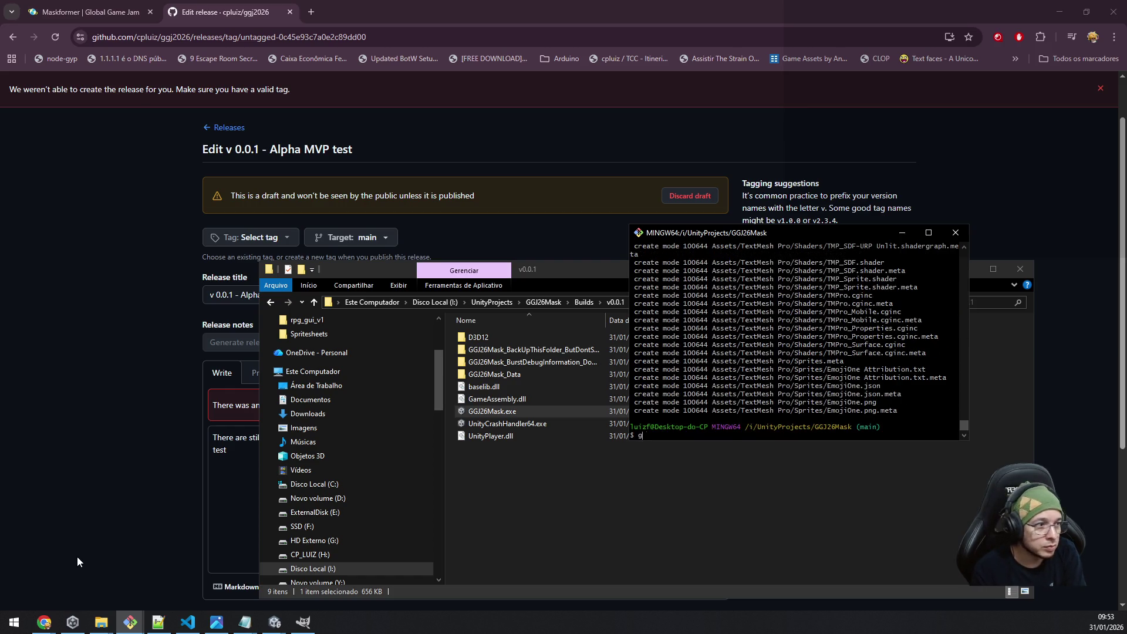
text(it push)
key(Return)
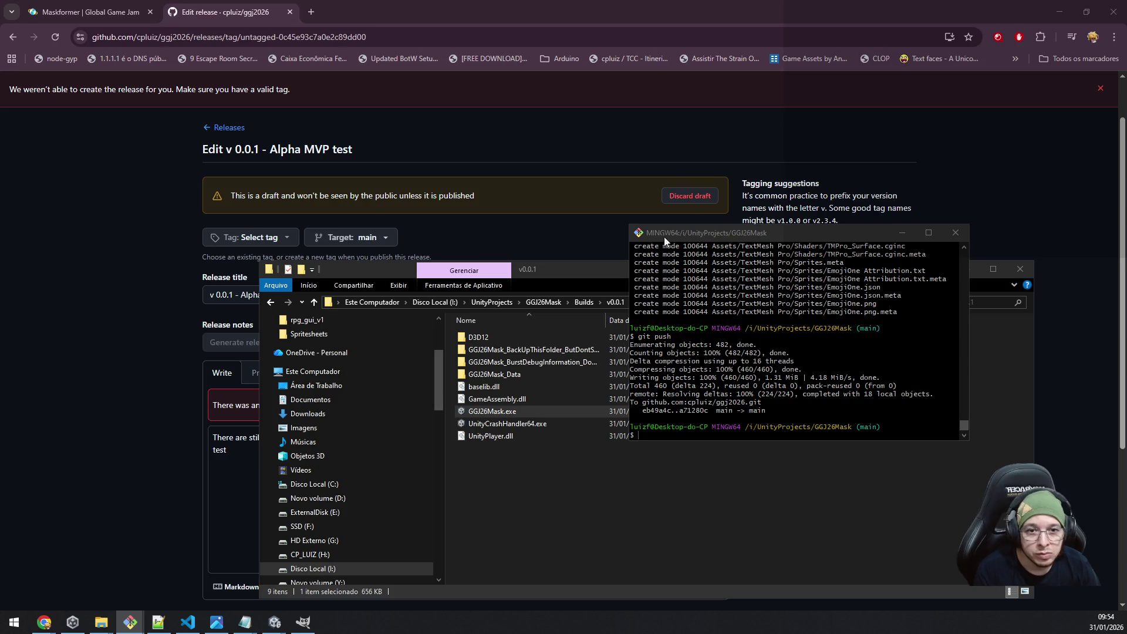
Start creating the annotated tag 0.0.1 with git tag -a 0.0.1.
click(709, 236)
text(git tag -a 0.0.1)
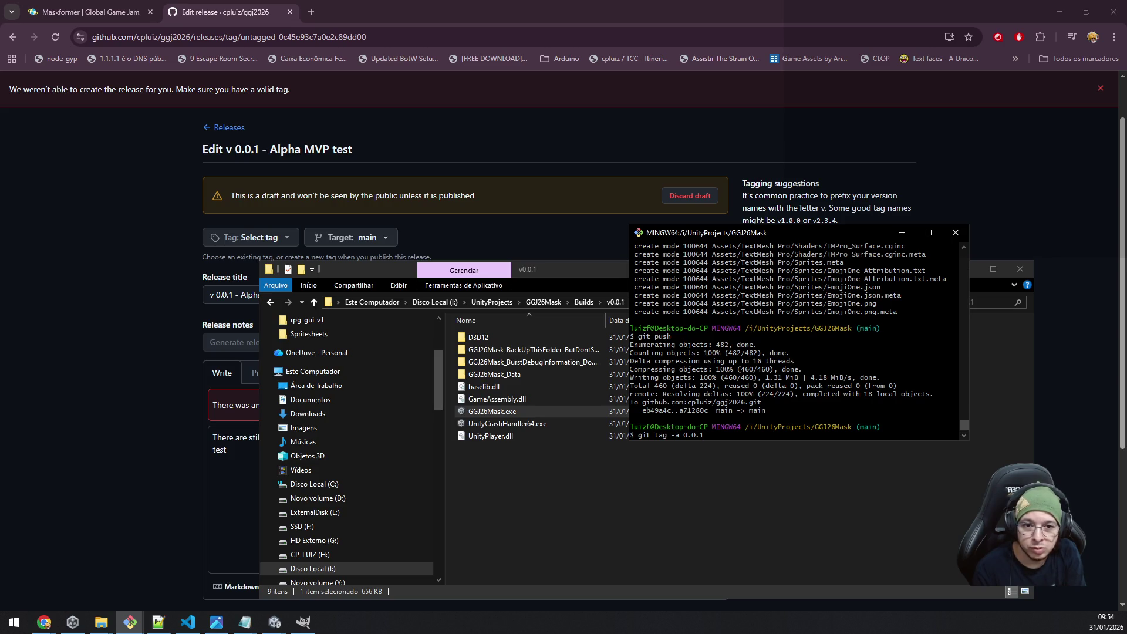
key(Return)
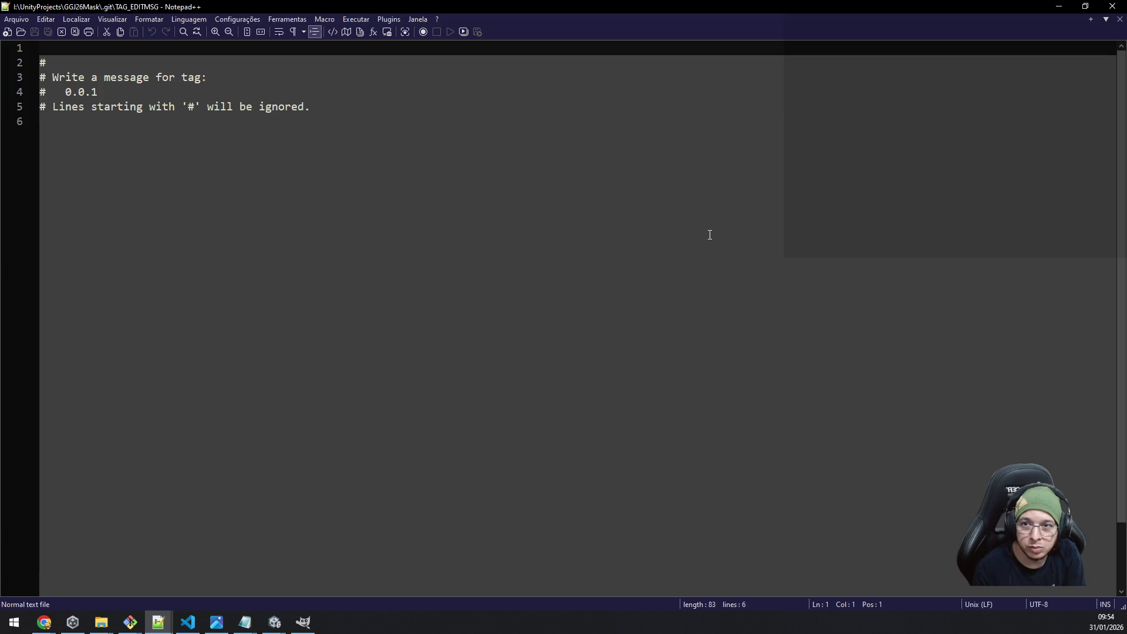
Create tag 0.0.1 with the message 'First test build with MVP content'.
click(1112, 6)
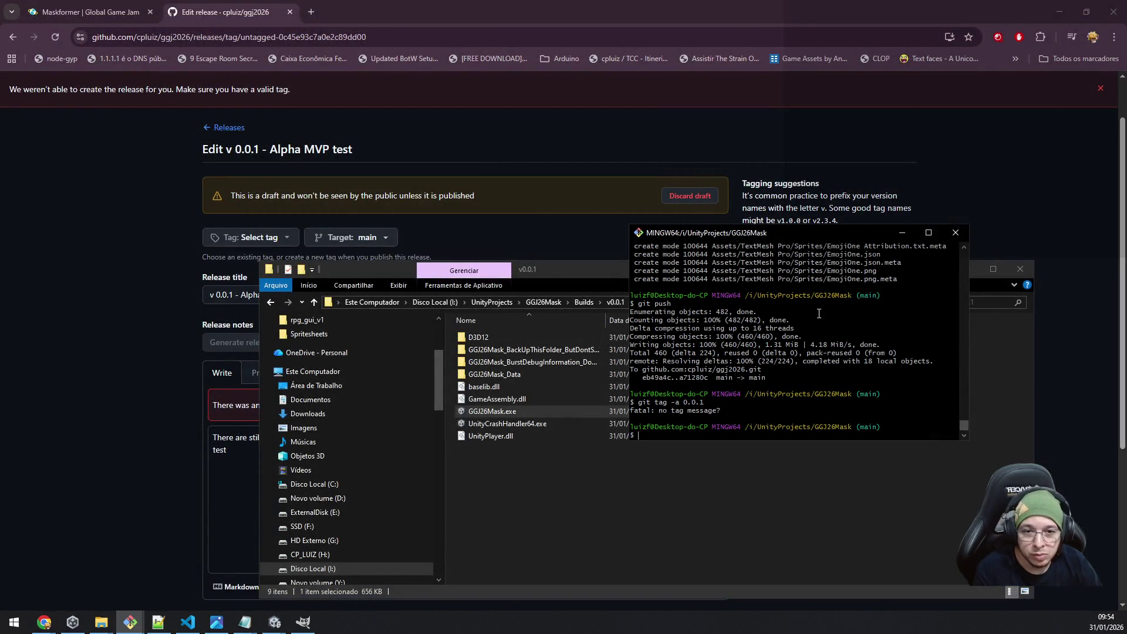
key(Up)
key(Return)
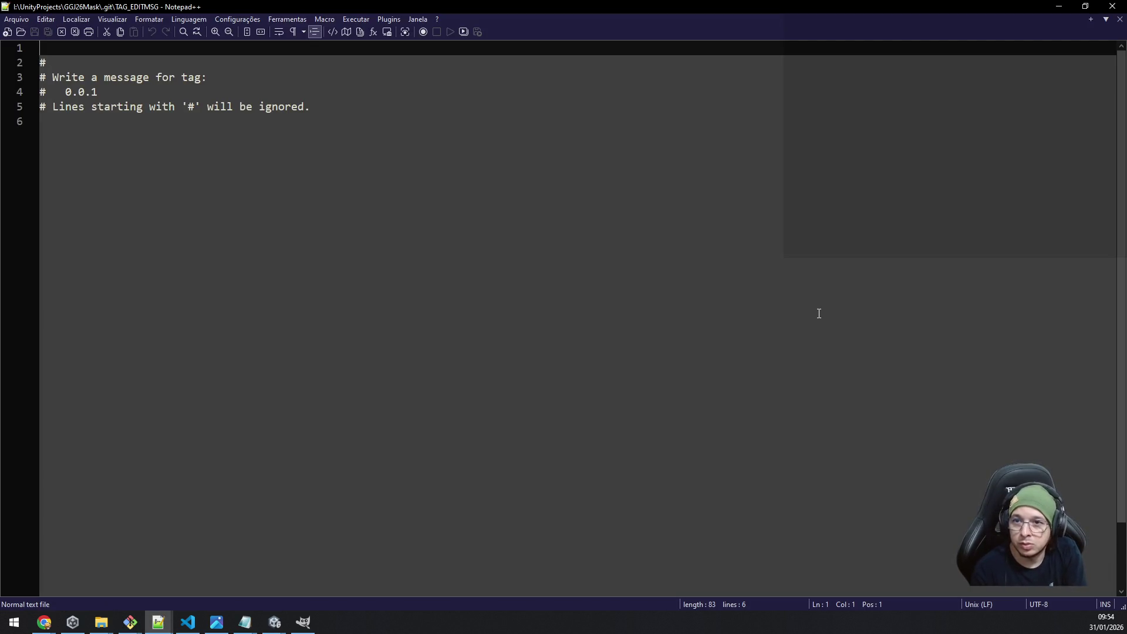
text(First)
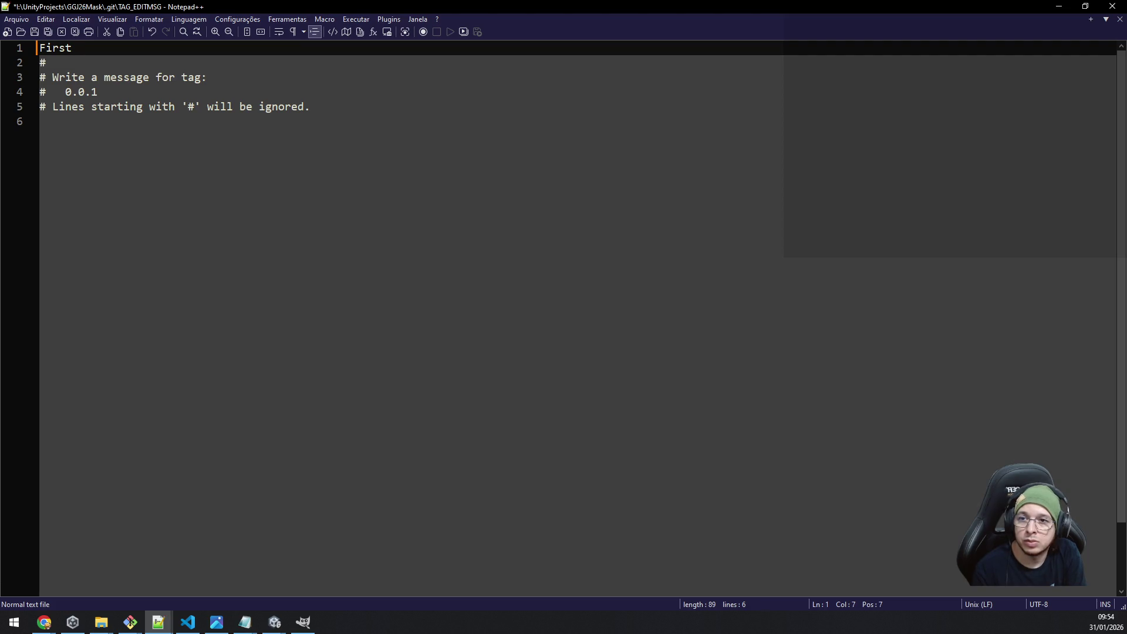
key(BackSpace)
key(BackSpace)
text(st test)
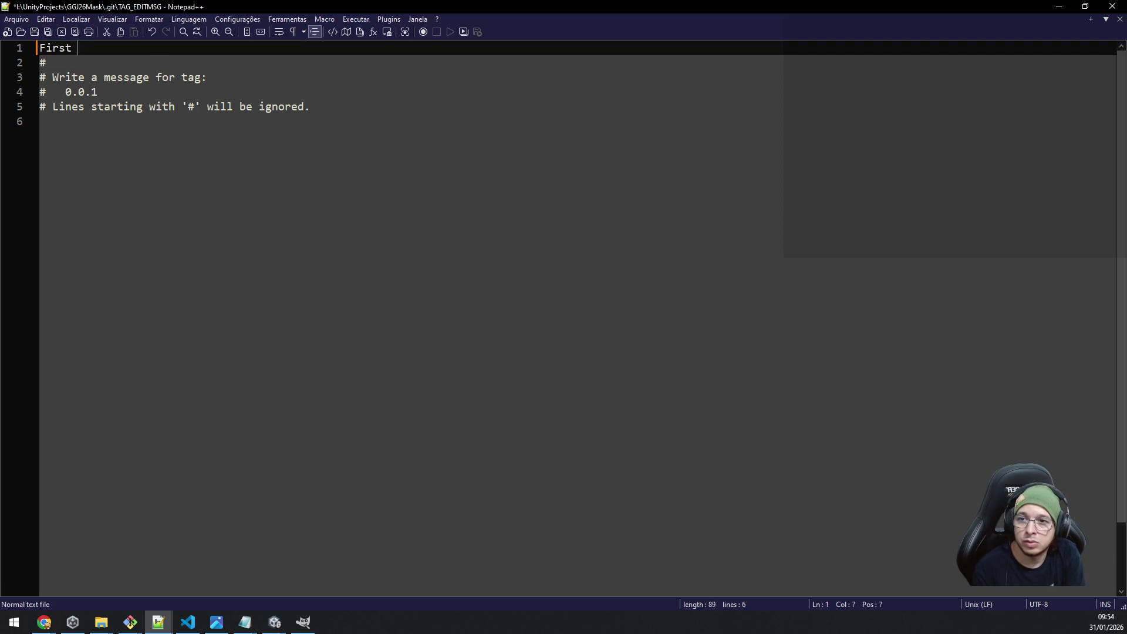
text( build with )
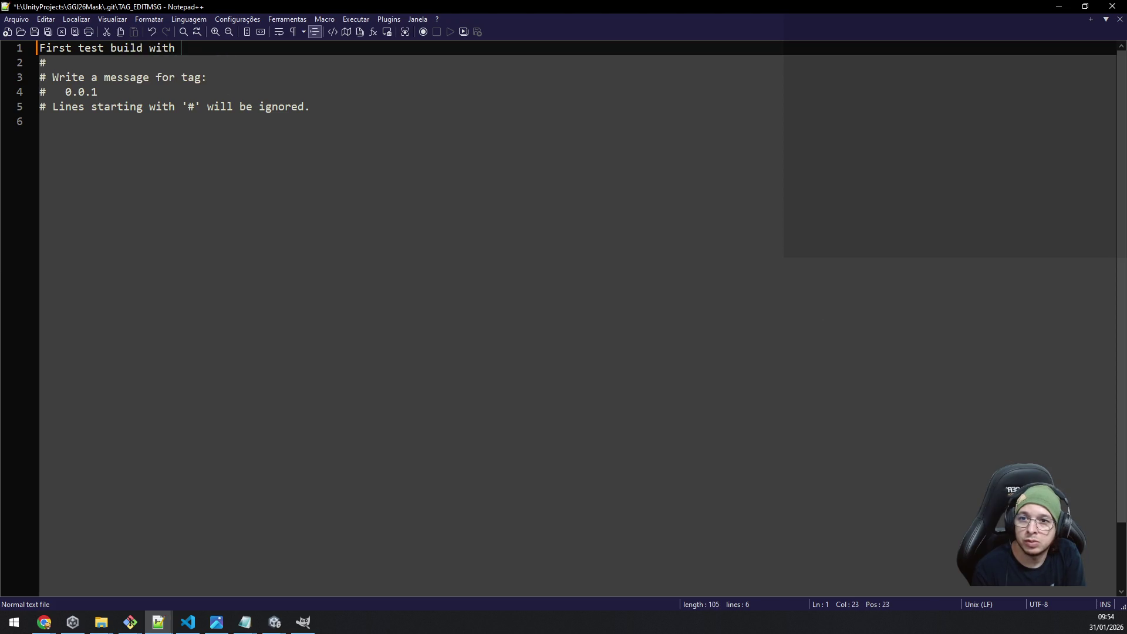
text(MVP )
text(content)
key(ctrl+s)
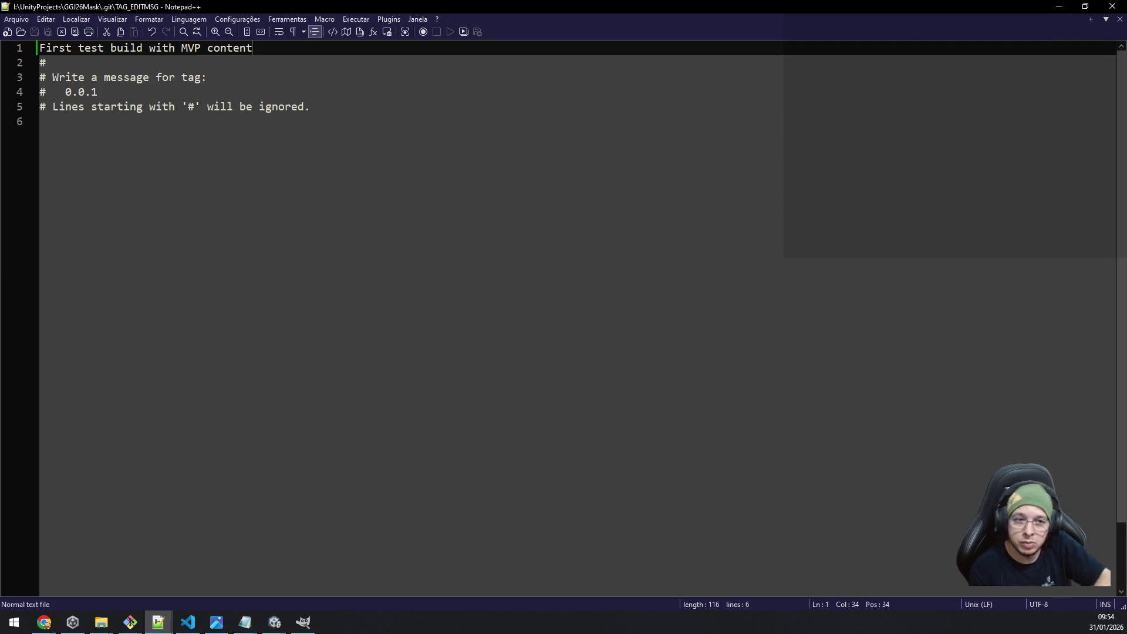
click(1113, 6)
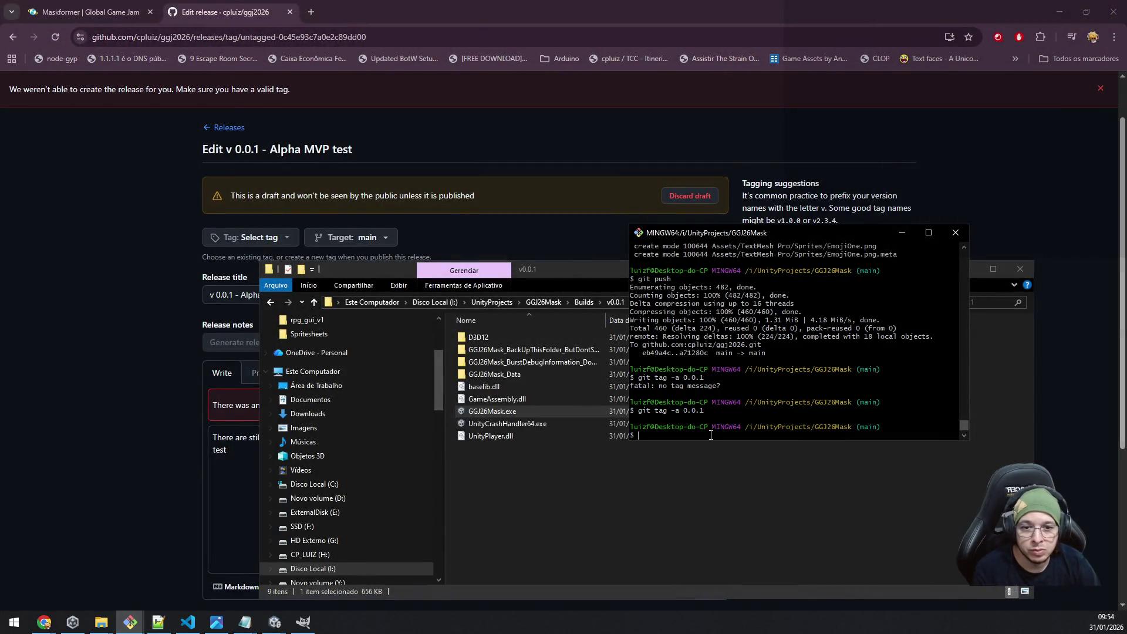
Run git push again and bring the GitHub release page back into view.
text(git push)
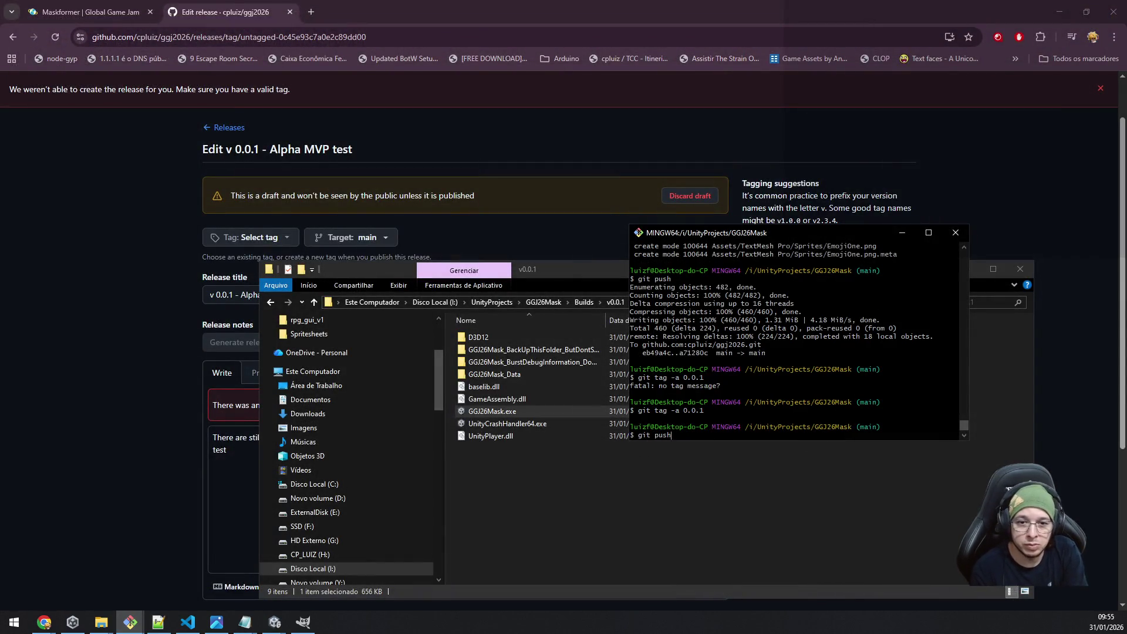
key(Return)
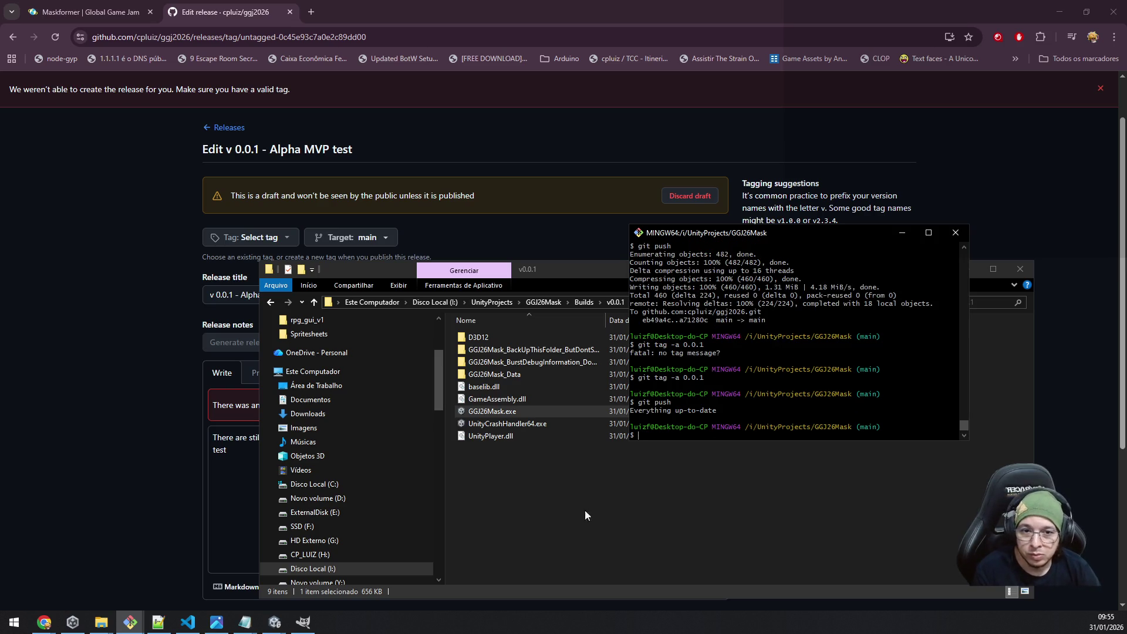
click(79, 273)
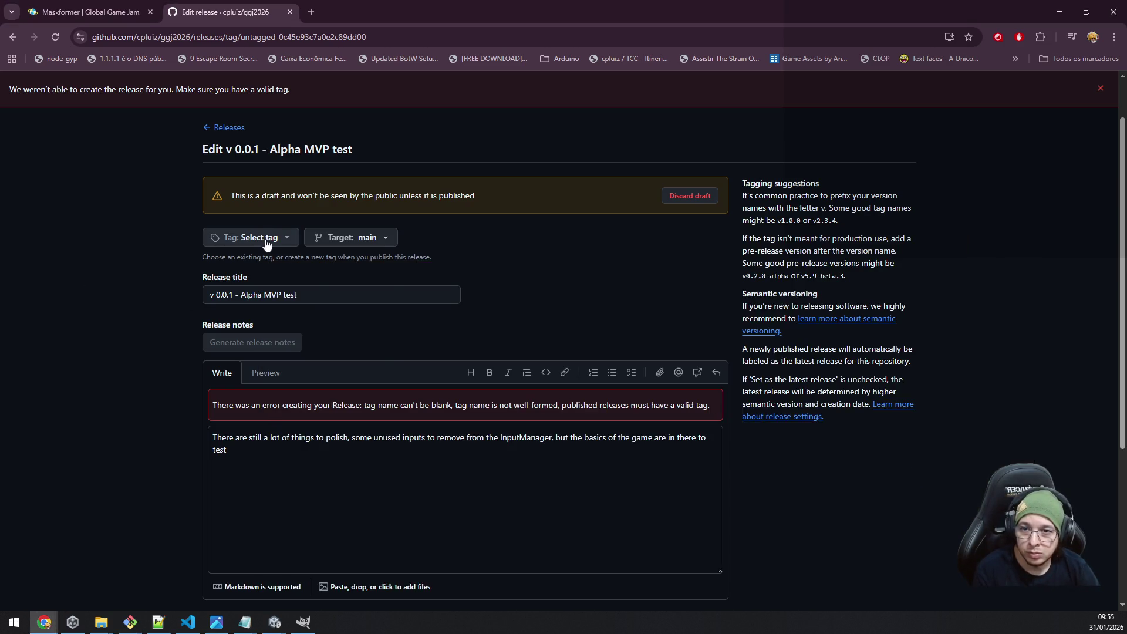
Save the v 0.0.1 - Alpha MVP test release as a draft without attaching a tag.
click(264, 239)
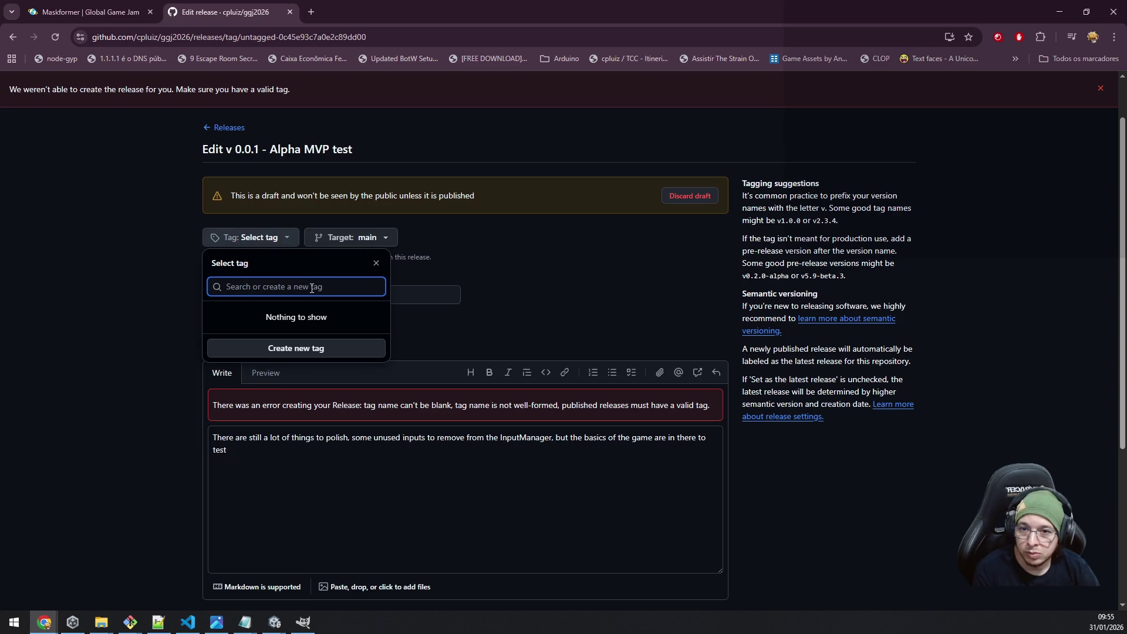
text(as)
click(376, 263)
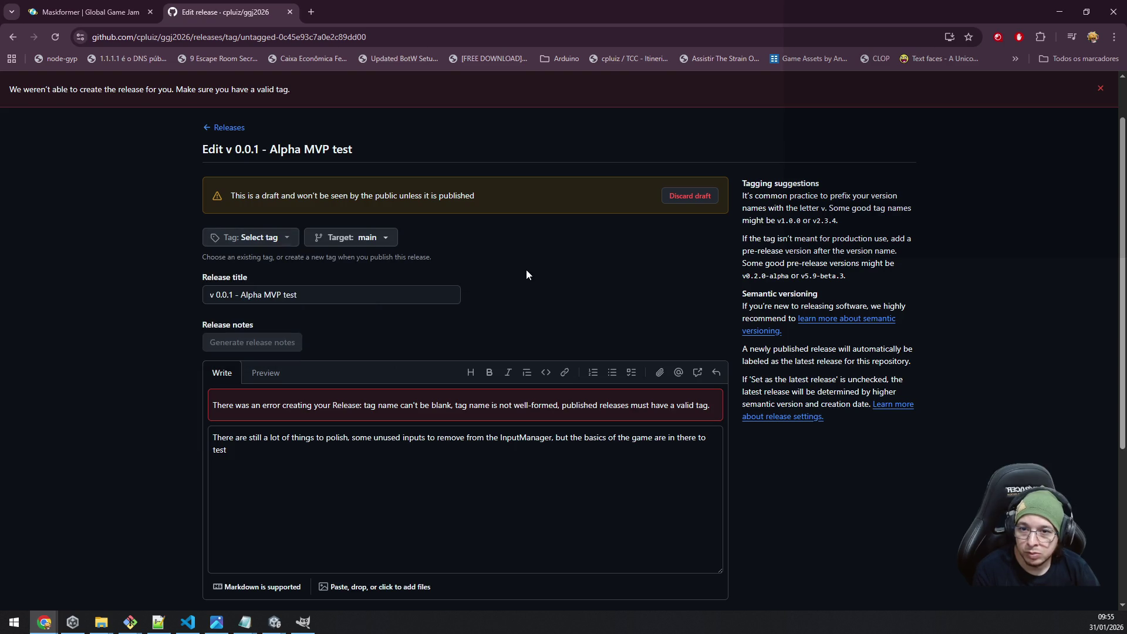
scroll(314, 470, down, 4)
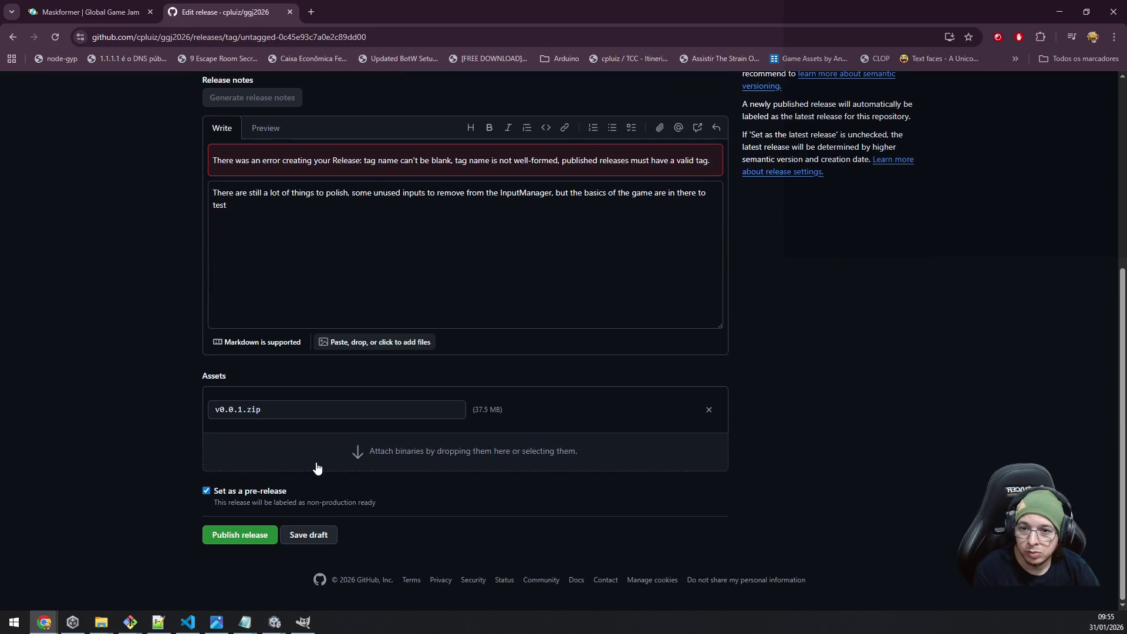
click(311, 535)
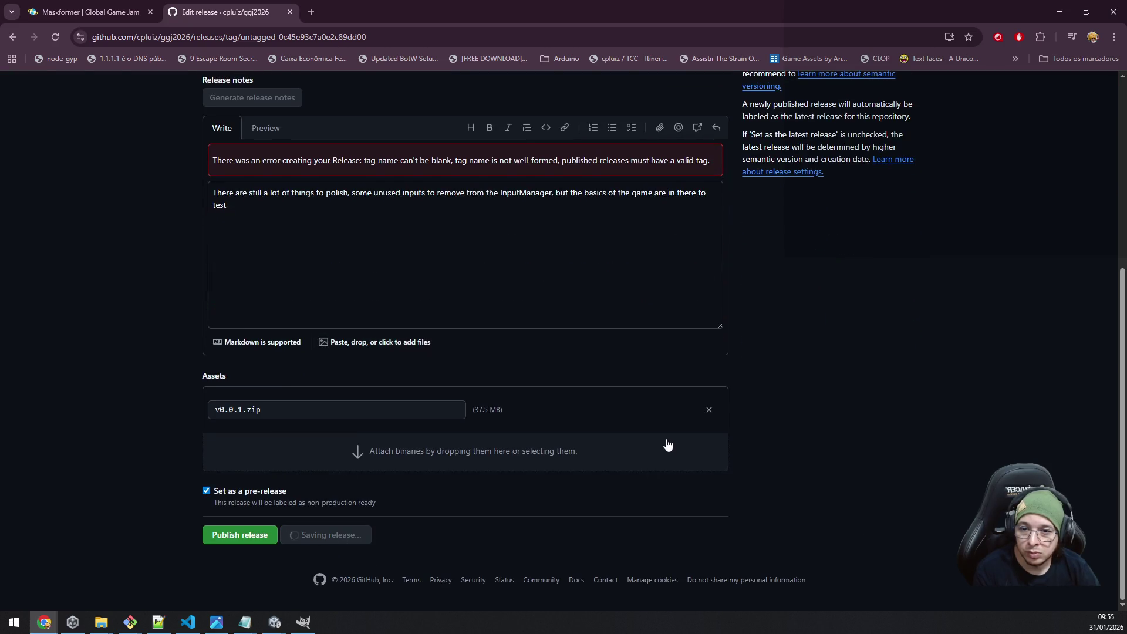
Reopen the v 0.0.1 draft from Releases to check its tag list, then go to Git Bash.
scroll(364, 447, up, 5)
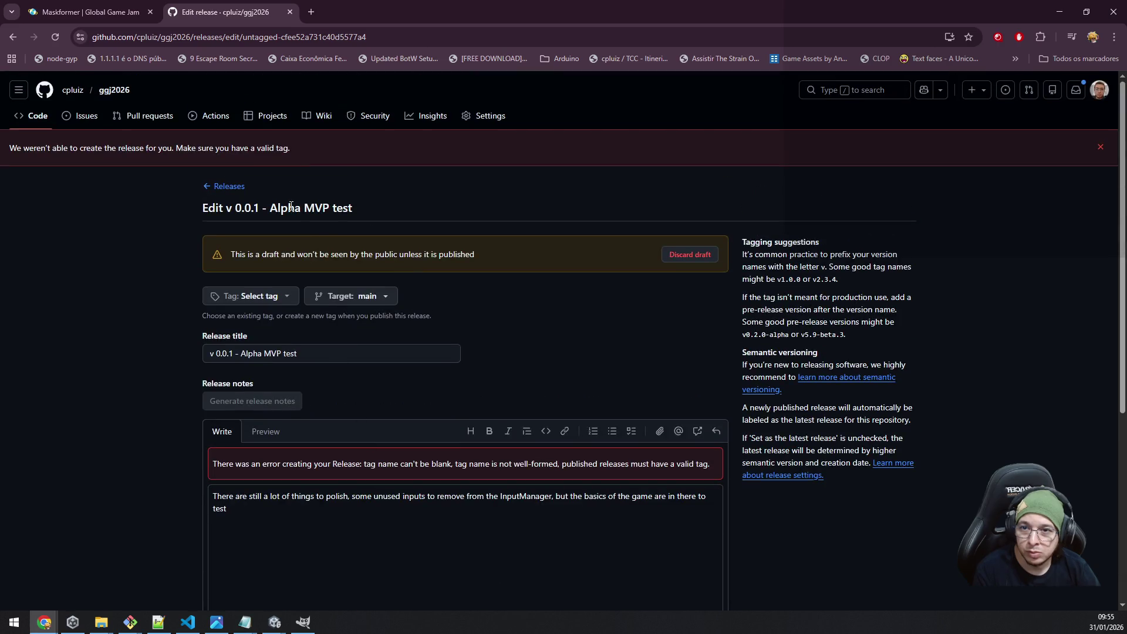
click(229, 187)
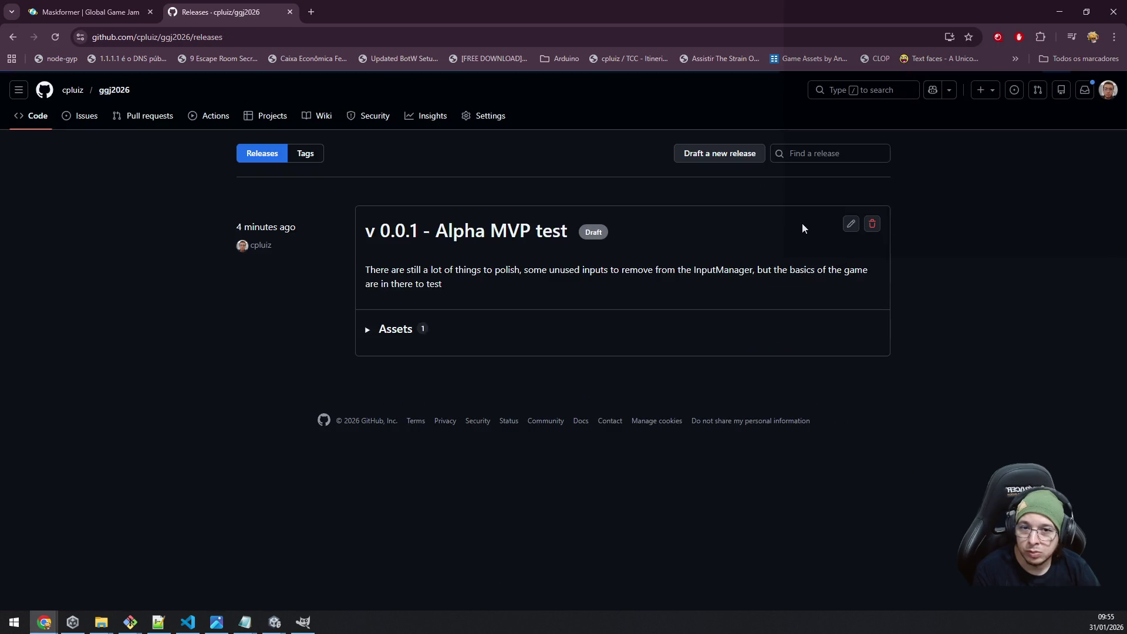
click(852, 223)
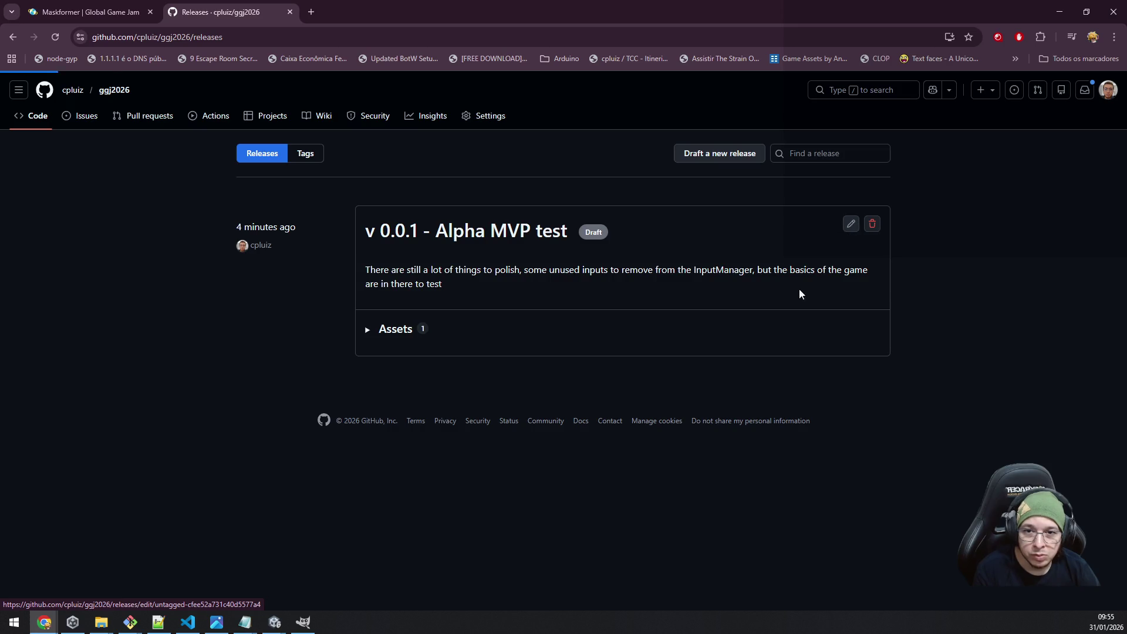
click(265, 264)
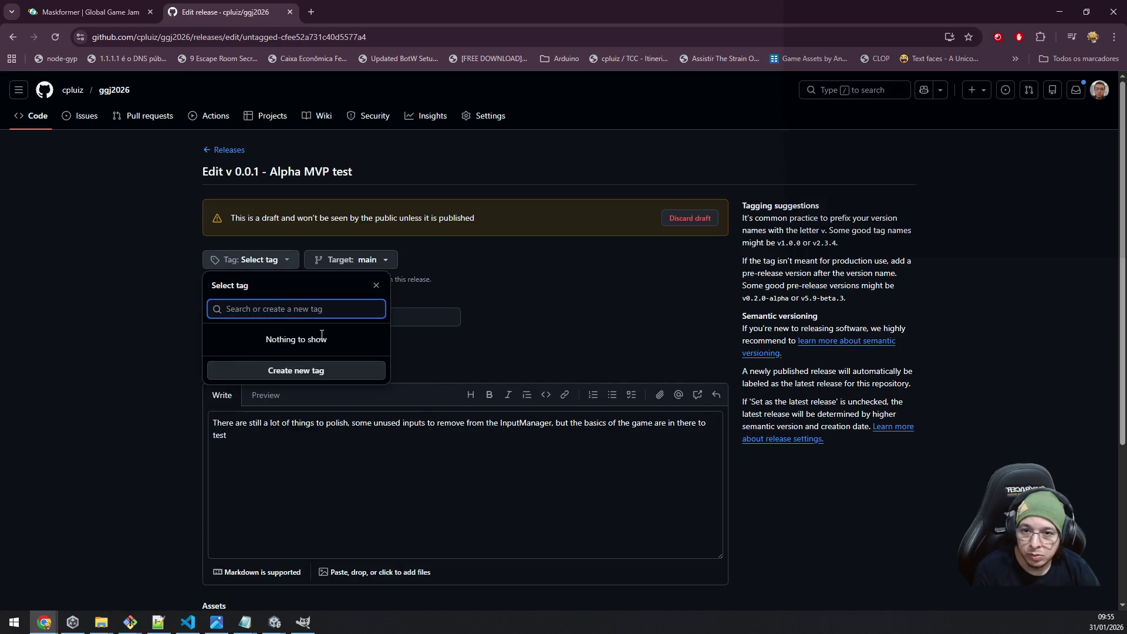
key(alt+Tab)
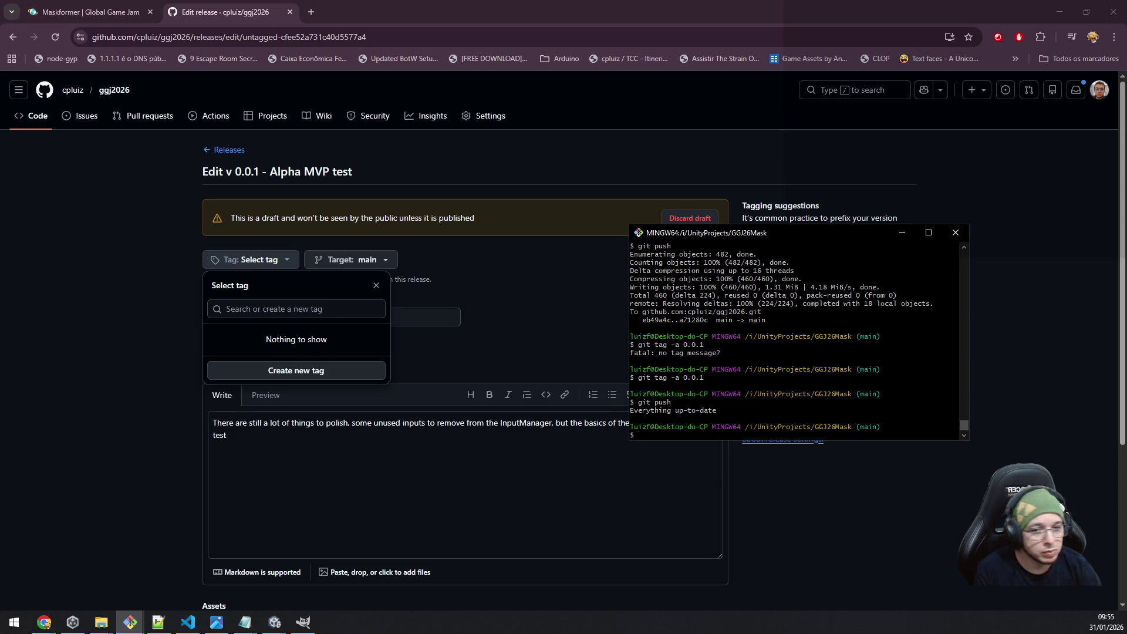
Push the 0.0.1 tag with git push origin 0.0.1, then return to the release edit page.
text(git pu)
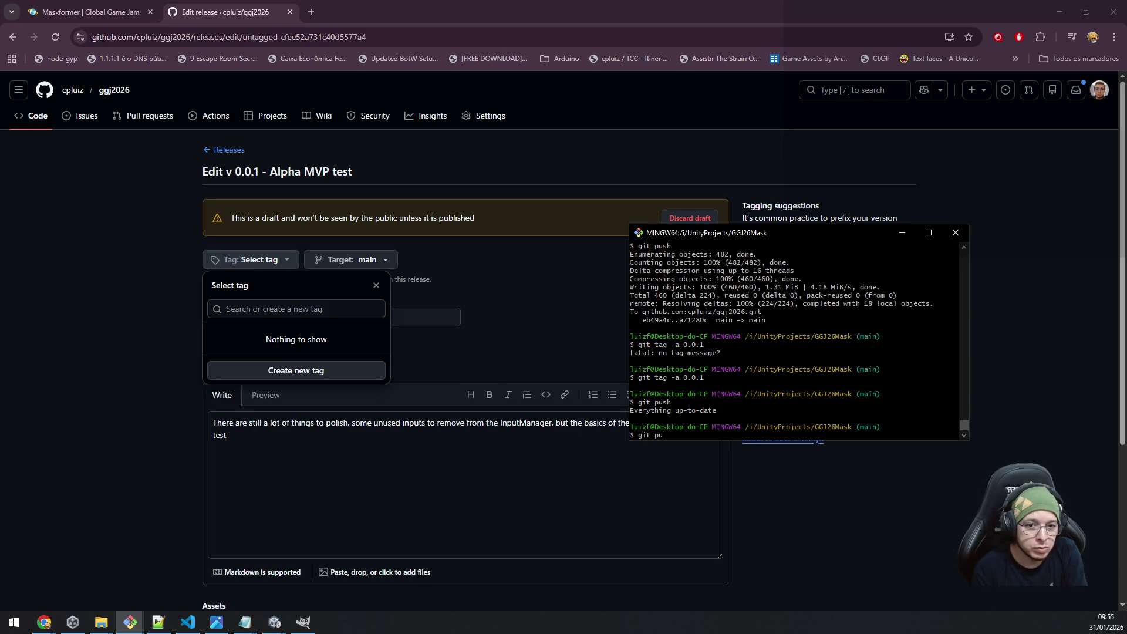
text(sh origin v)
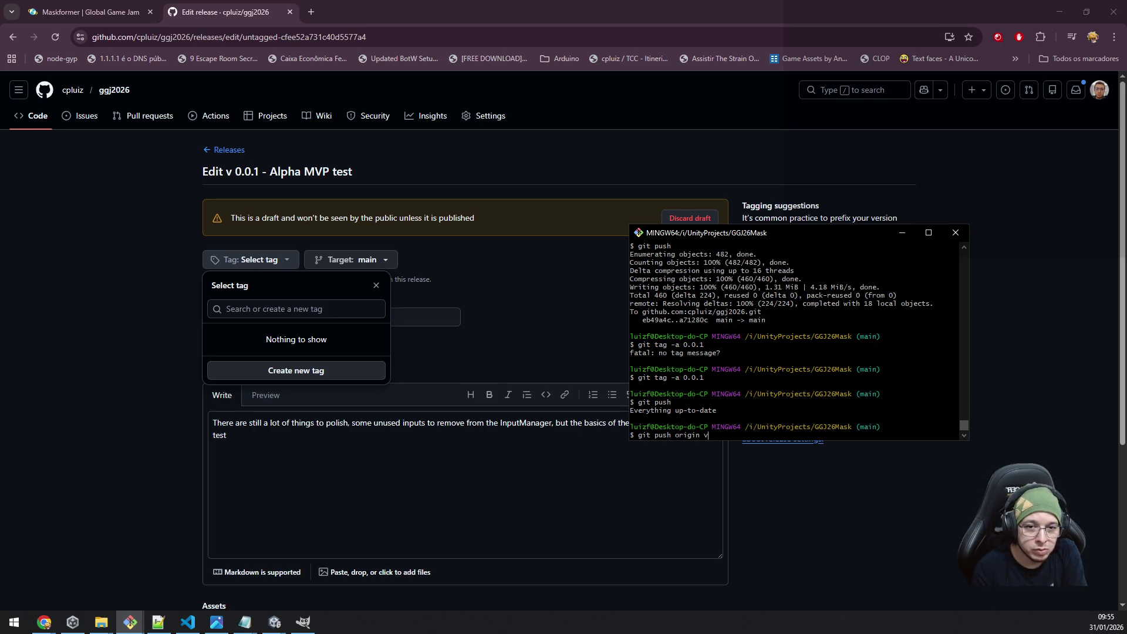
key(BackSpace)
key(BackSpace)
key(BackSpace)
text(0)
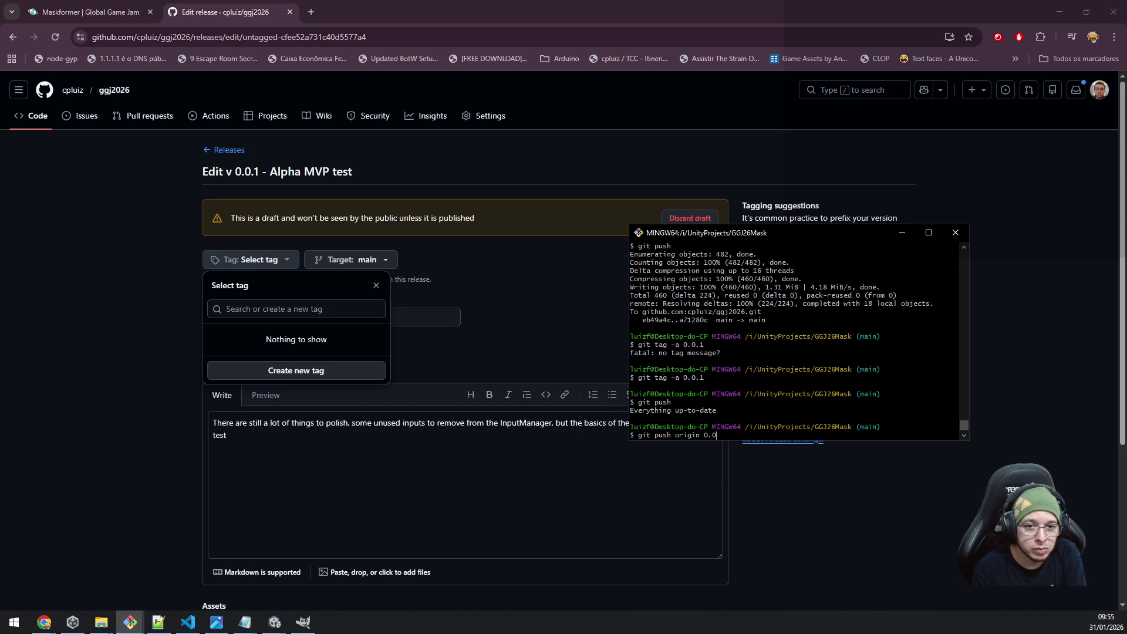
text(.1)
key(Return)
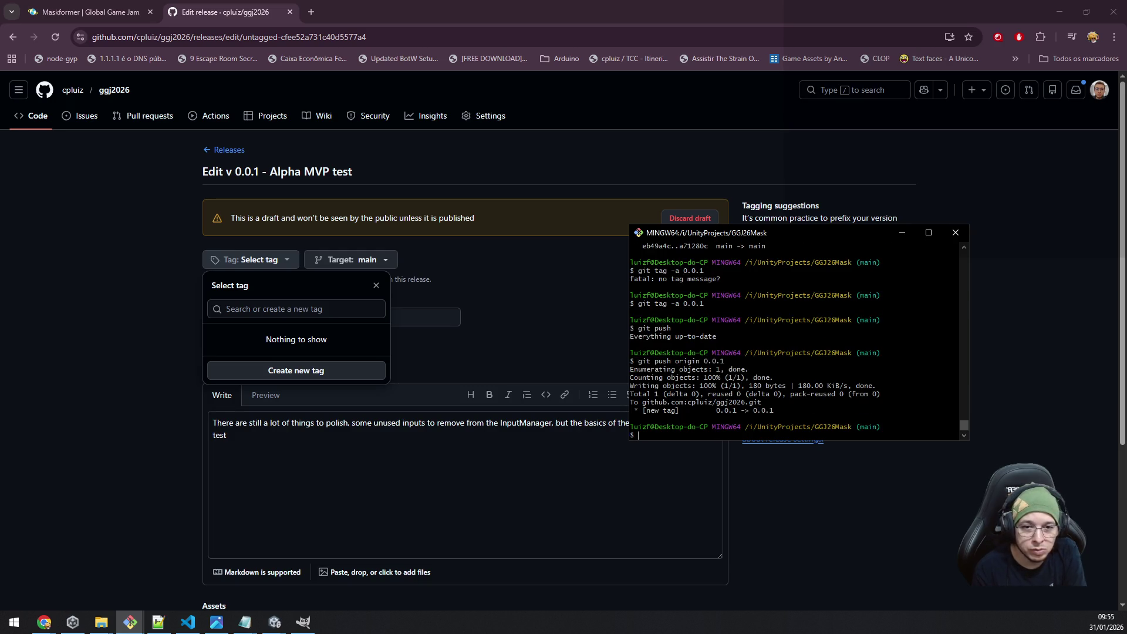
click(65, 288)
click(250, 259)
click(377, 286)
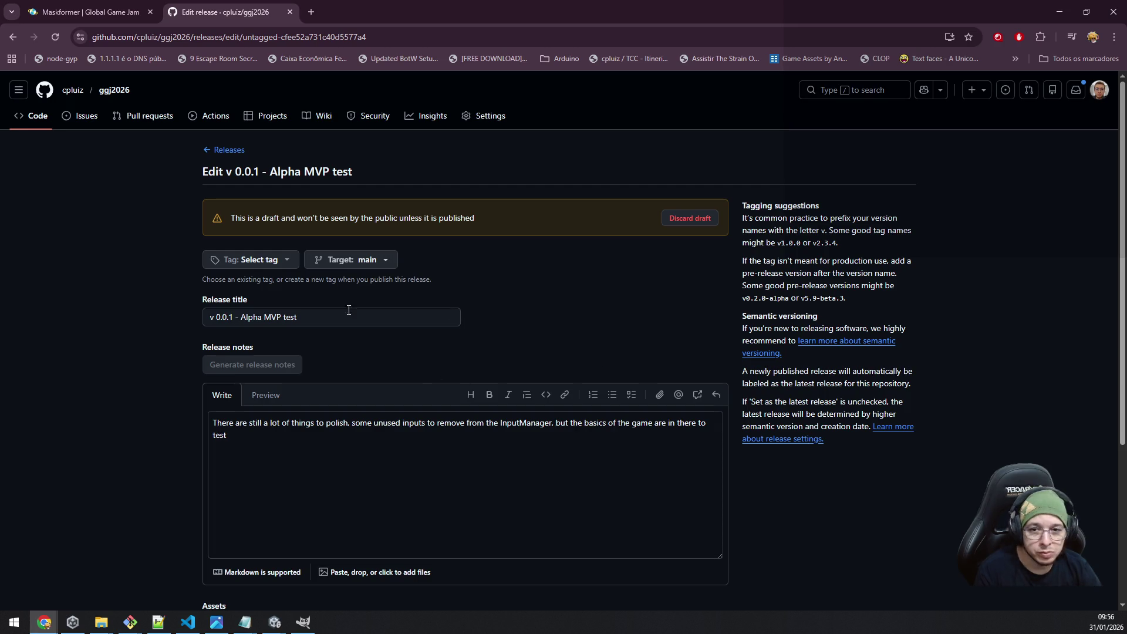
Attach tag 0.0.1 to the v 0.0.1 - Alpha MVP test draft and publish it.
click(269, 259)
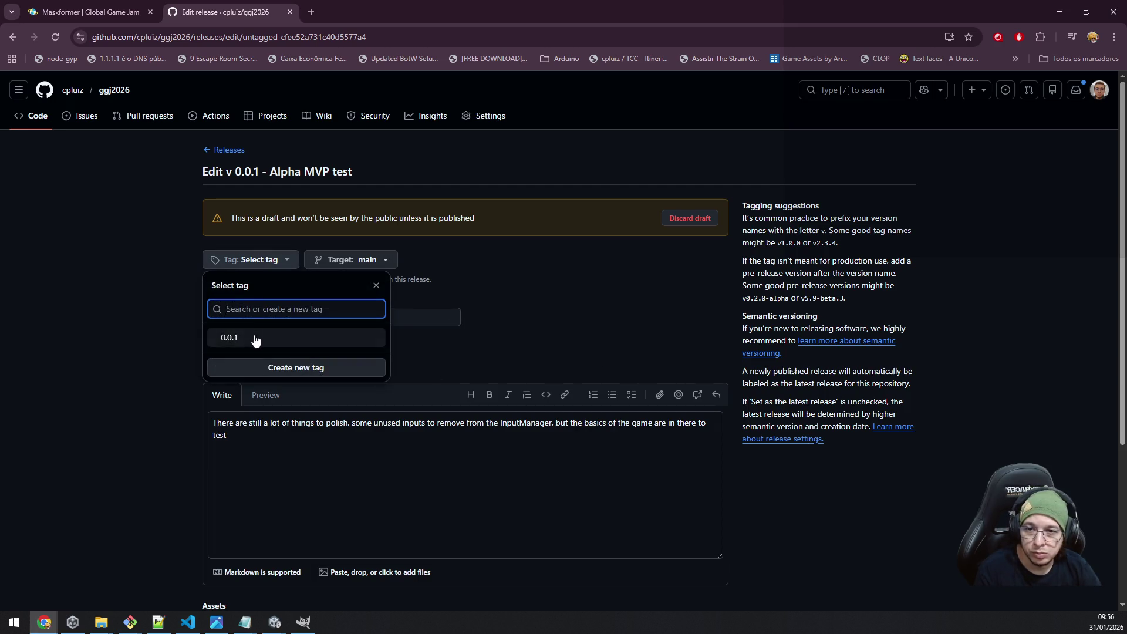
click(231, 335)
scroll(132, 381, down, 4)
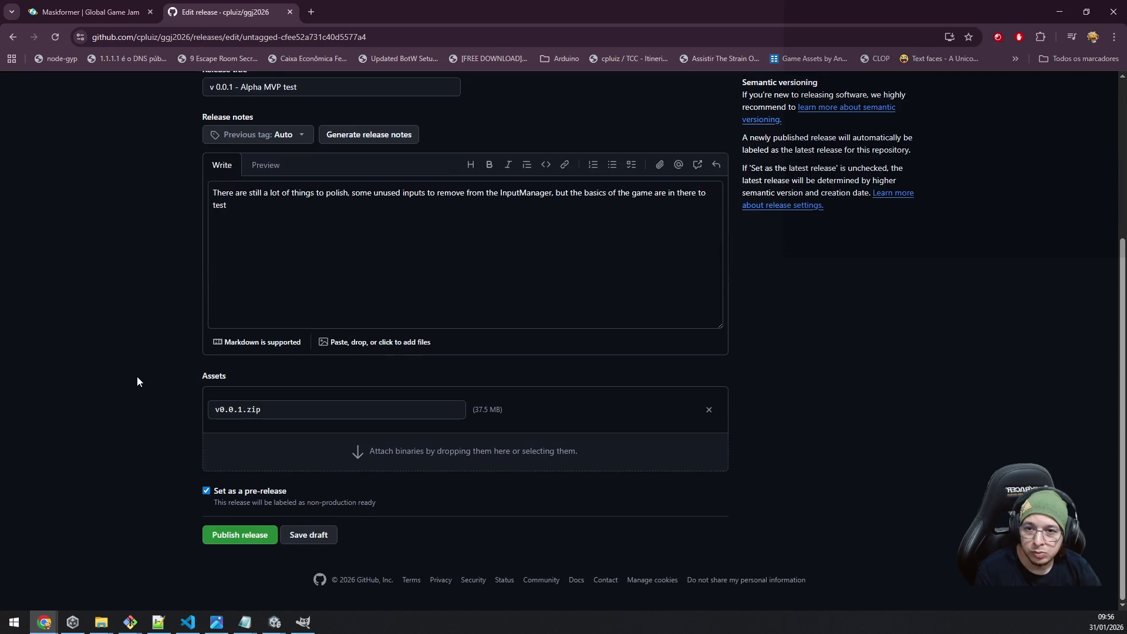
click(224, 546)
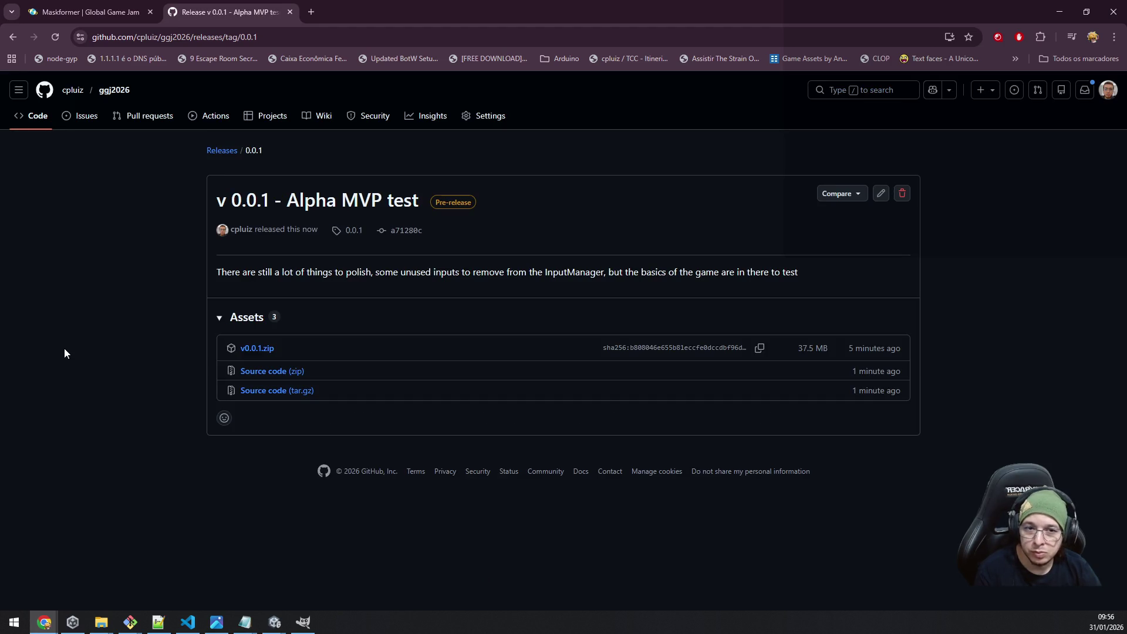
Follow the Maskformer jam page's download link to the release and view its listed assets.
click(74, 12)
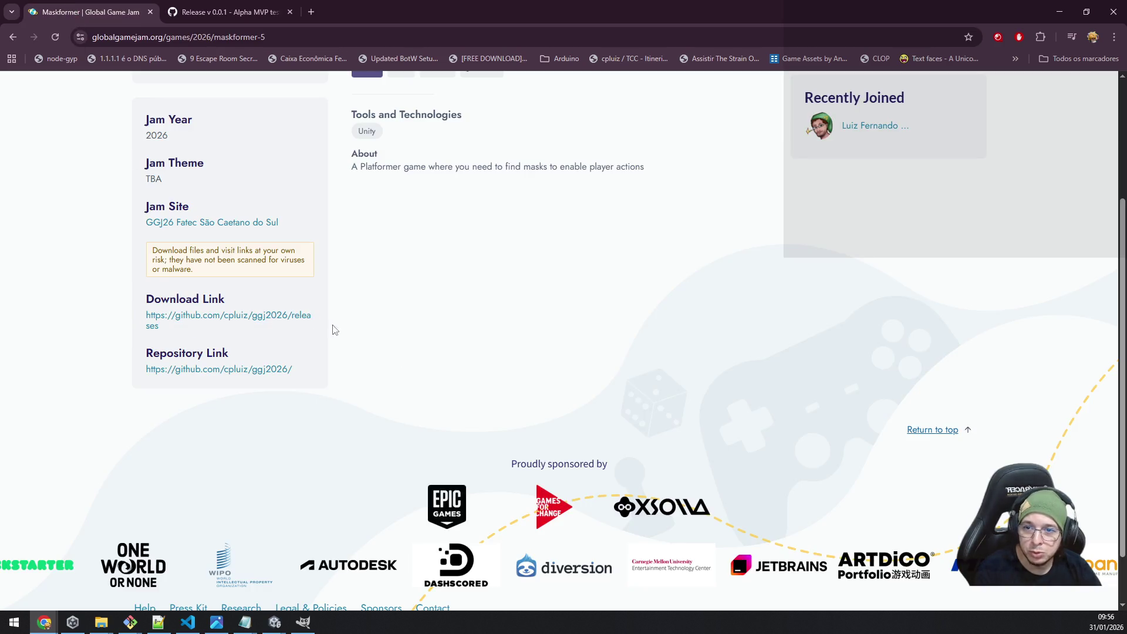
click(247, 318)
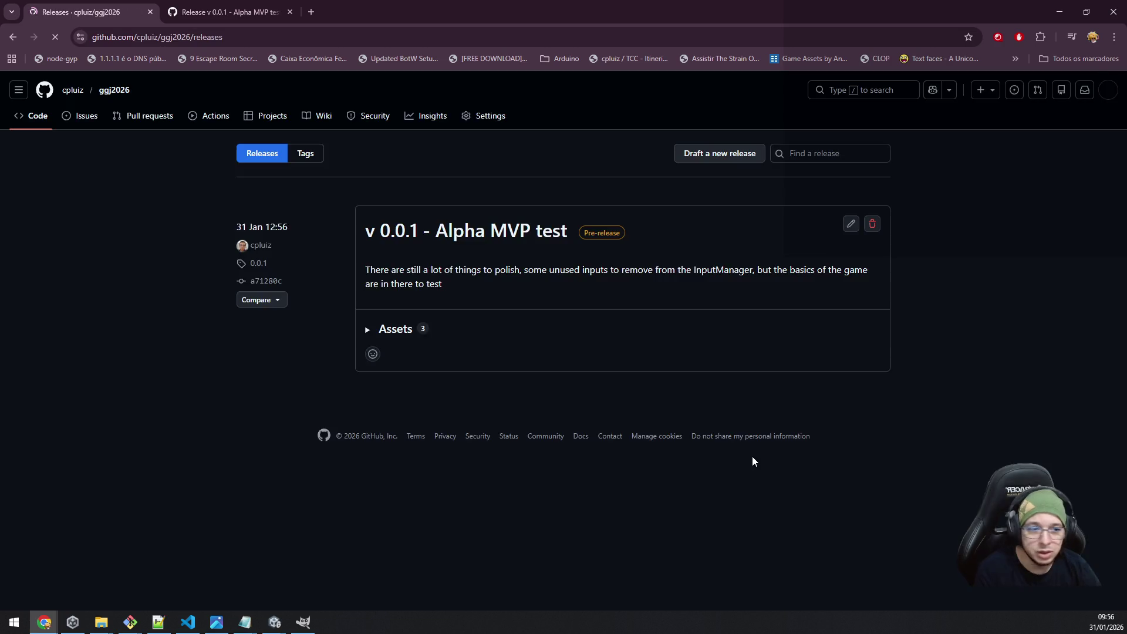
click(393, 330)
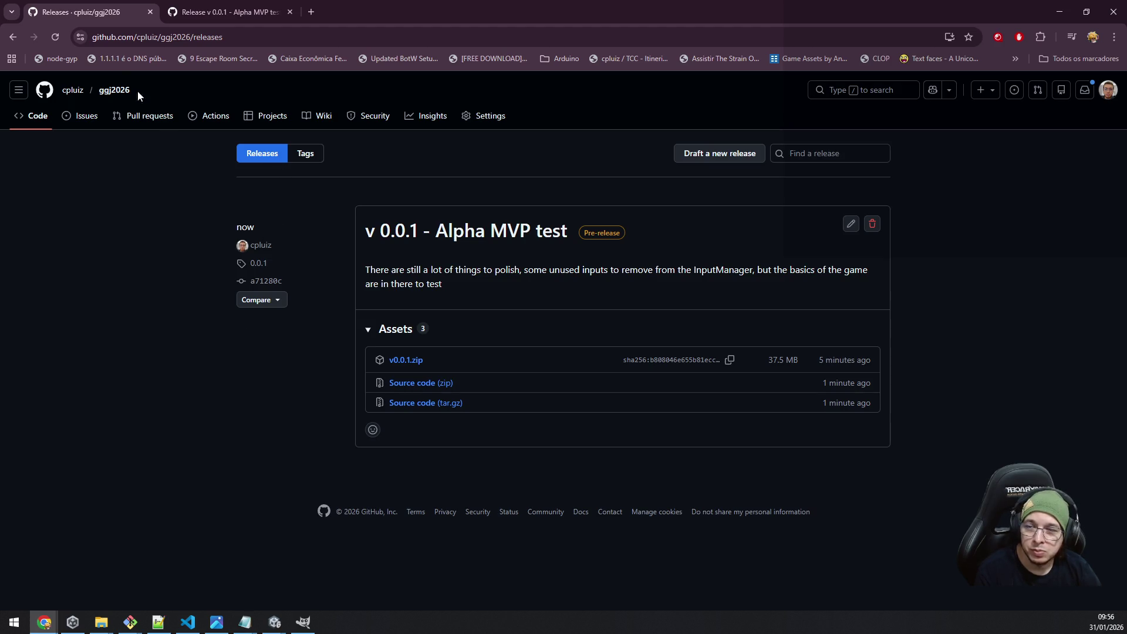
click(166, 6)
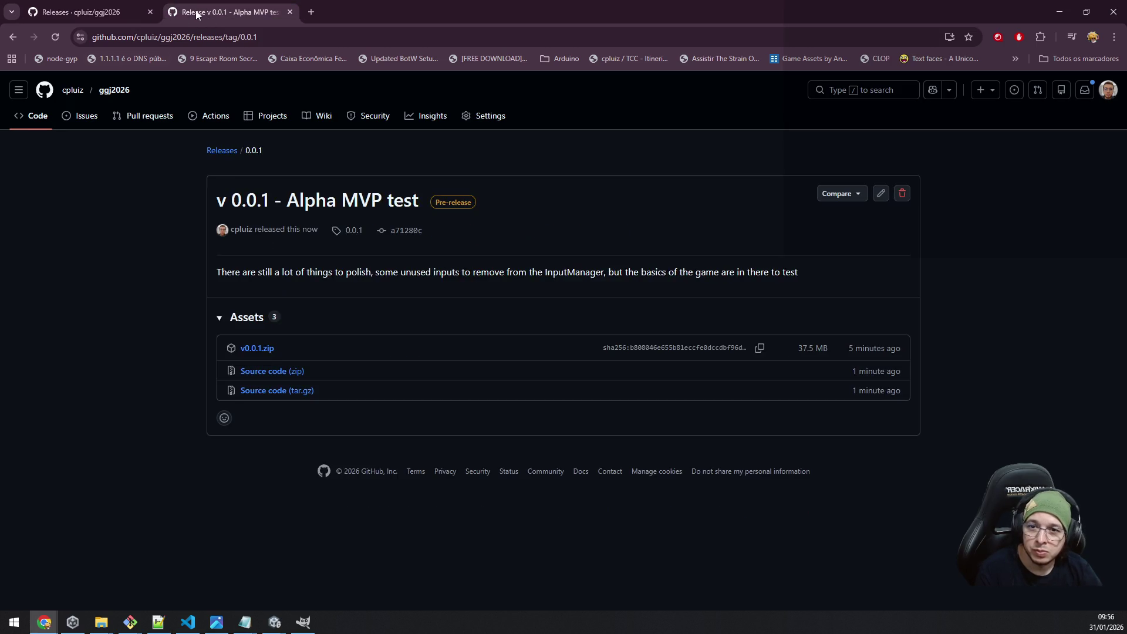
click(120, 4)
click(223, 12)
click(291, 12)
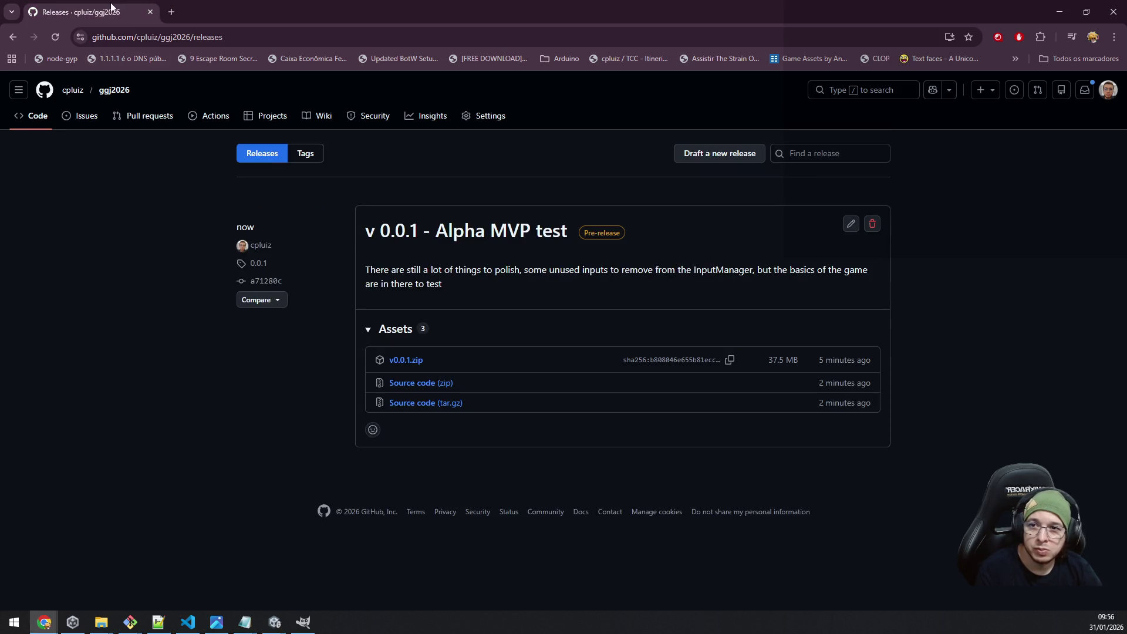
key(alt+Tab)
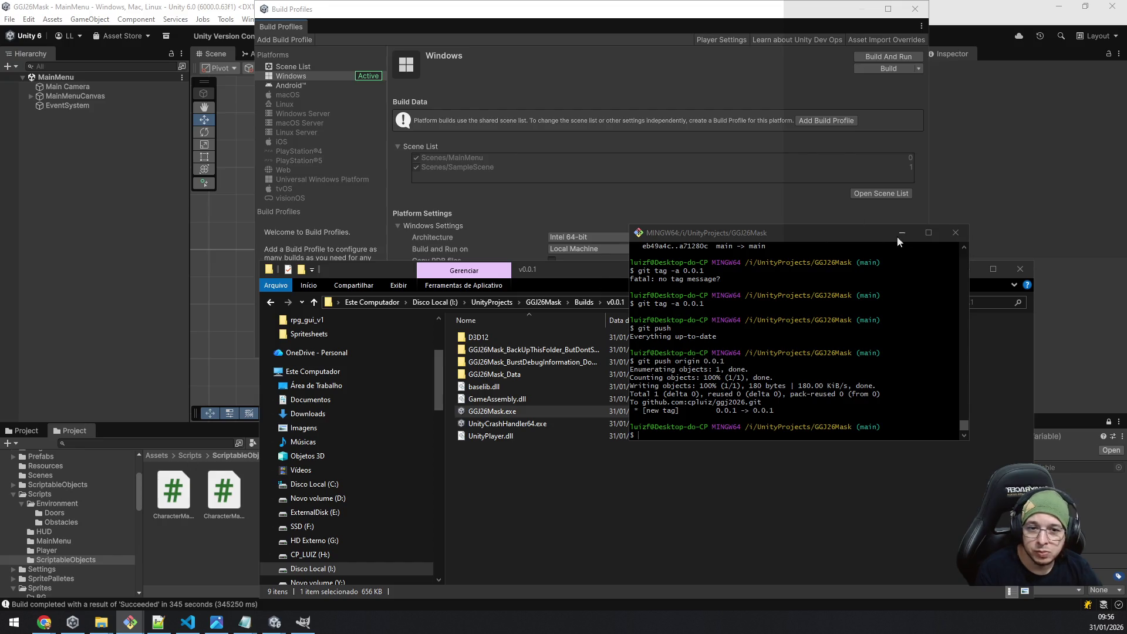
Close Git Bash, the file explorer and Build Profiles windows, and clear the Console.
click(956, 232)
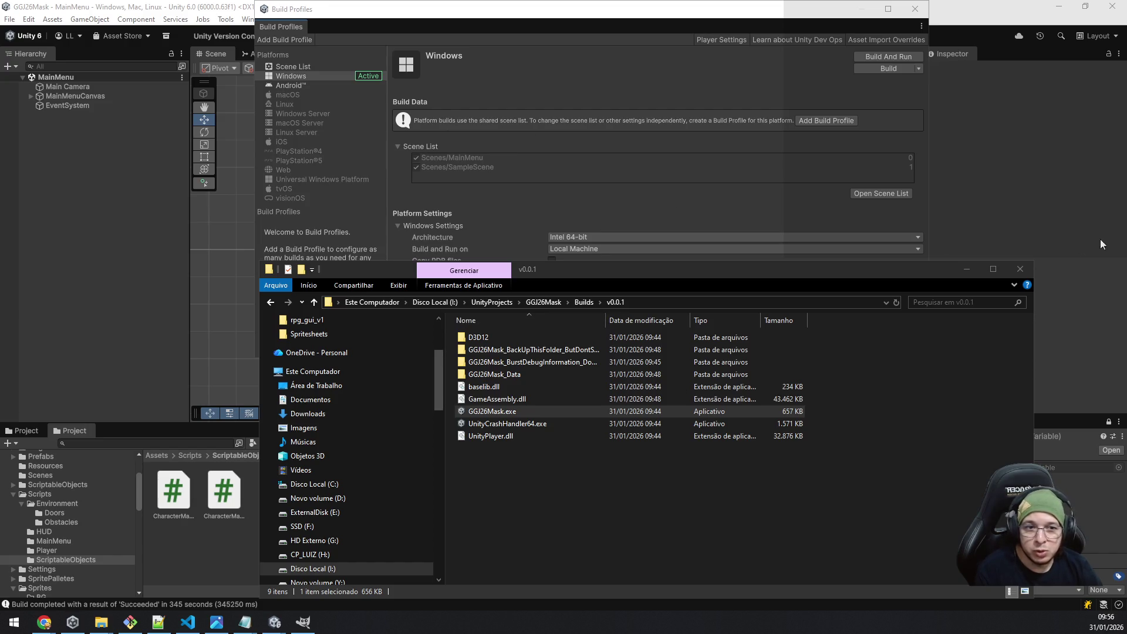
click(1022, 269)
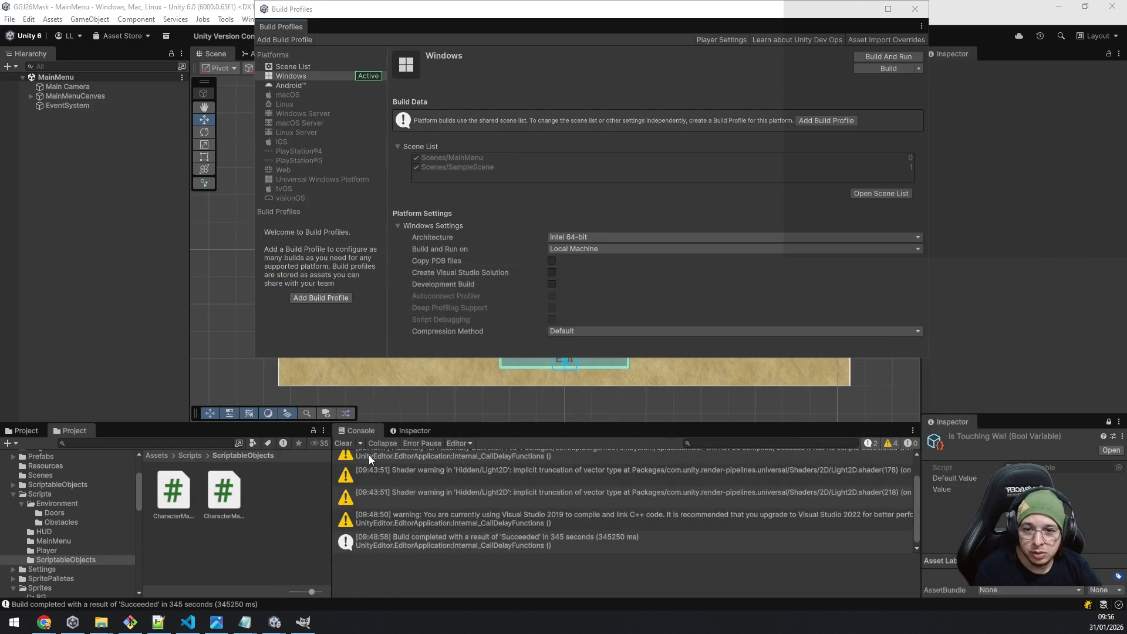
click(344, 444)
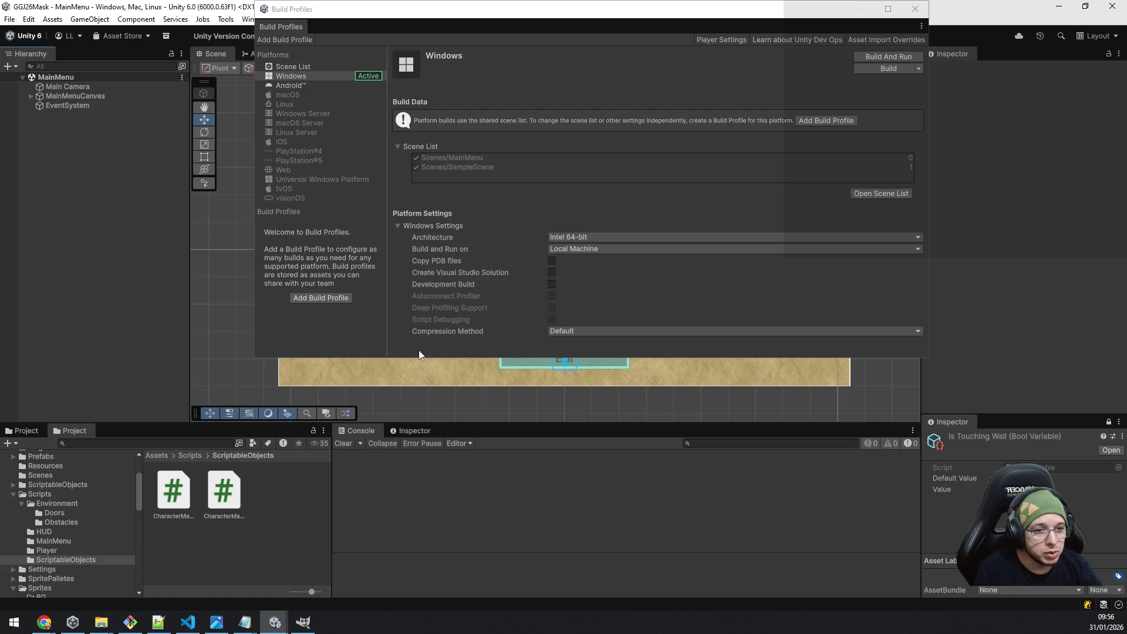
click(917, 9)
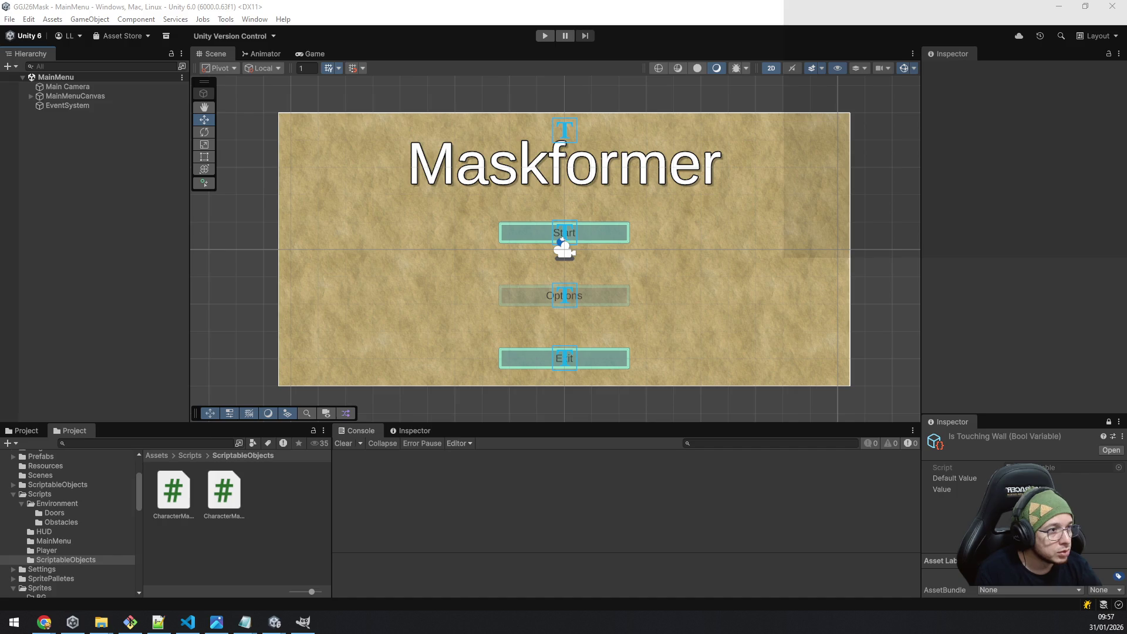
key(alt+Tab)
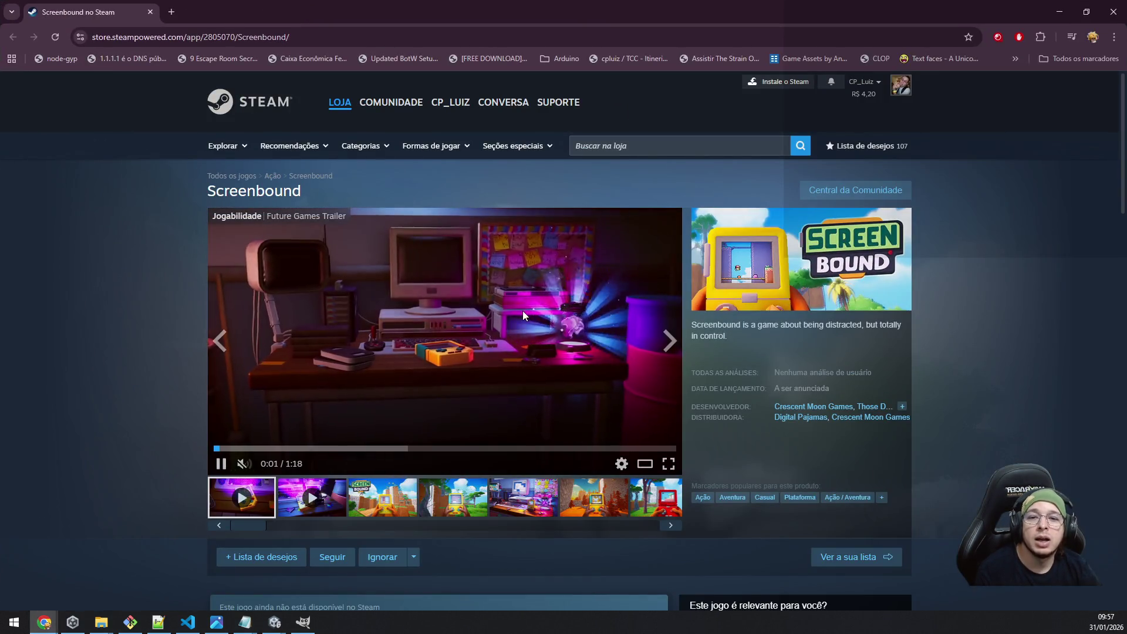
Browse the Screenbound screenshot gallery: jungle, desk and the red, yellow and green handheld shots.
click(449, 505)
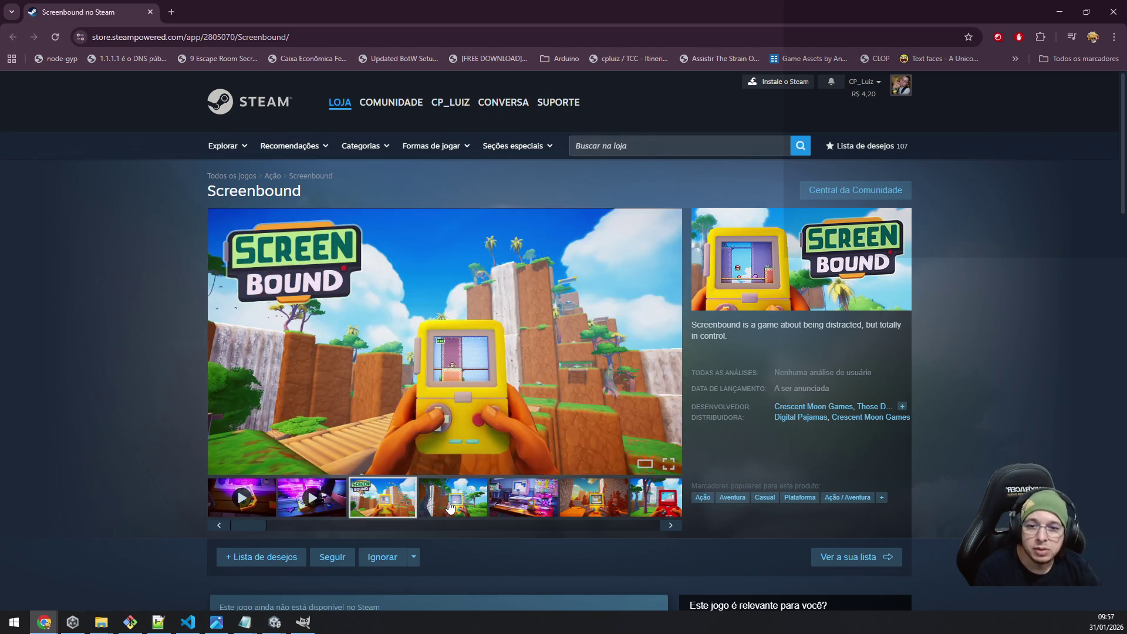
click(521, 506)
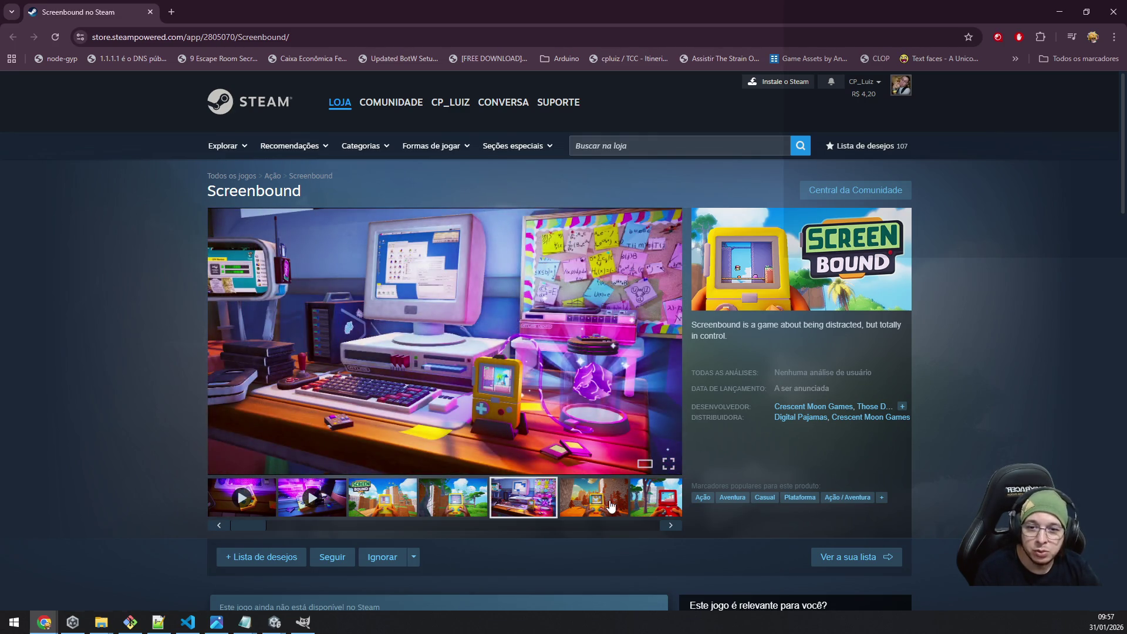
click(593, 500)
click(671, 525)
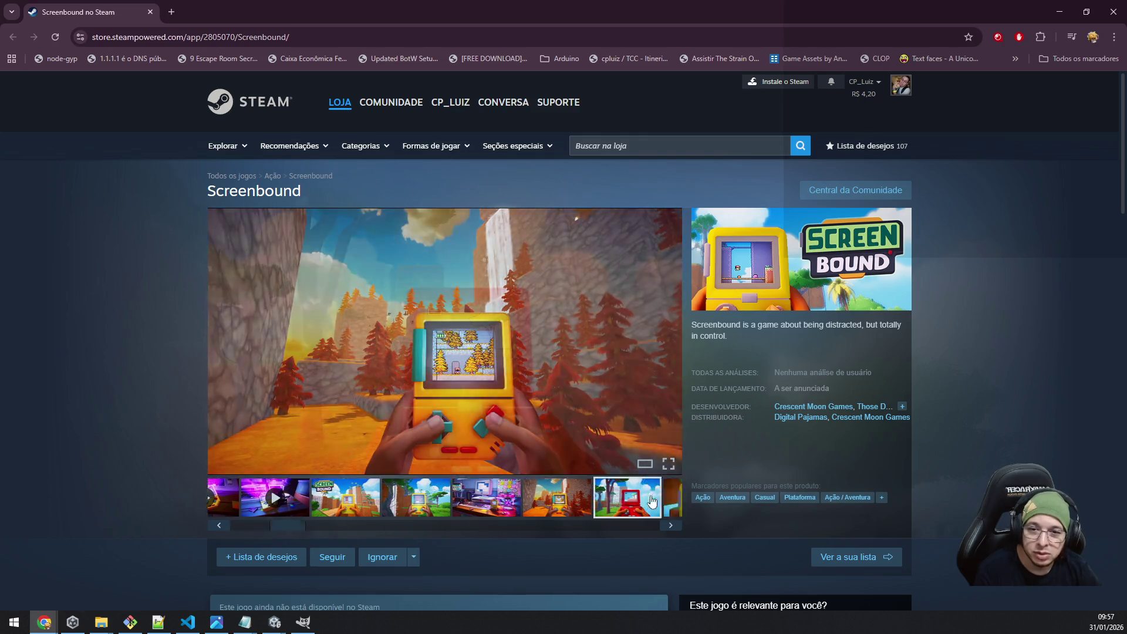
click(672, 530)
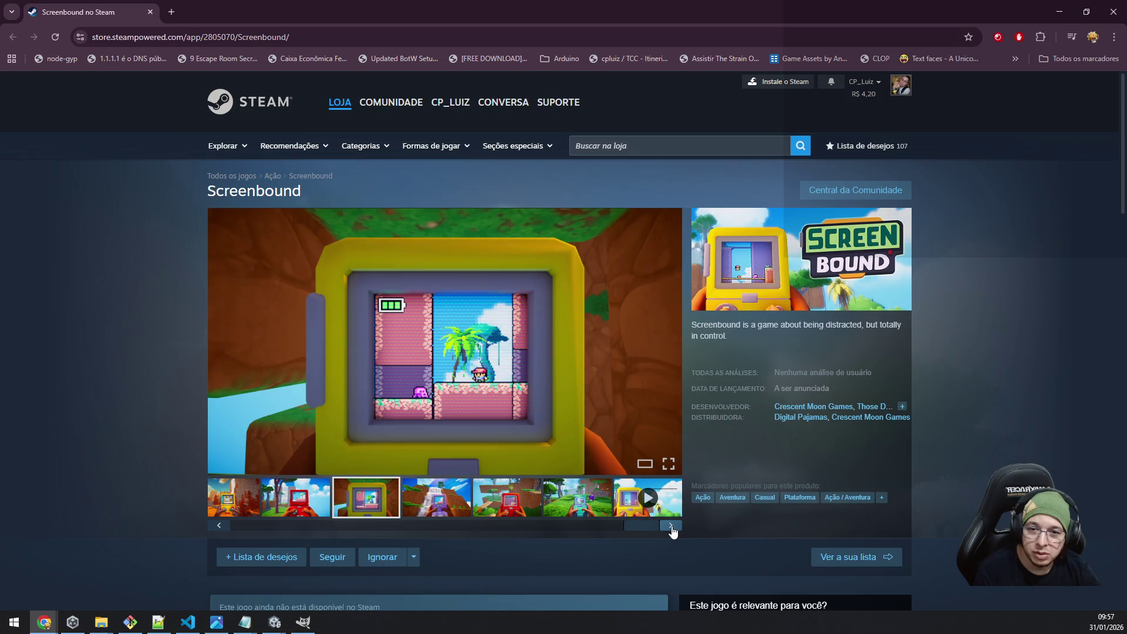
click(671, 526)
click(671, 526)
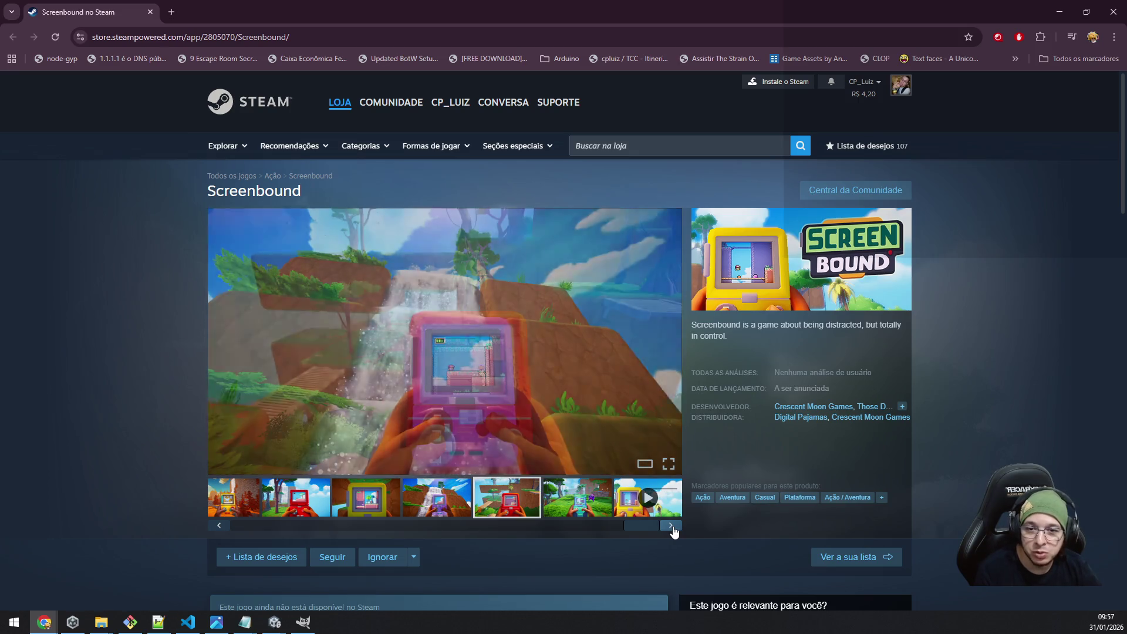
click(672, 527)
Add Screenbound to the Steam wishlist with '+ Lista de desejos'.
scroll(998, 414, down, 5)
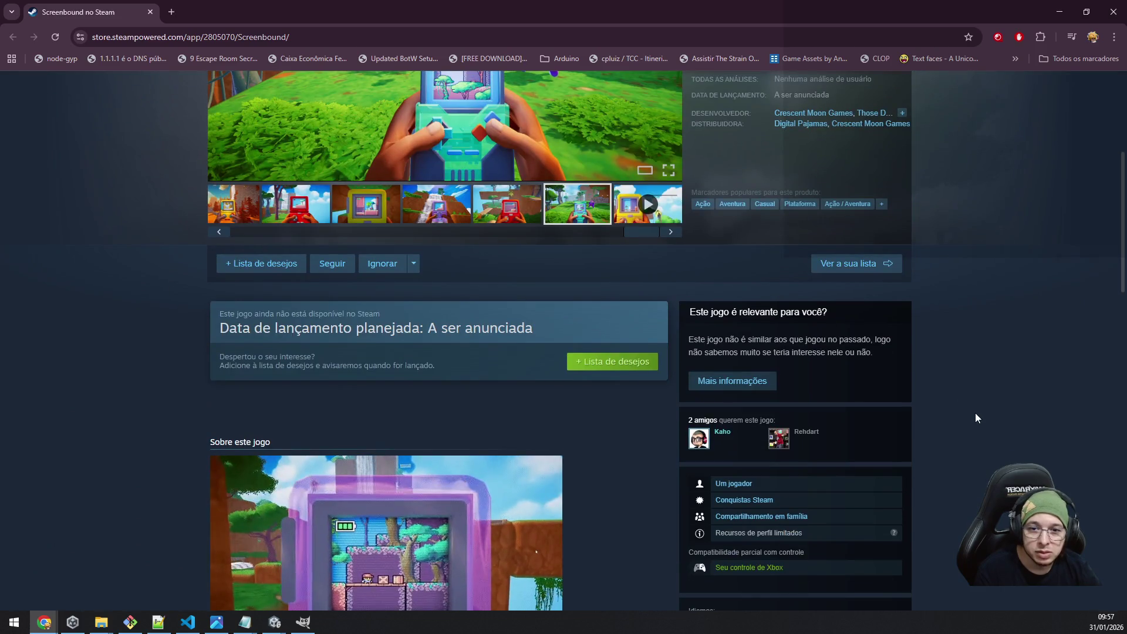
click(627, 365)
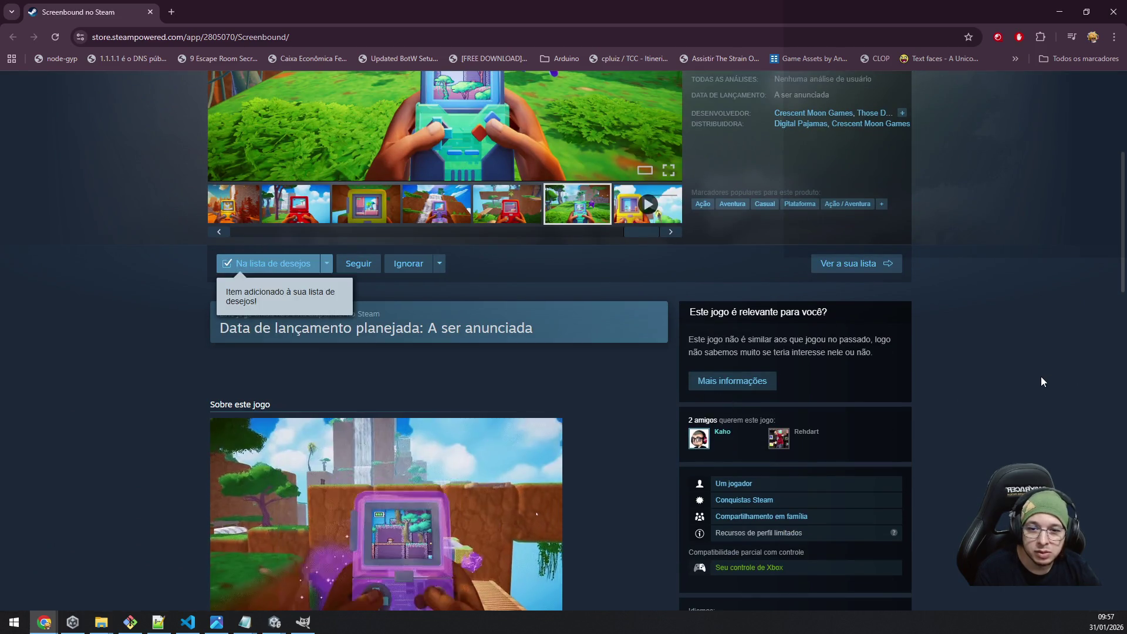
scroll(1050, 379, down, 2)
scroll(1051, 382, down, 2)
scroll(1054, 387, up, 5)
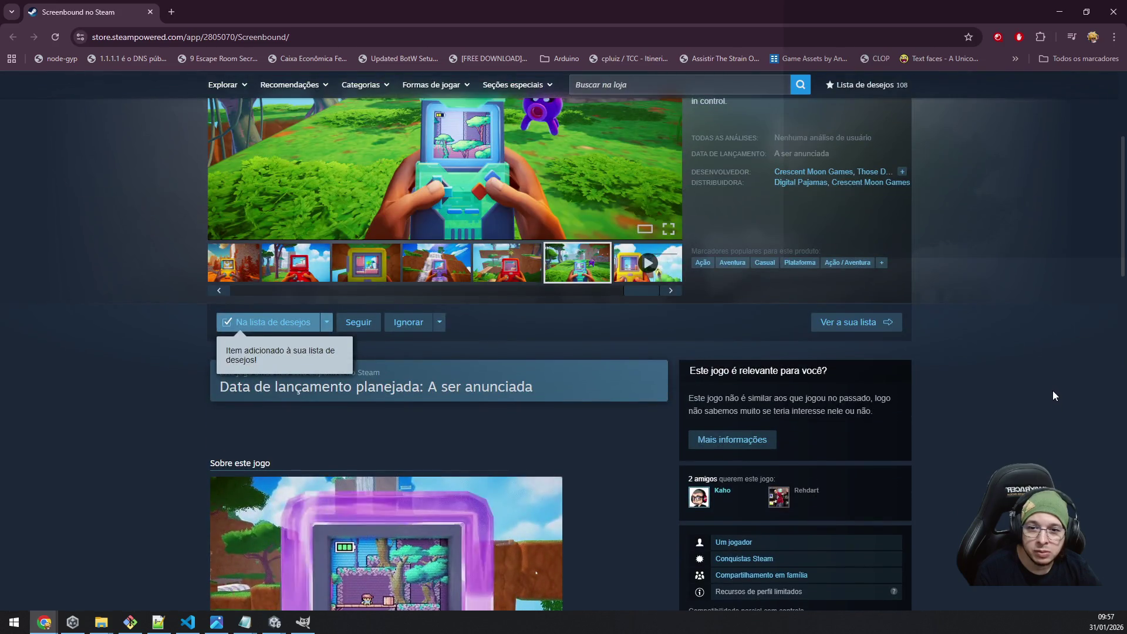
scroll(1056, 389, up, 4)
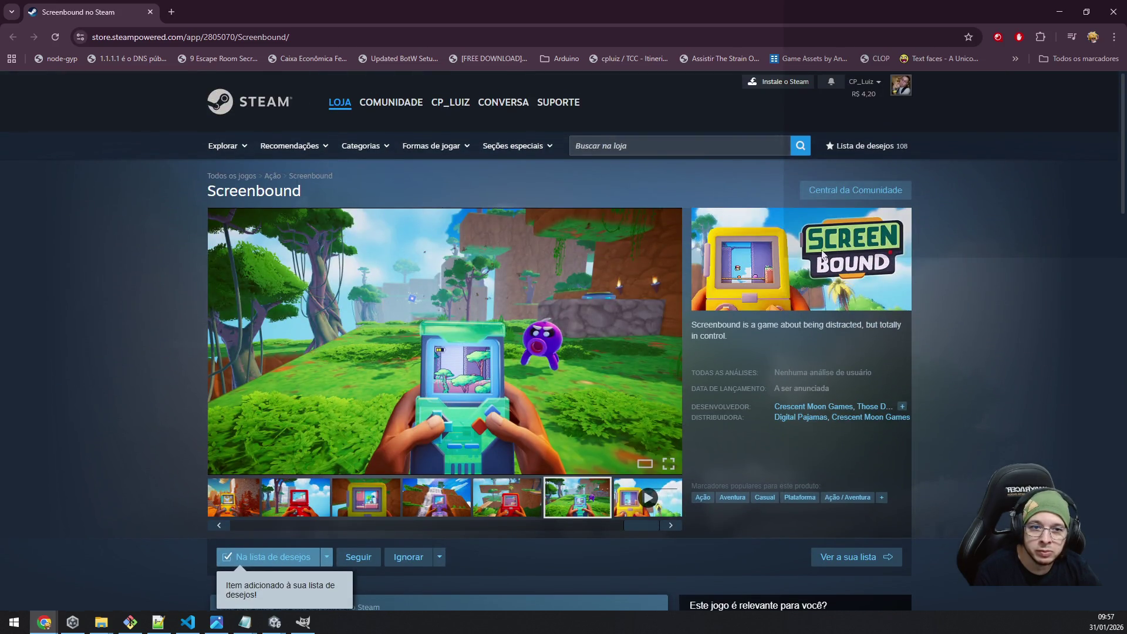
key(alt+Tab)
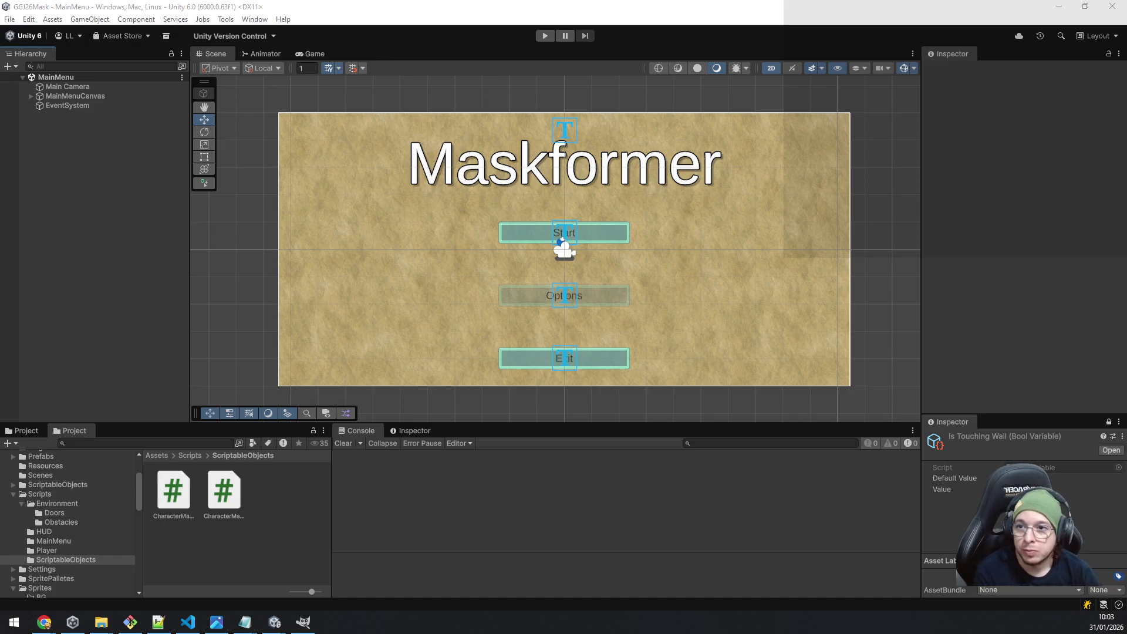
Show the Scenes folder in the Project window, listing MainMenu and SampleScene.
click(29, 476)
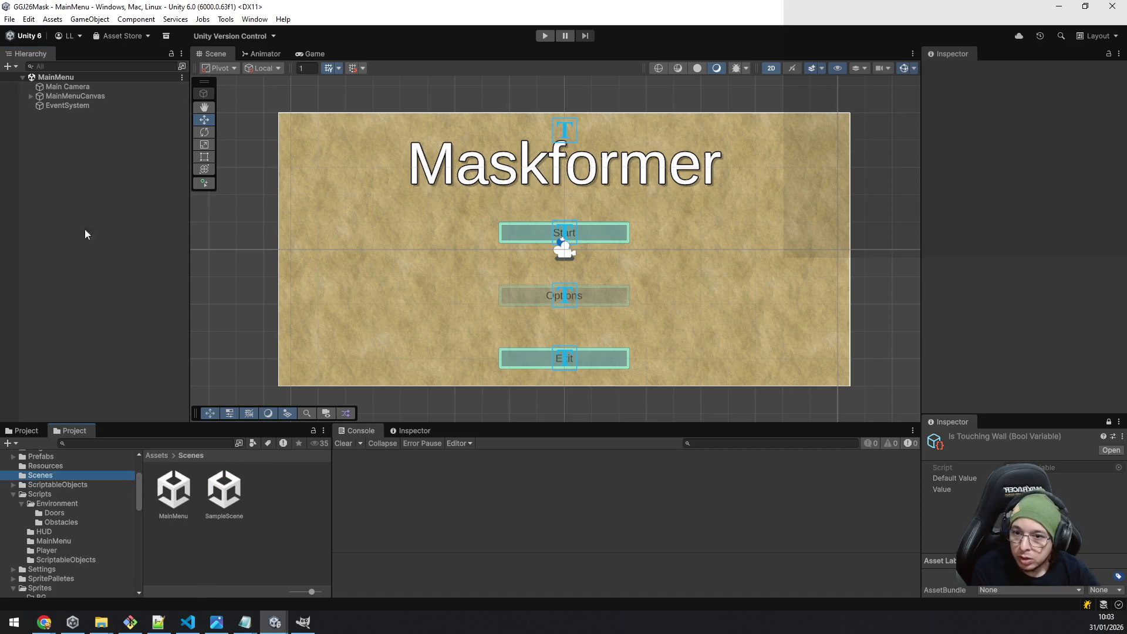
Open SampleScene, collapse it, and make all its objects hidden and unpickable.
double_click(224, 490)
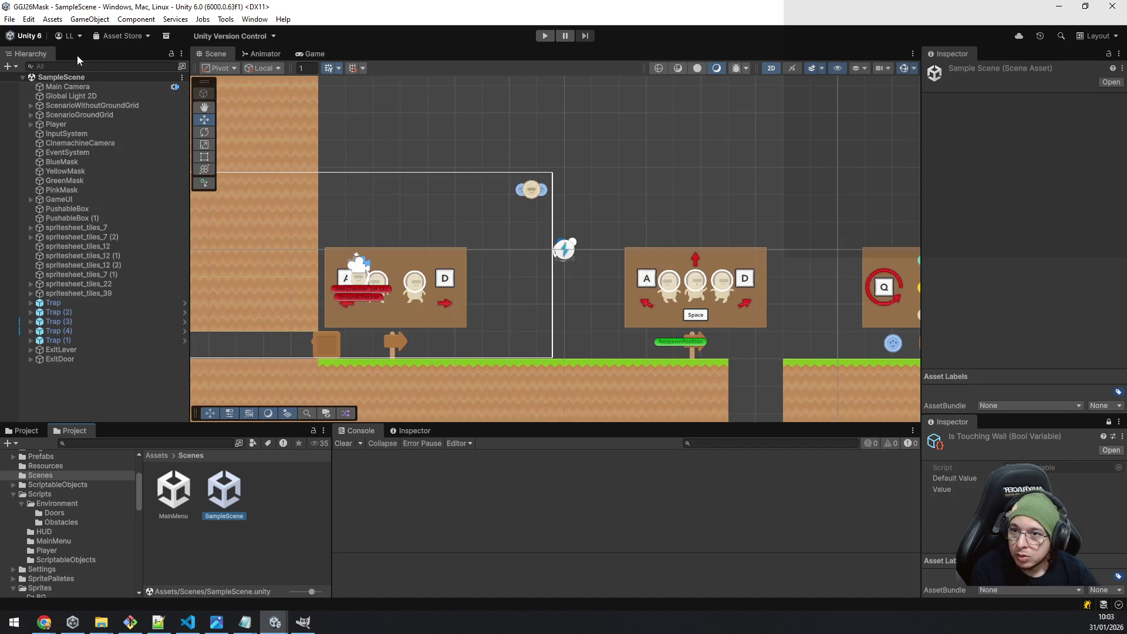
click(23, 77)
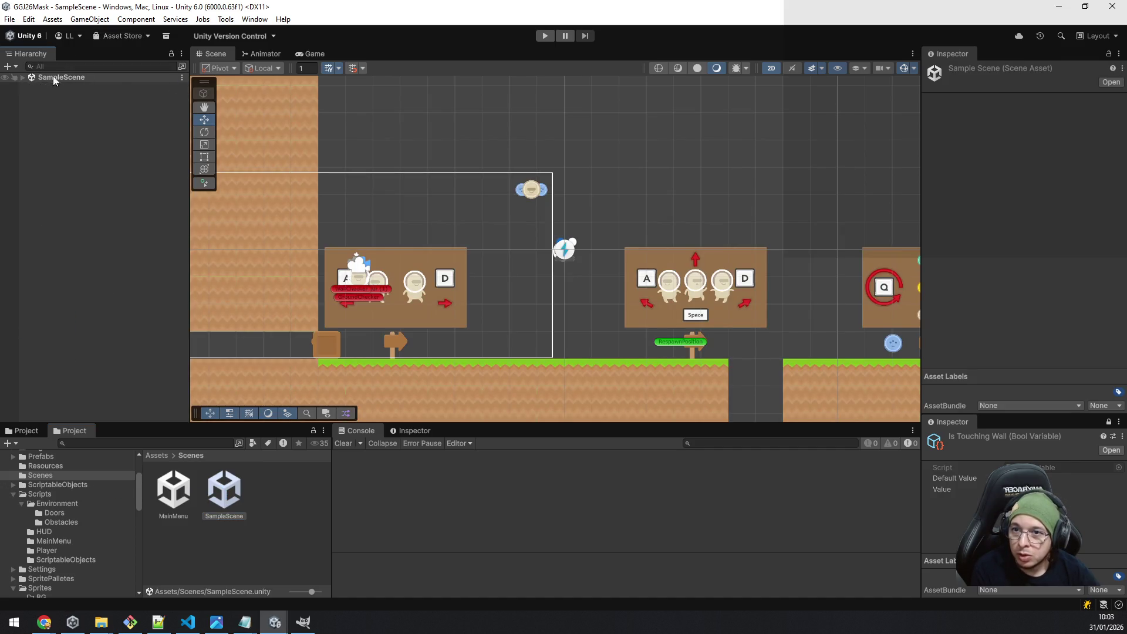
click(127, 79)
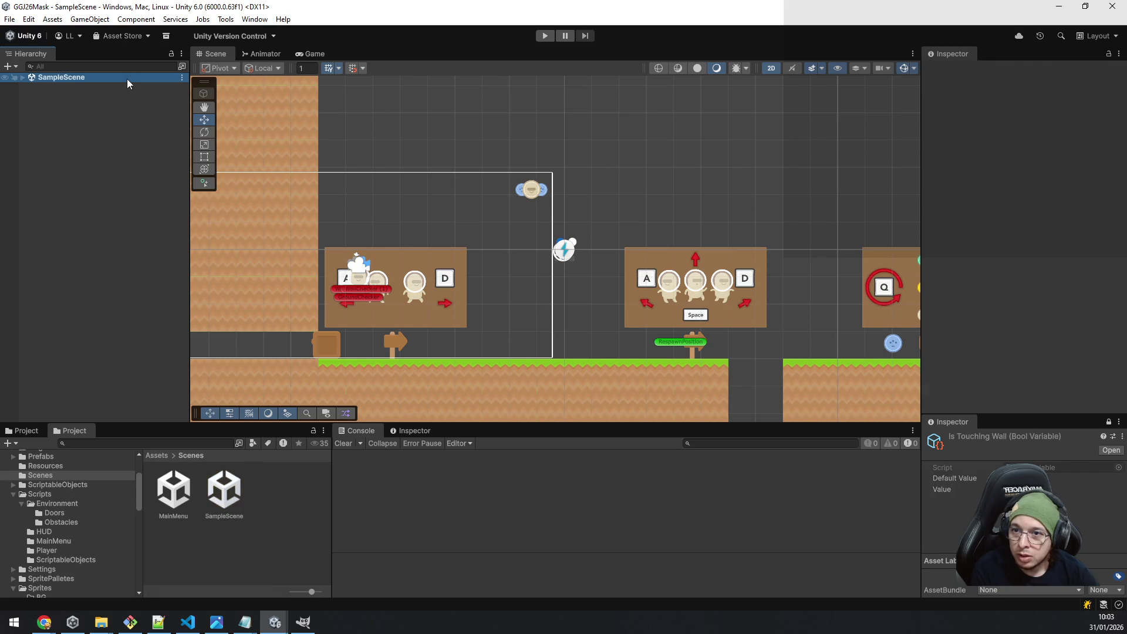
click(14, 78)
click(4, 78)
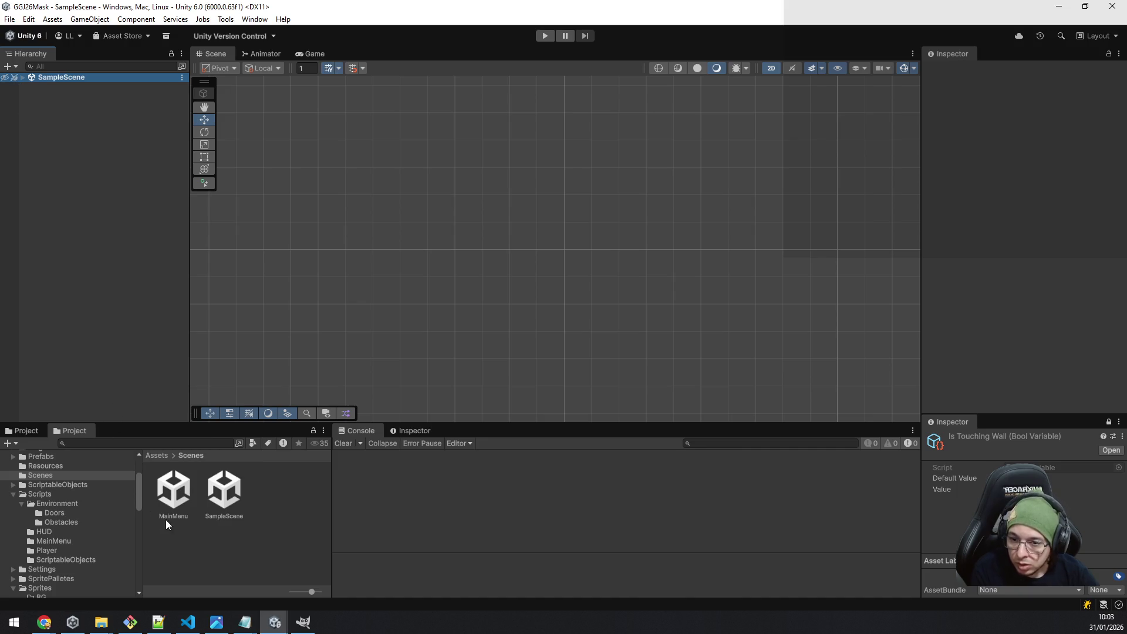
Create a new scene asset named LVL1 in the Scenes folder.
right_click(194, 535)
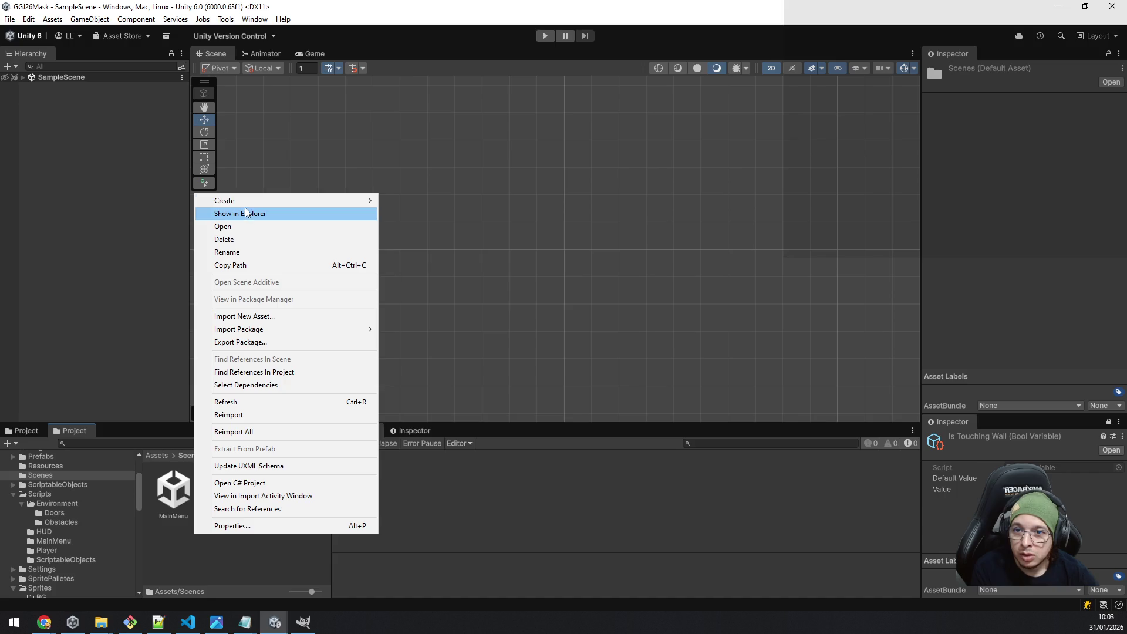
mouse_move(271, 205)
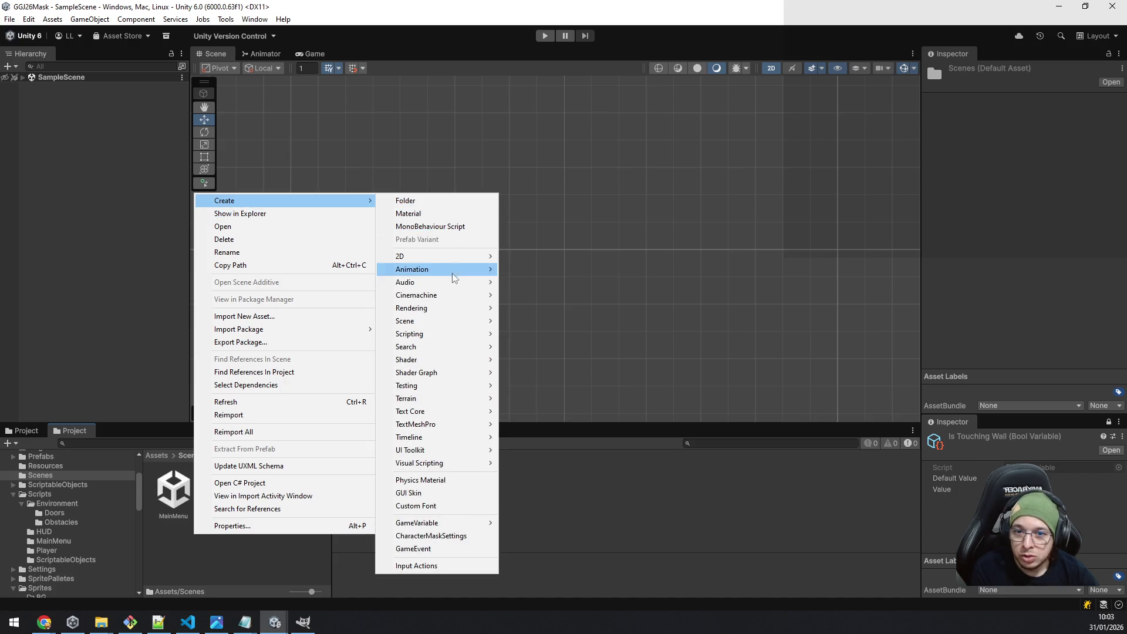
mouse_move(450, 349)
mouse_move(444, 326)
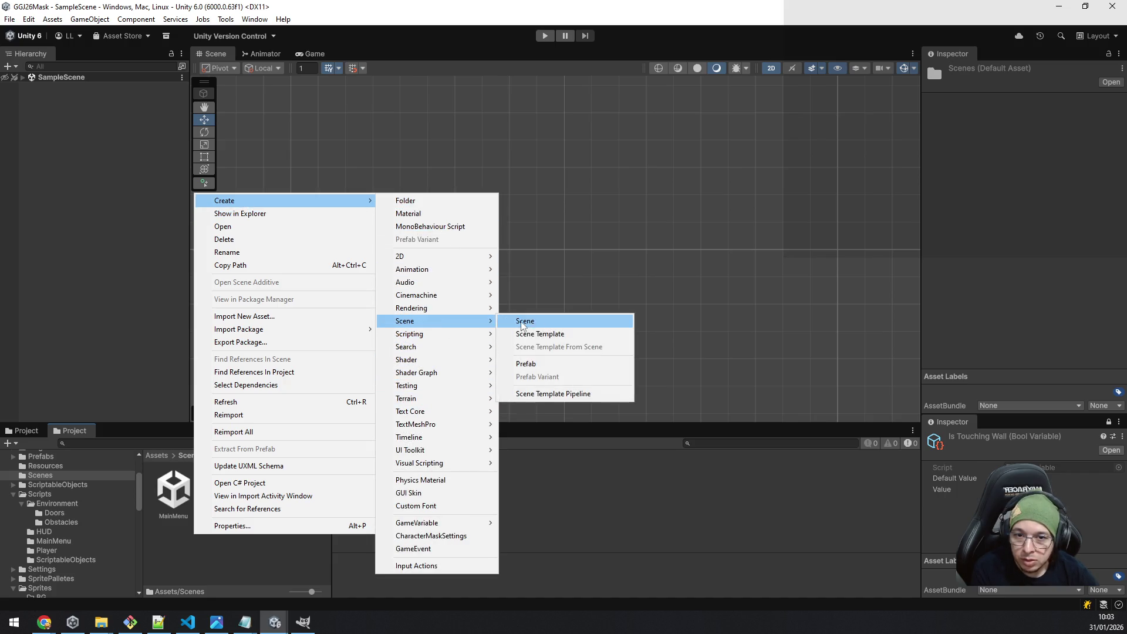
click(542, 325)
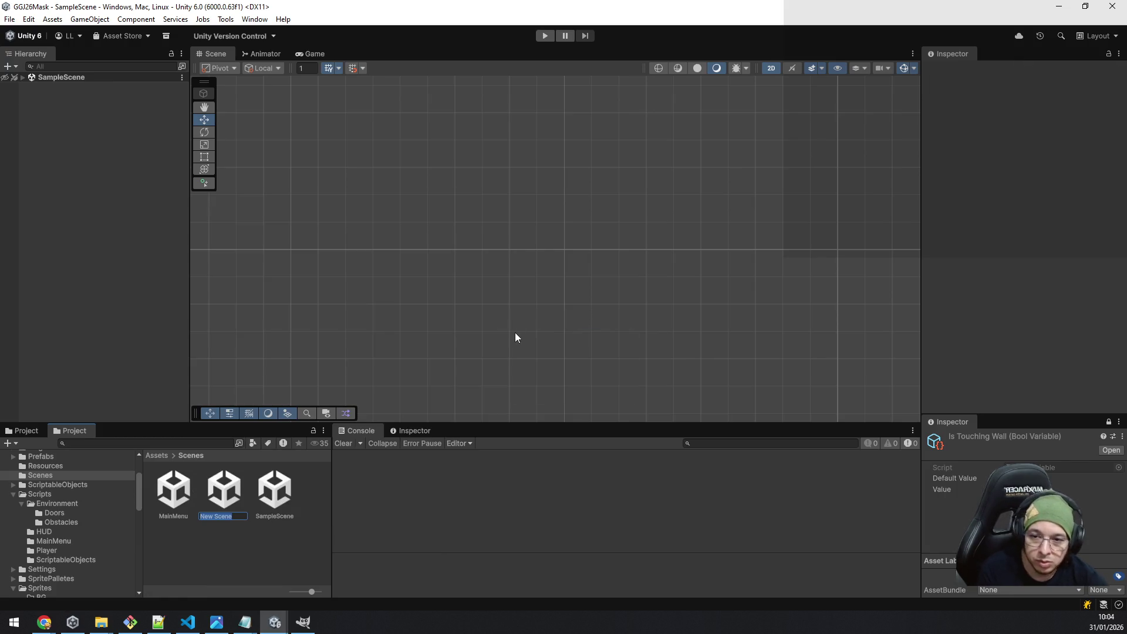
text(LVL1)
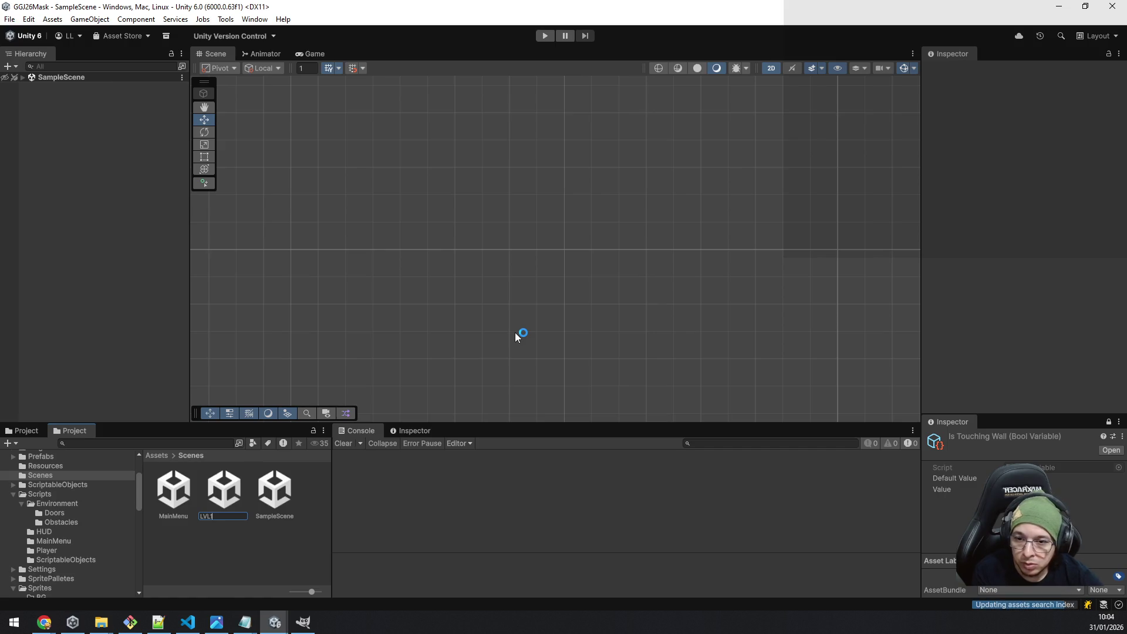
key(Return)
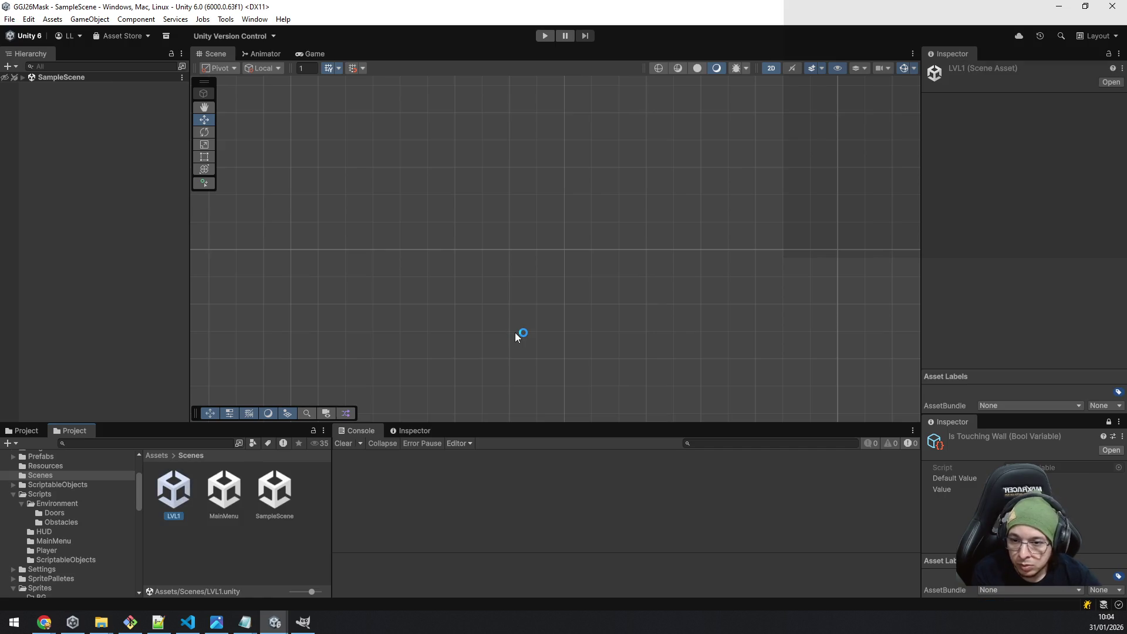
right_click(168, 558)
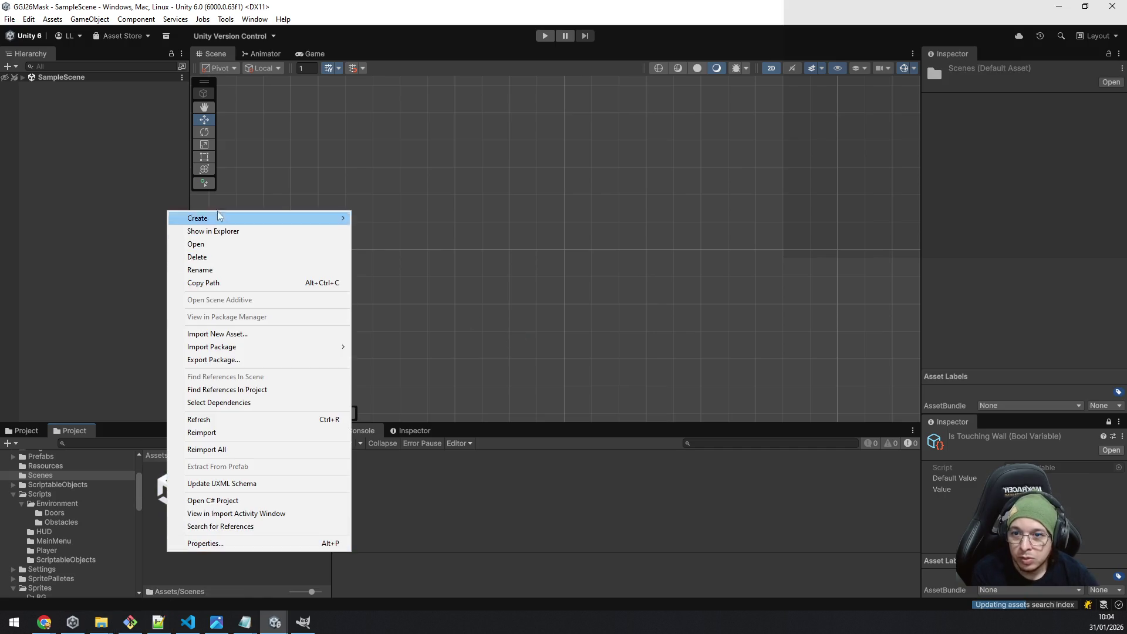
Create a Mundo1 folder in Scenes, move LVL1 into it, and open the folder.
mouse_move(224, 220)
click(429, 218)
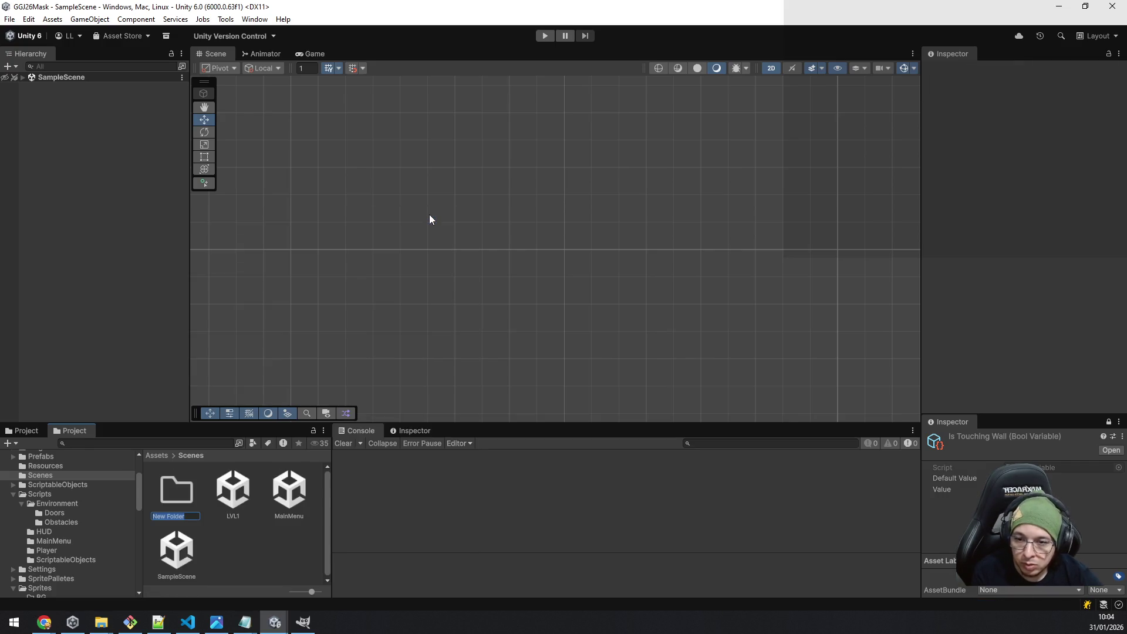
text(Mundo)
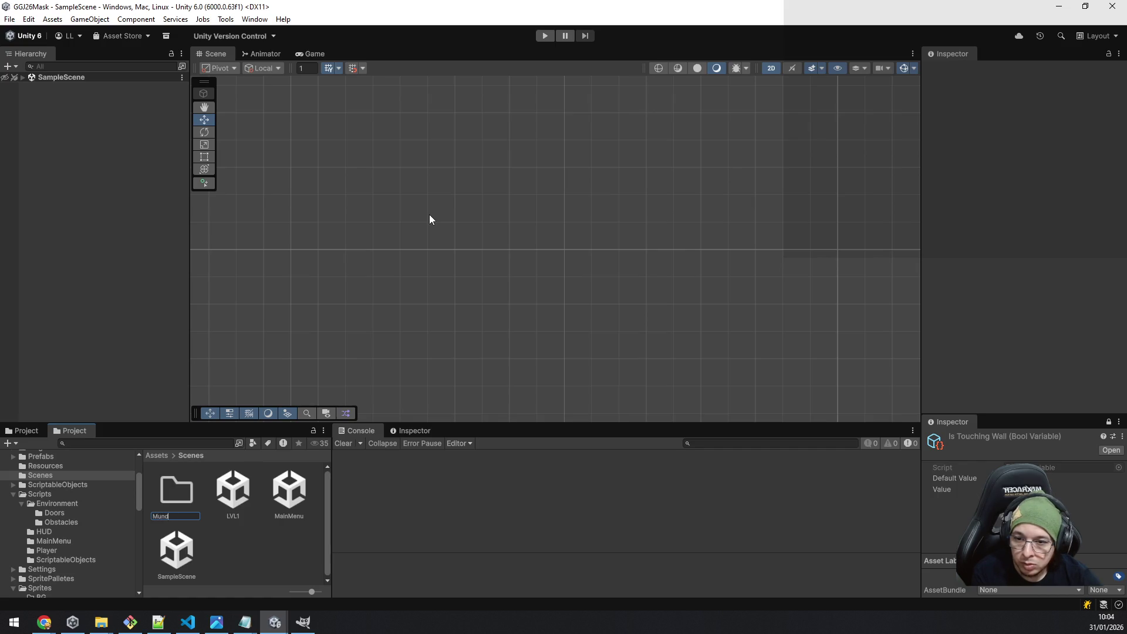
key(BackSpace)
key(BackSpace)
key(BackSpace)
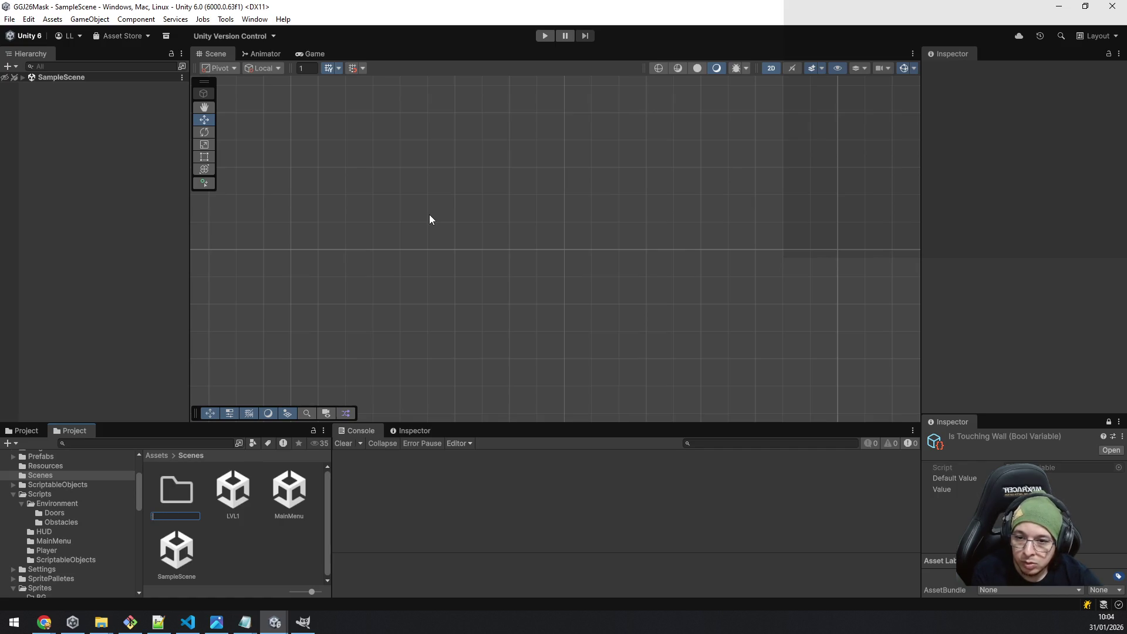
text(Mundo1)
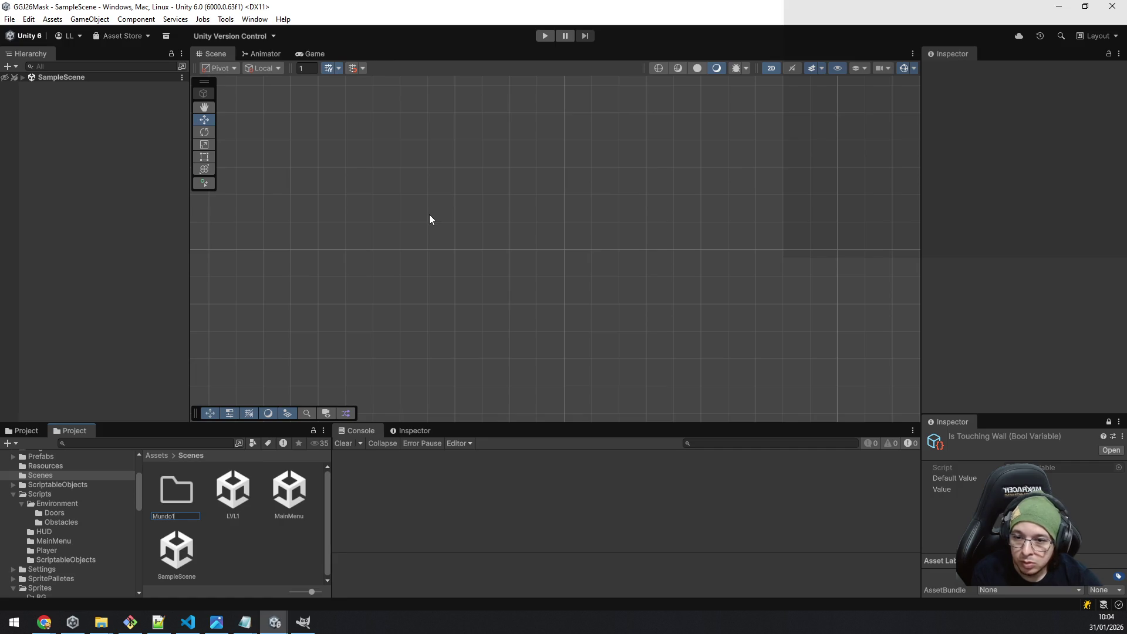
key(Return)
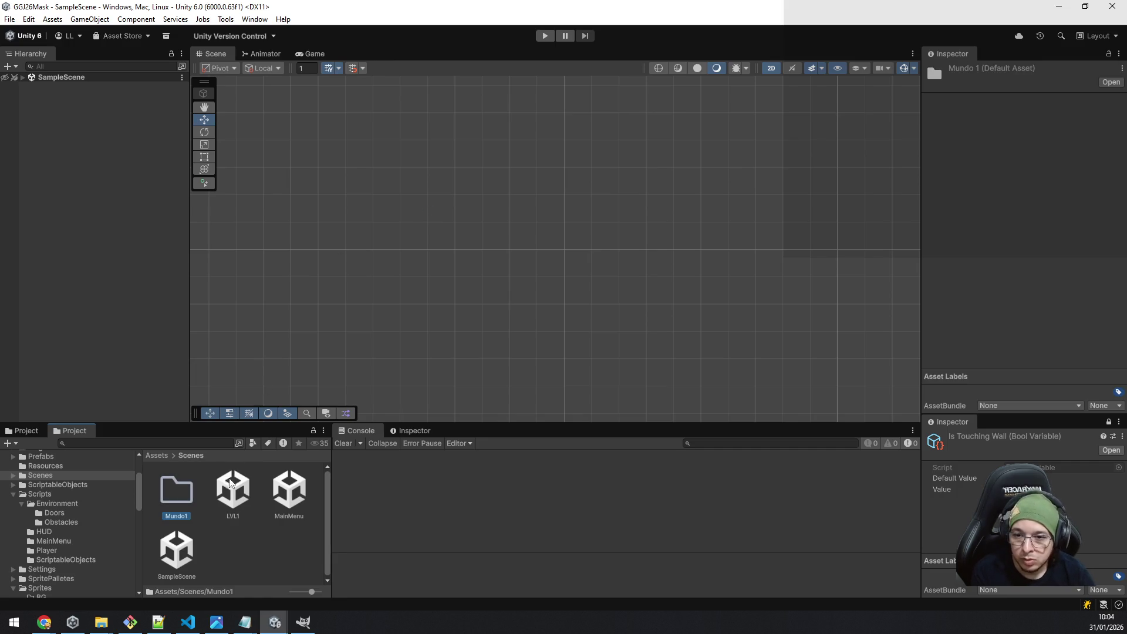
drag(233, 490, 178, 500)
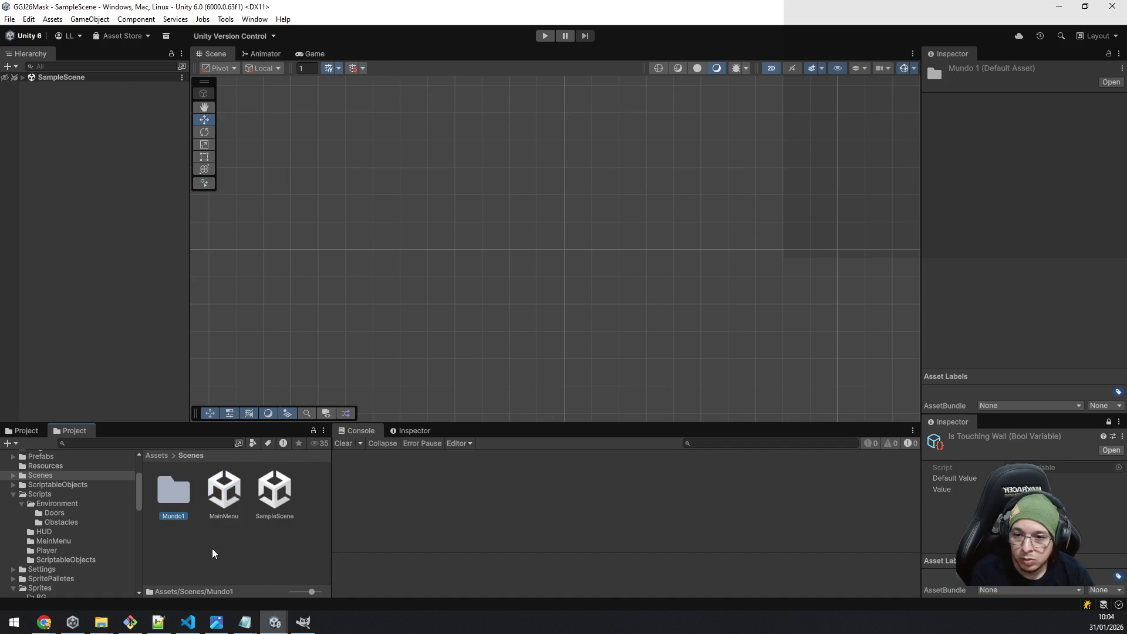
double_click(169, 495)
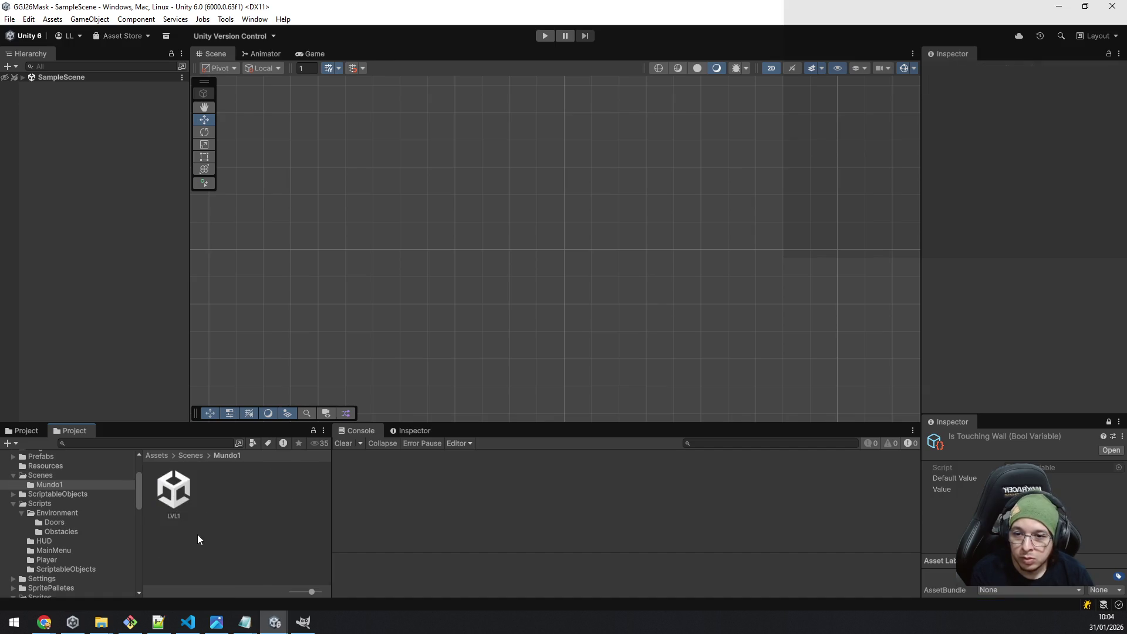
click(174, 490)
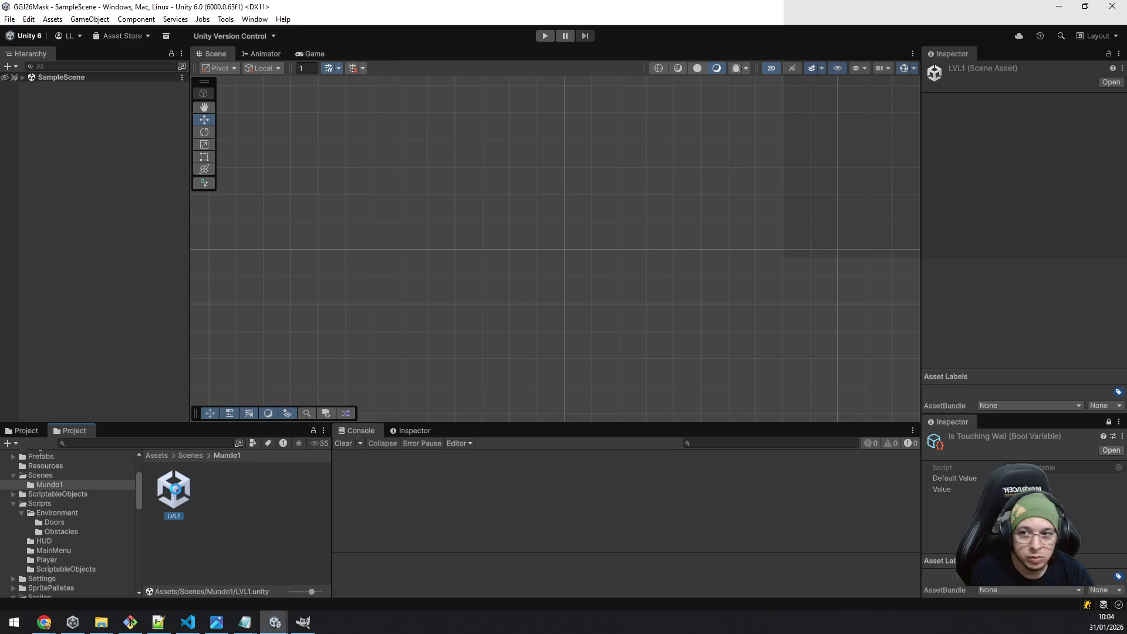
Open LVL1 and load SampleScene with it, placed above LVL1 in the Hierarchy.
double_click(174, 490)
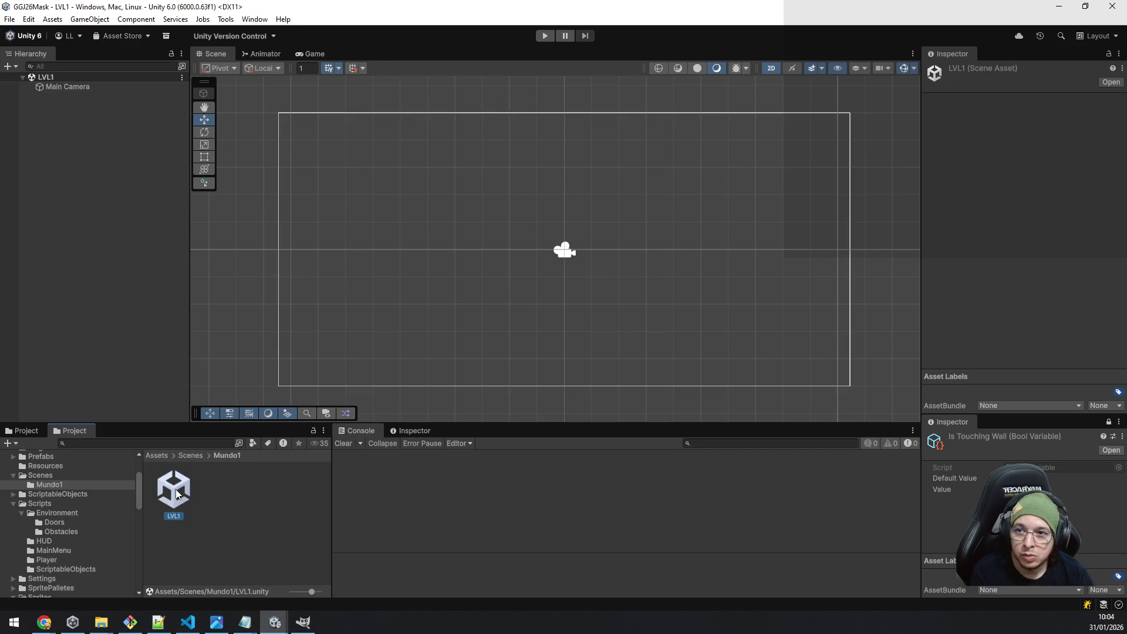
click(190, 456)
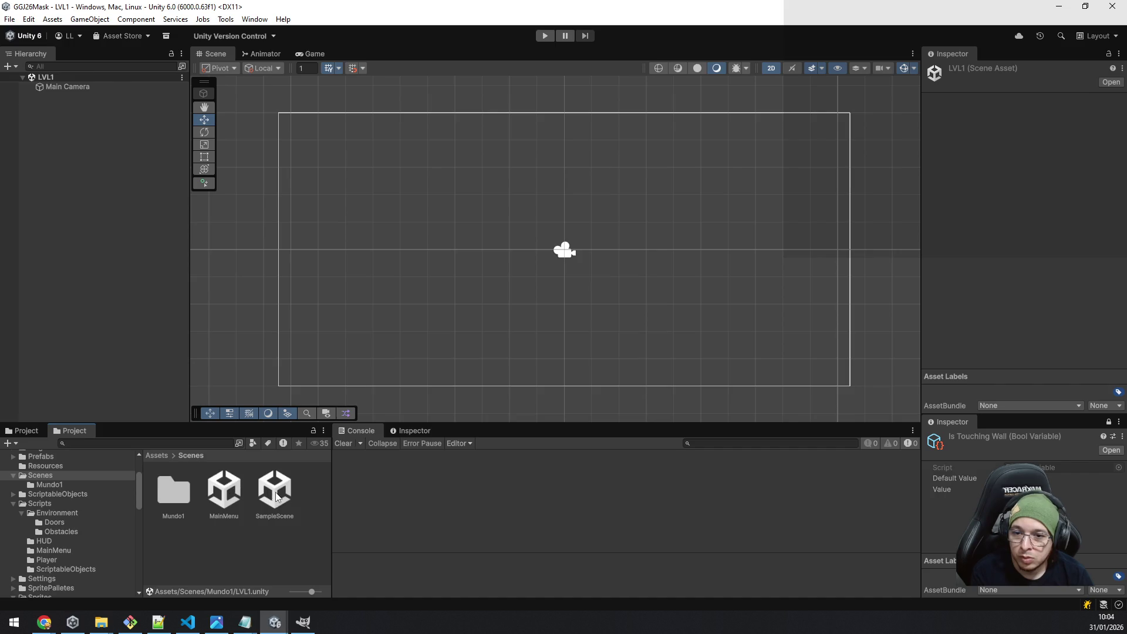
mouse_move(276, 495)
mouse_down()
mouse_move(115, 278)
mouse_move(101, 226)
mouse_up()
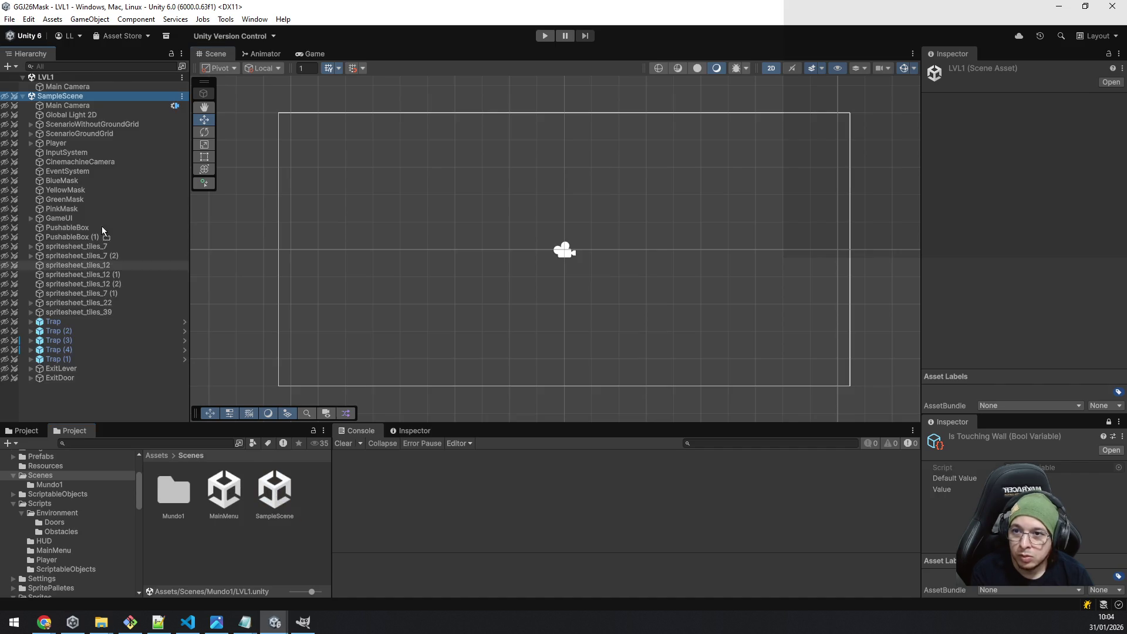
click(22, 96)
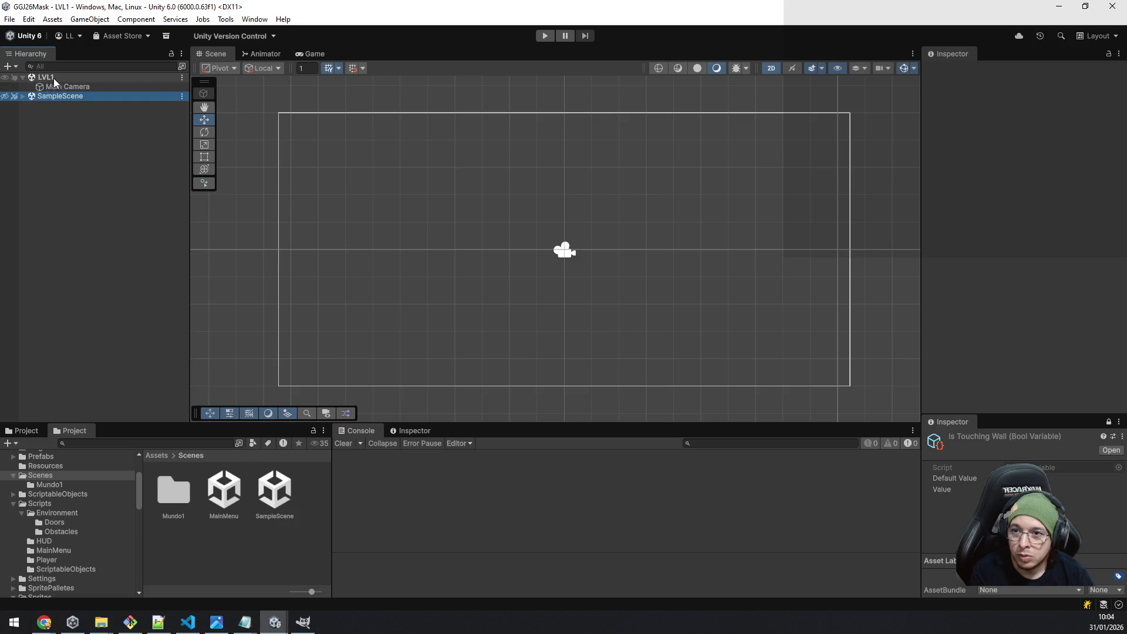
drag(54, 79, 66, 123)
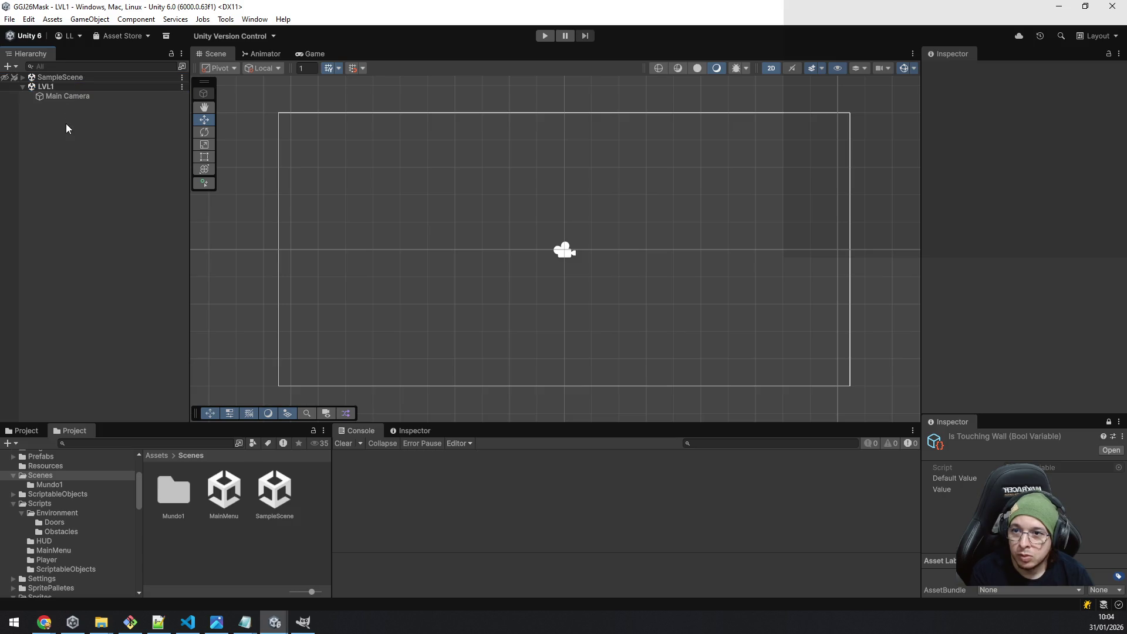
Toggle SampleScene's visibility a few times, leaving its objects hidden.
click(23, 77)
click(23, 77)
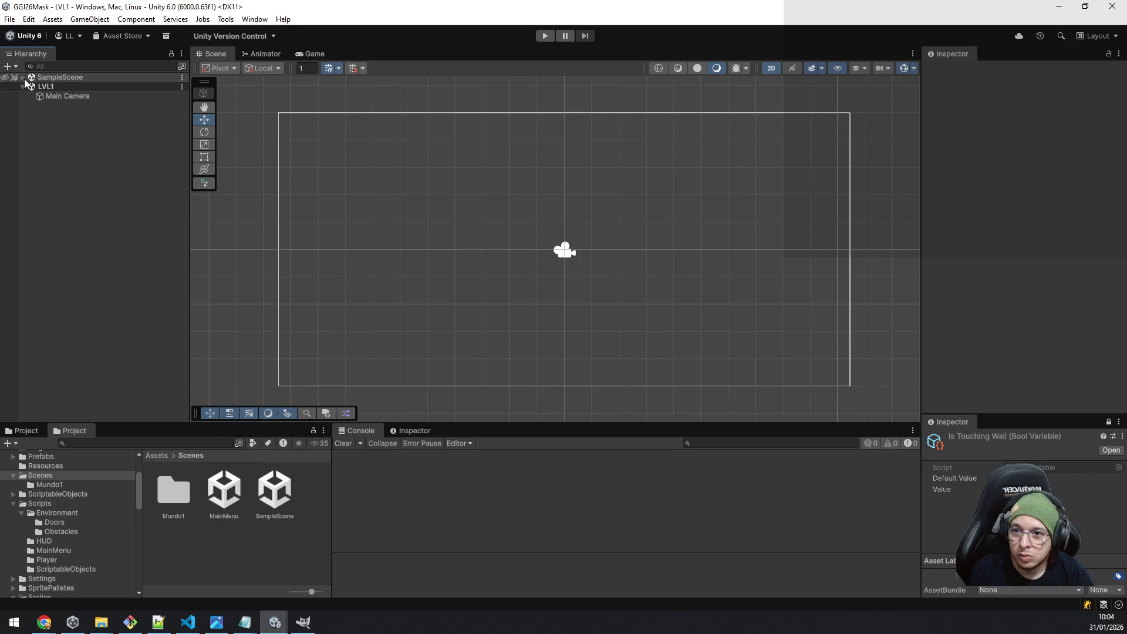
click(23, 78)
click(22, 77)
click(23, 77)
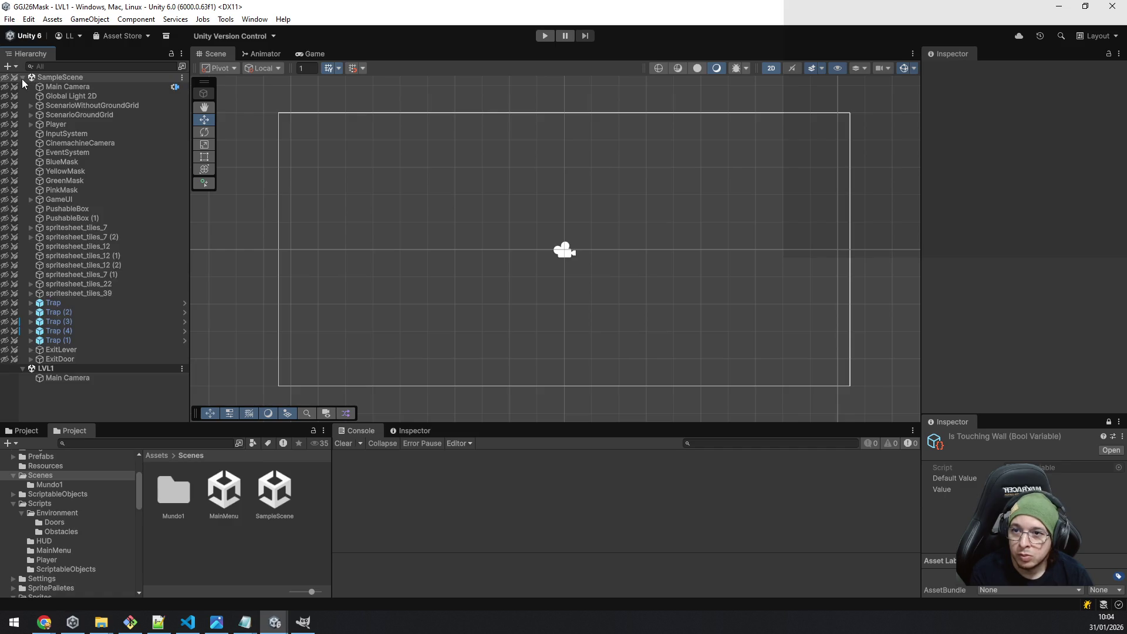
click(23, 78)
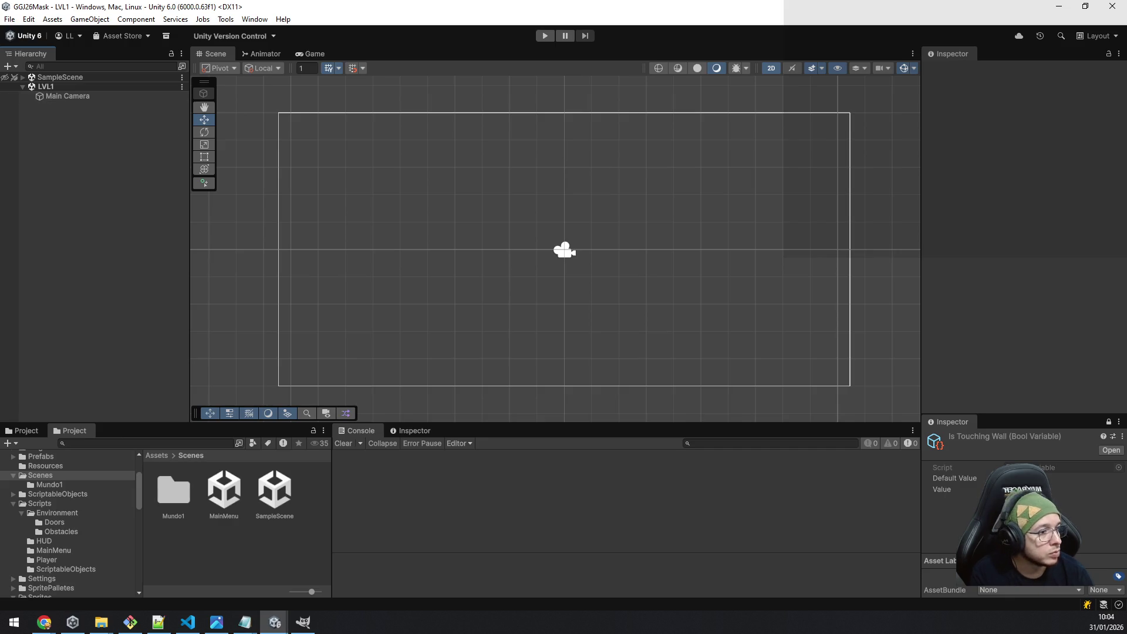
click(254, 19)
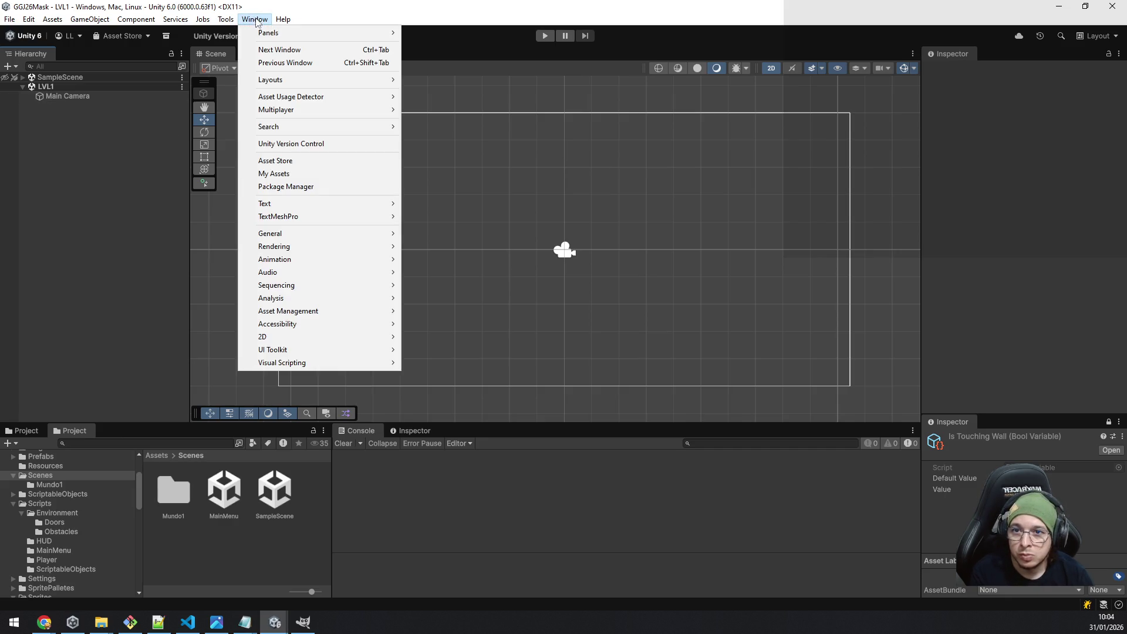
mouse_move(303, 340)
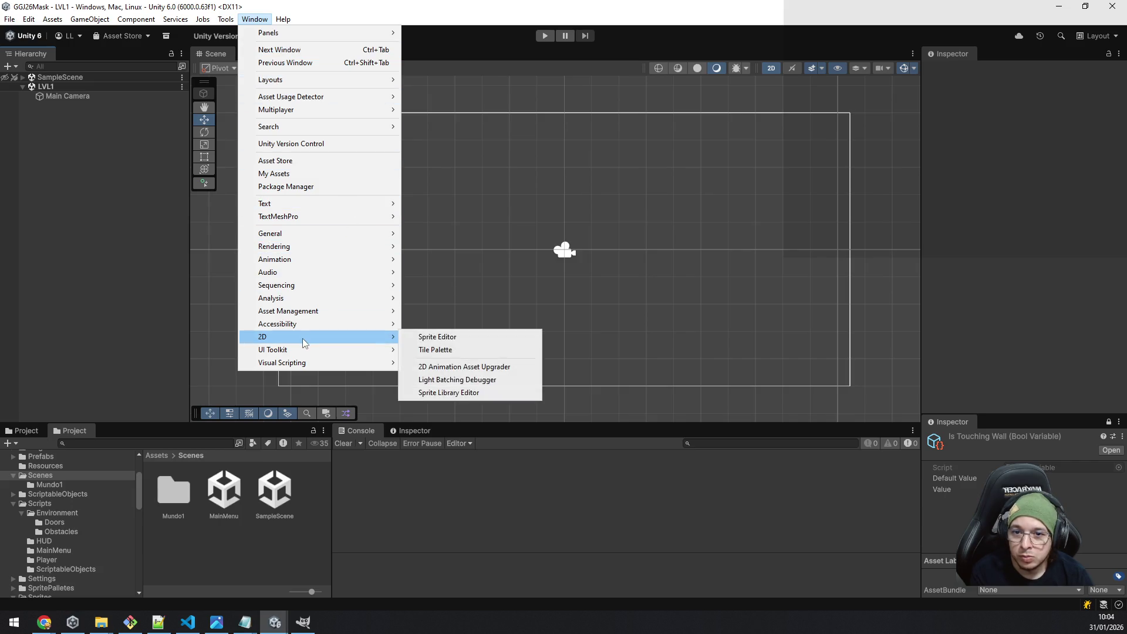
click(479, 338)
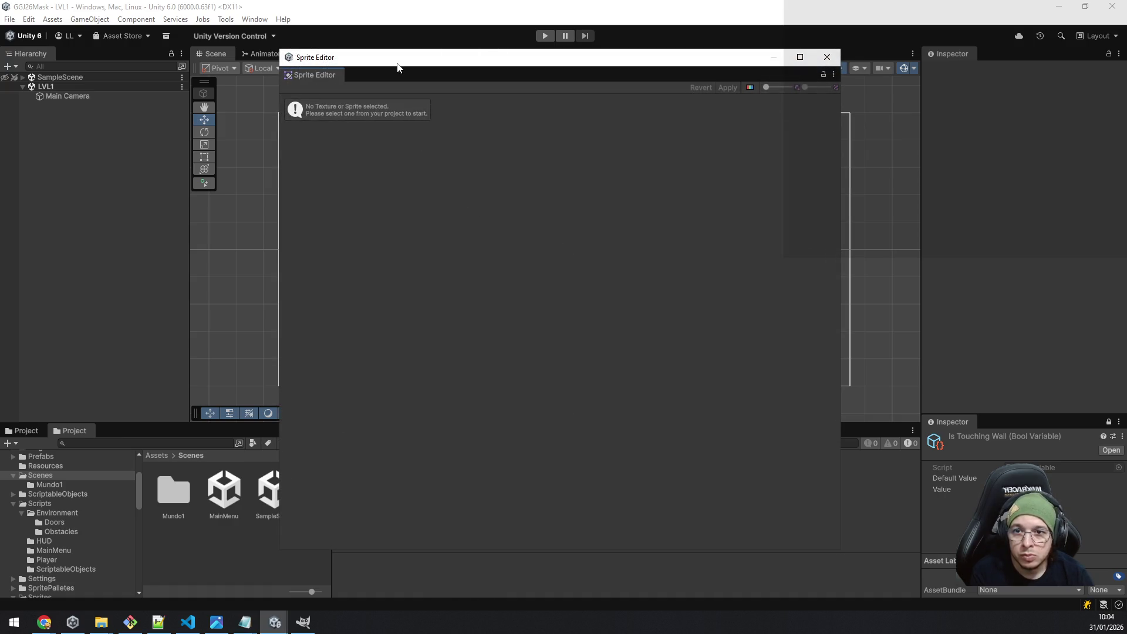
mouse_move(397, 67)
mouse_down()
mouse_move(681, 97)
mouse_move(1126, 106)
mouse_up()
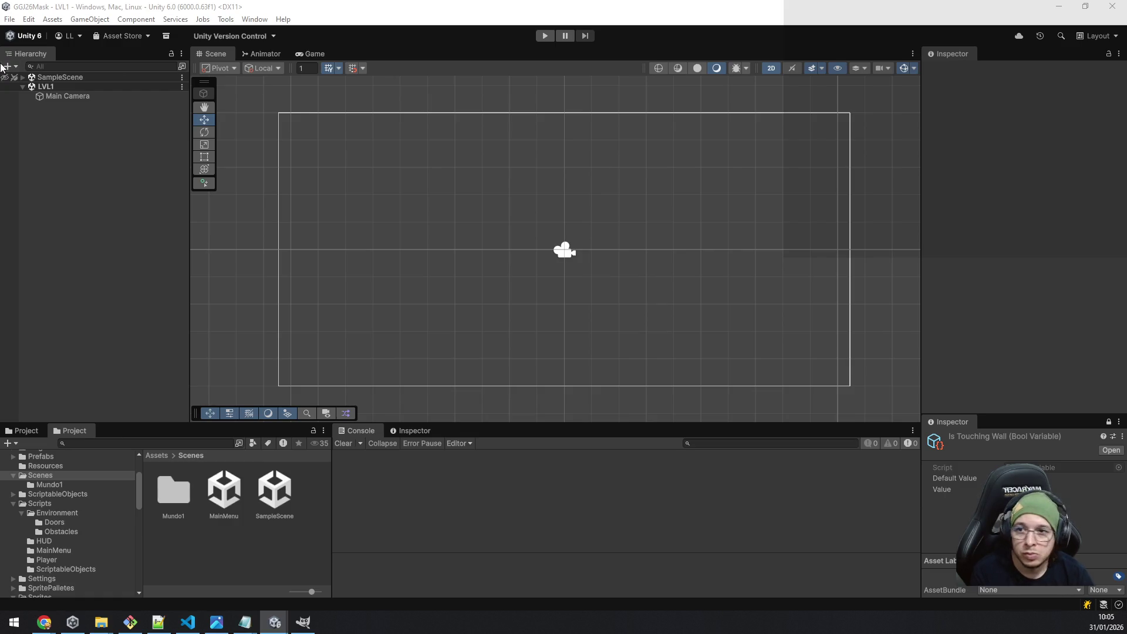
click(58, 122)
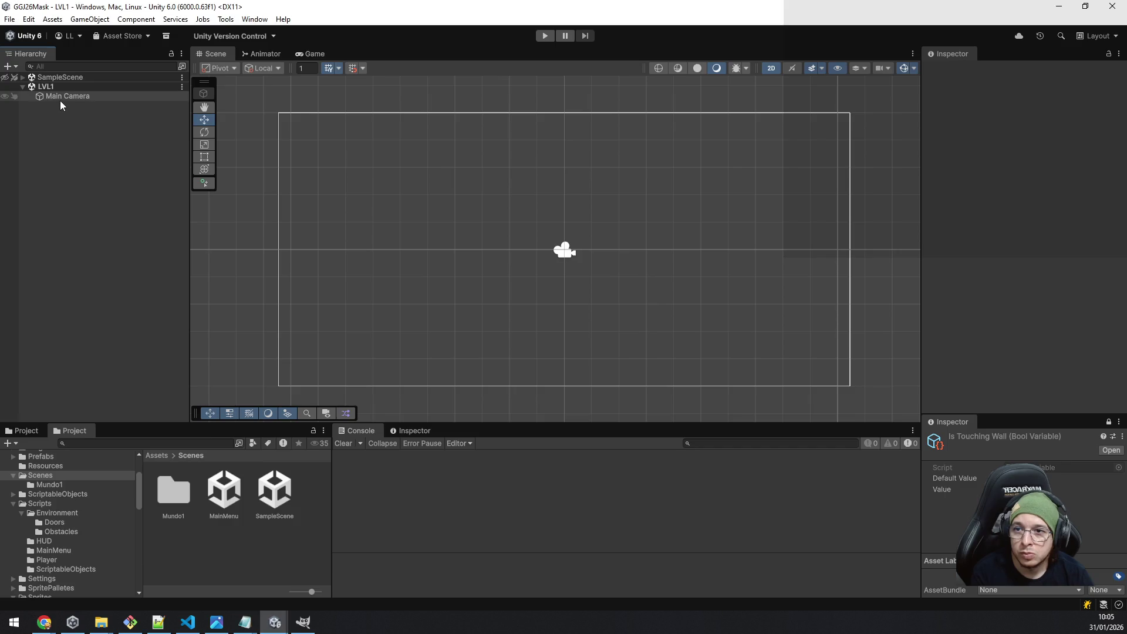
click(22, 77)
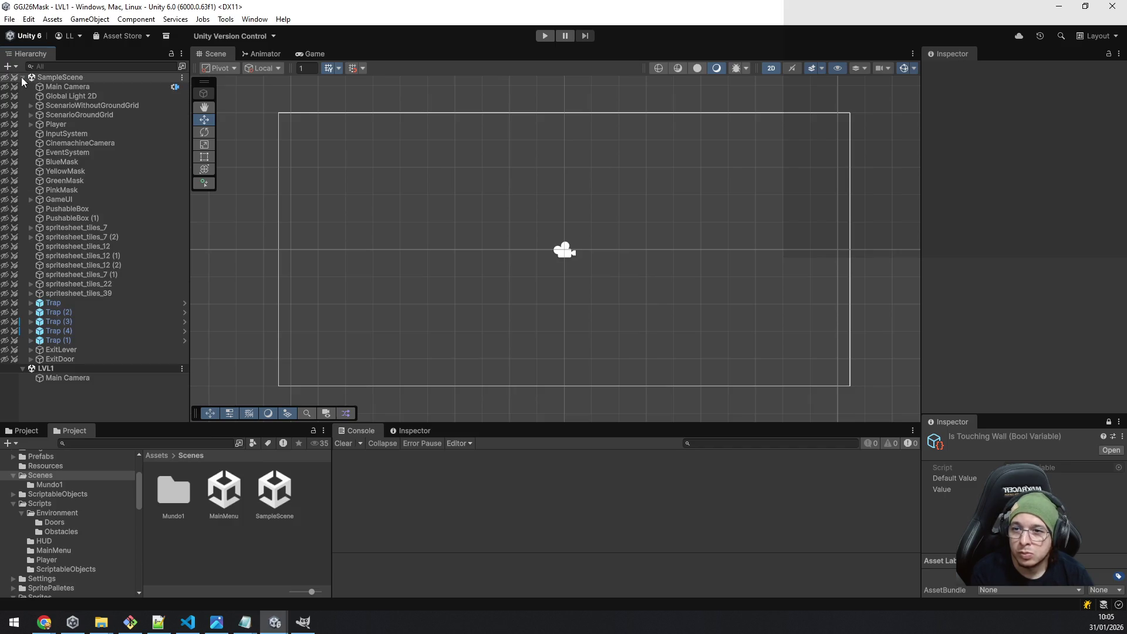
click(21, 77)
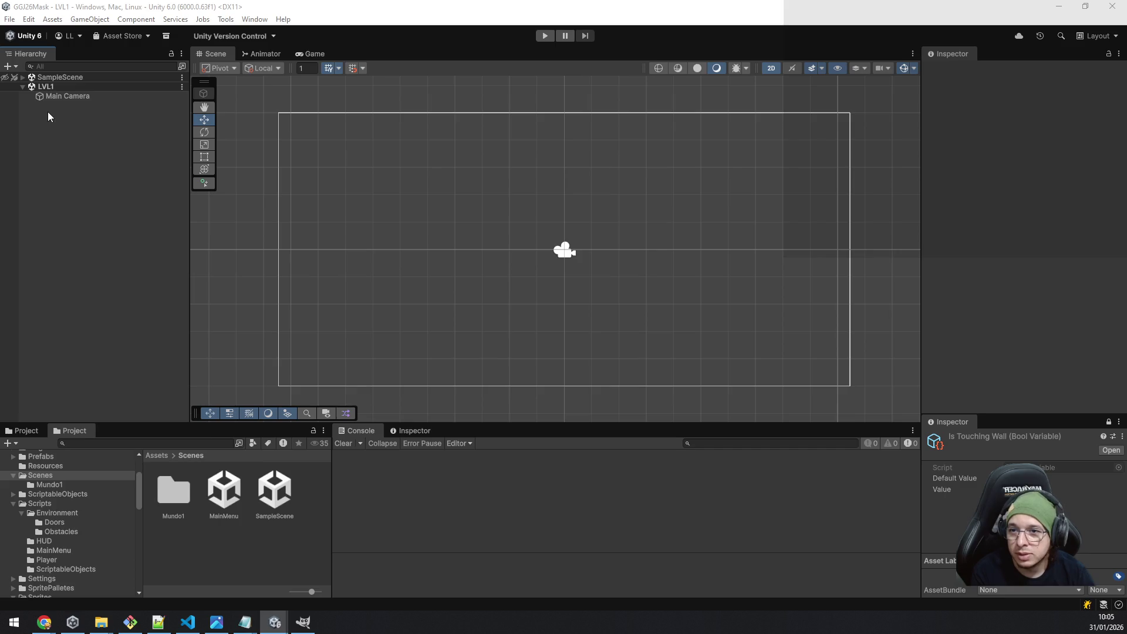
click(23, 77)
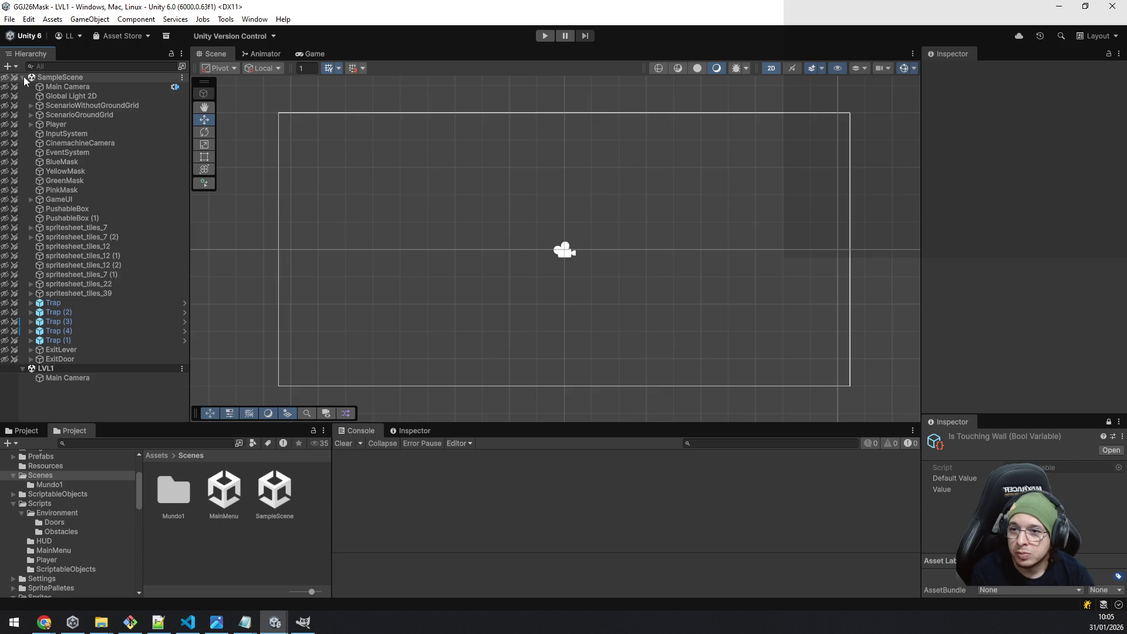
click(23, 77)
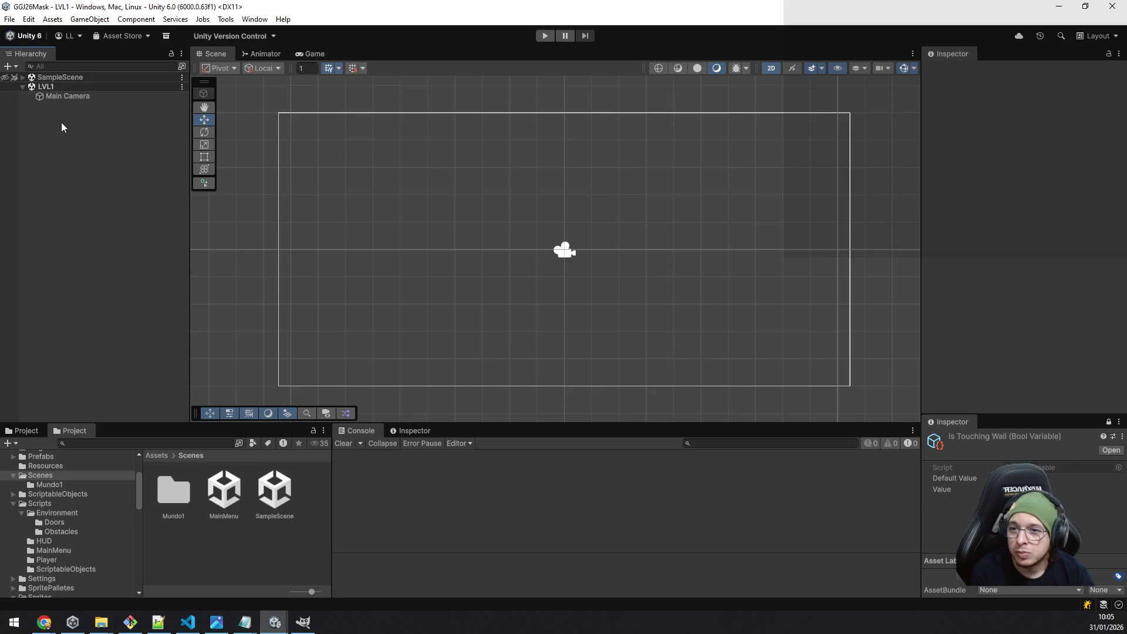
Create an empty object in LVL1 named GridForGround.
right_click(60, 123)
click(157, 315)
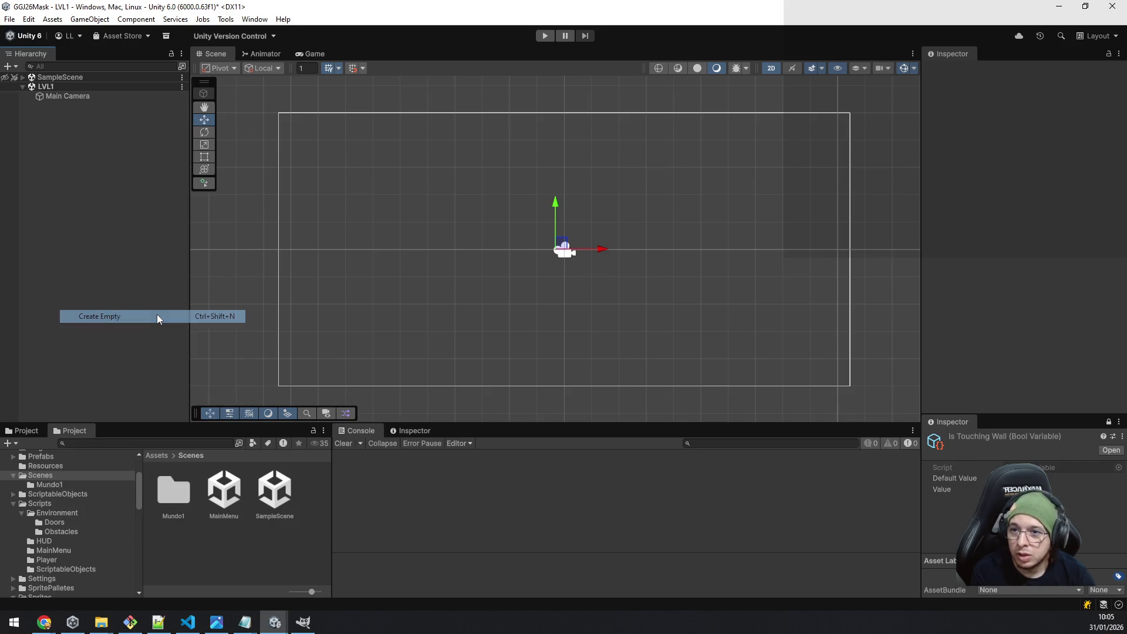
text(Gr)
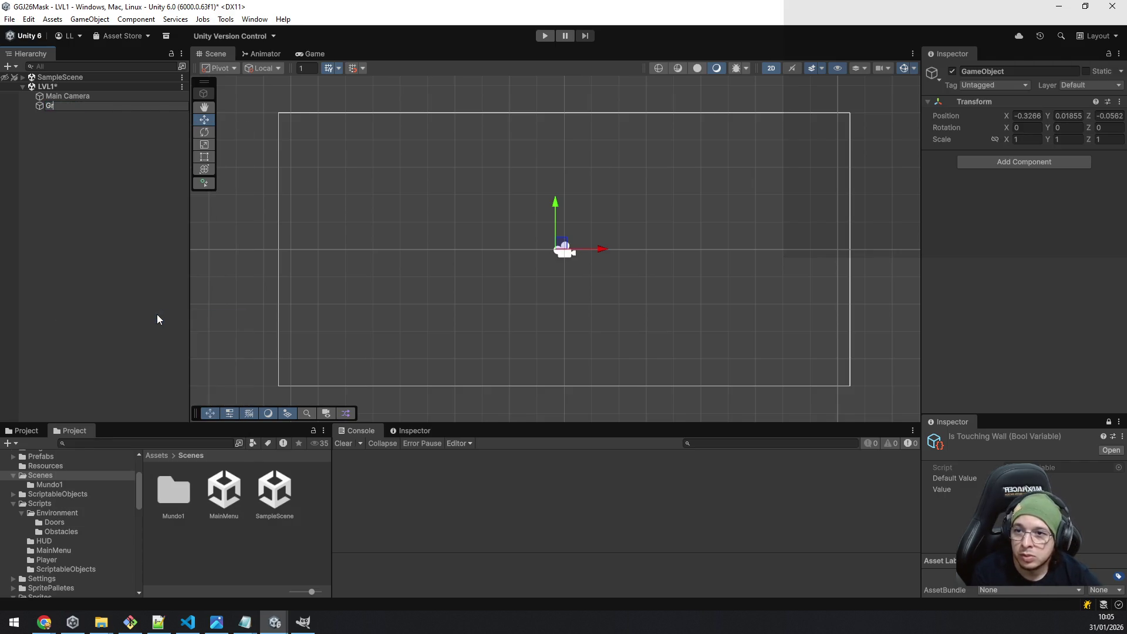
text(idFor)
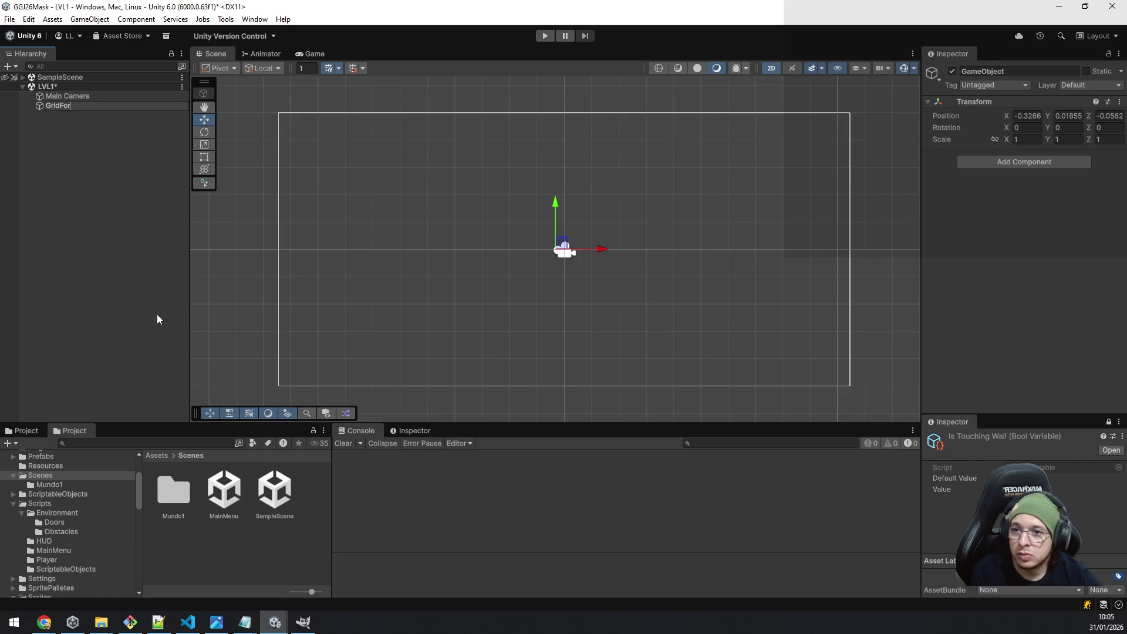
text(Ground)
key(Return)
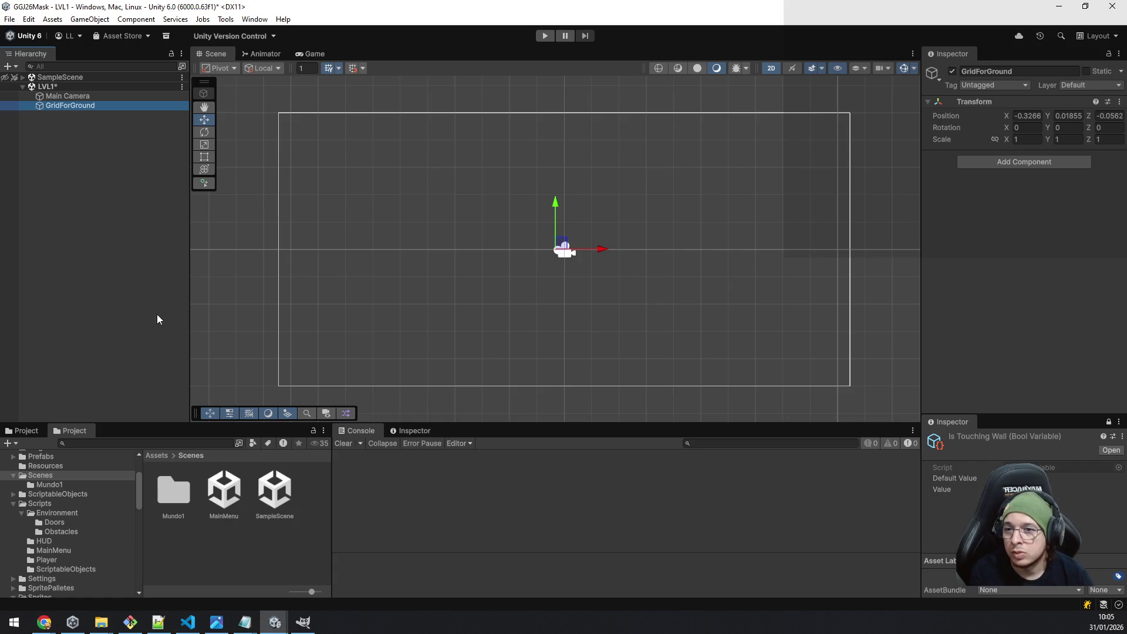
Reset GridForGround's Transform to the origin and add a Grid component to it.
click(1031, 162)
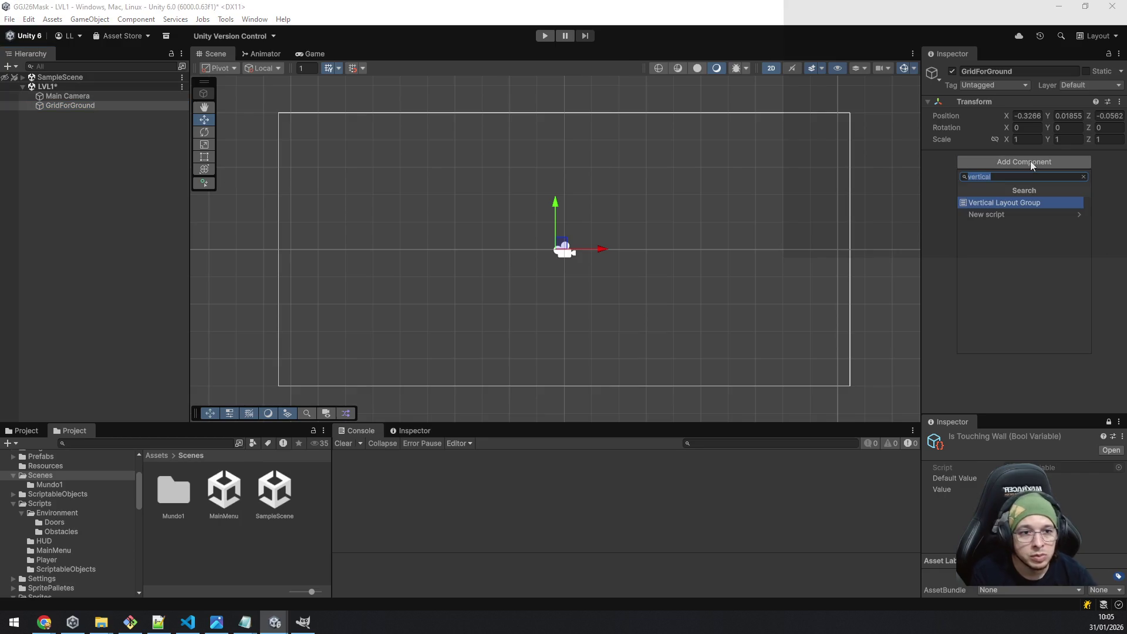
key(BackSpace)
right_click(1017, 105)
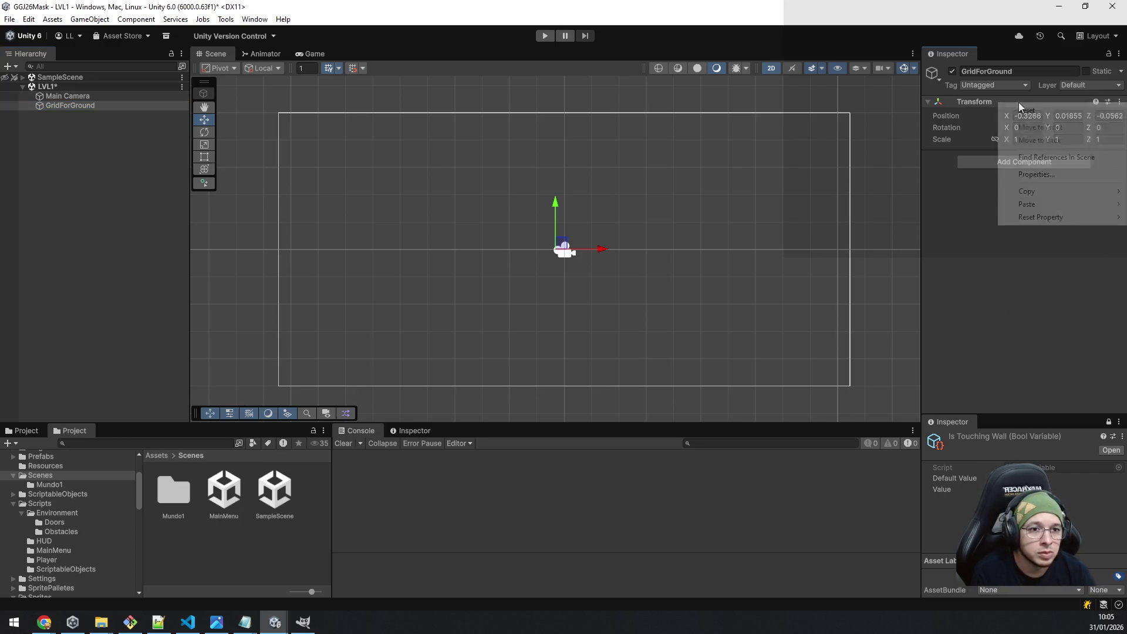
mouse_move(1053, 217)
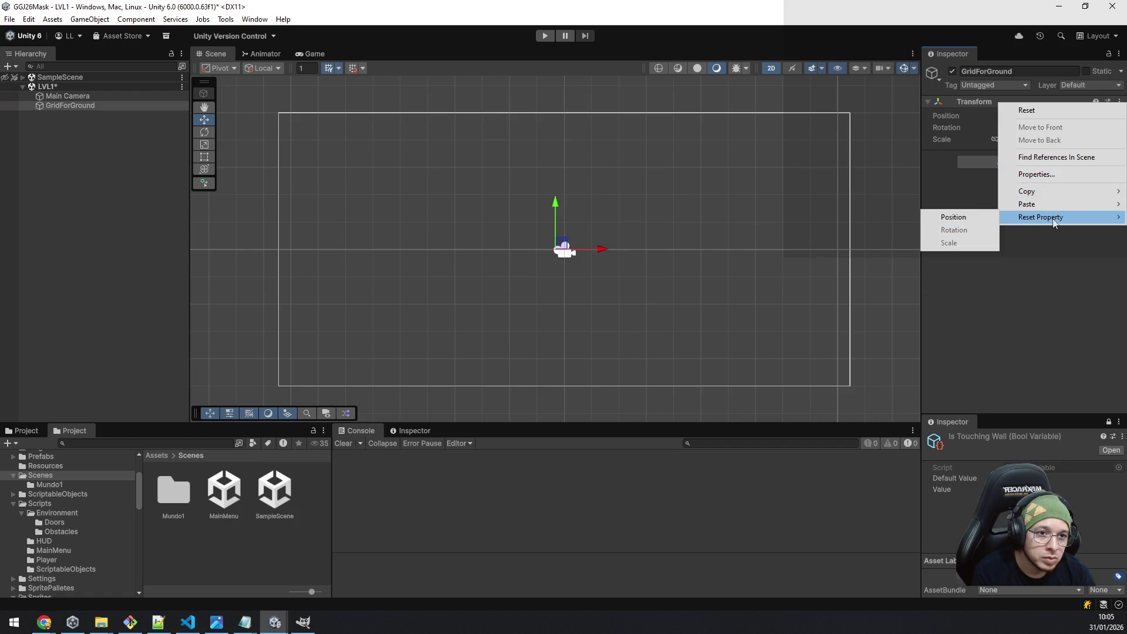
click(982, 218)
click(1000, 163)
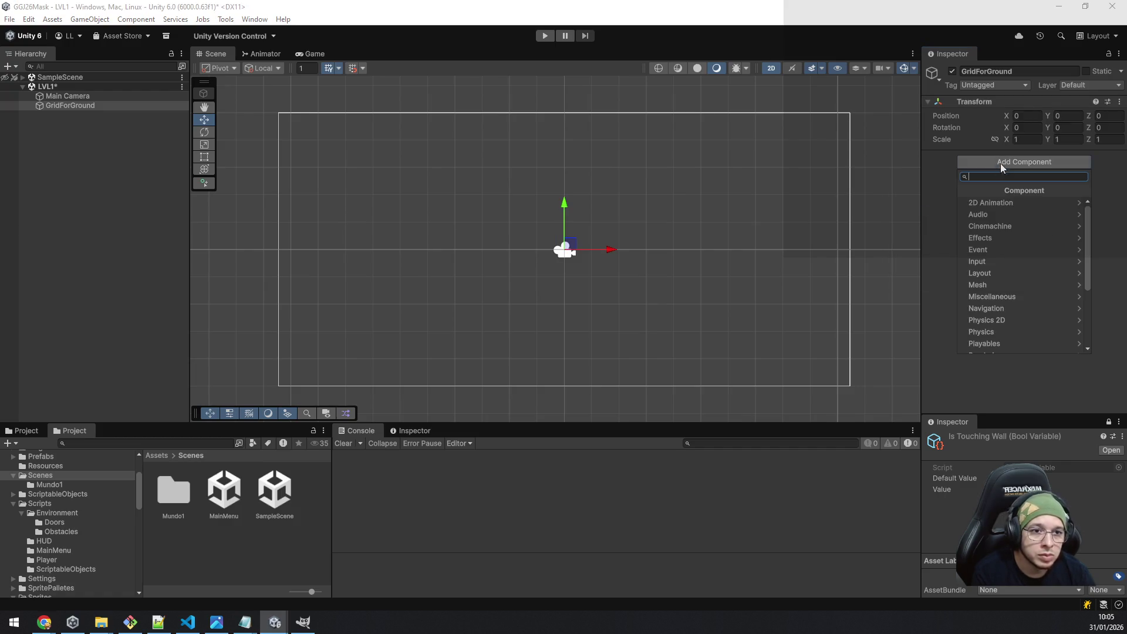
text(grid)
key(Return)
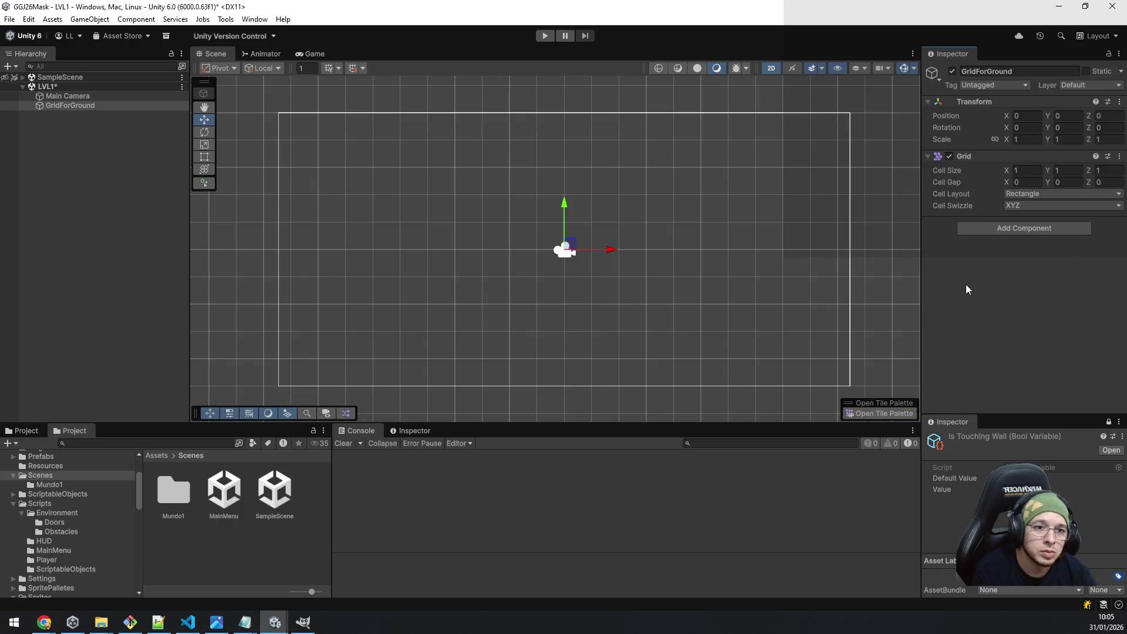
click(23, 78)
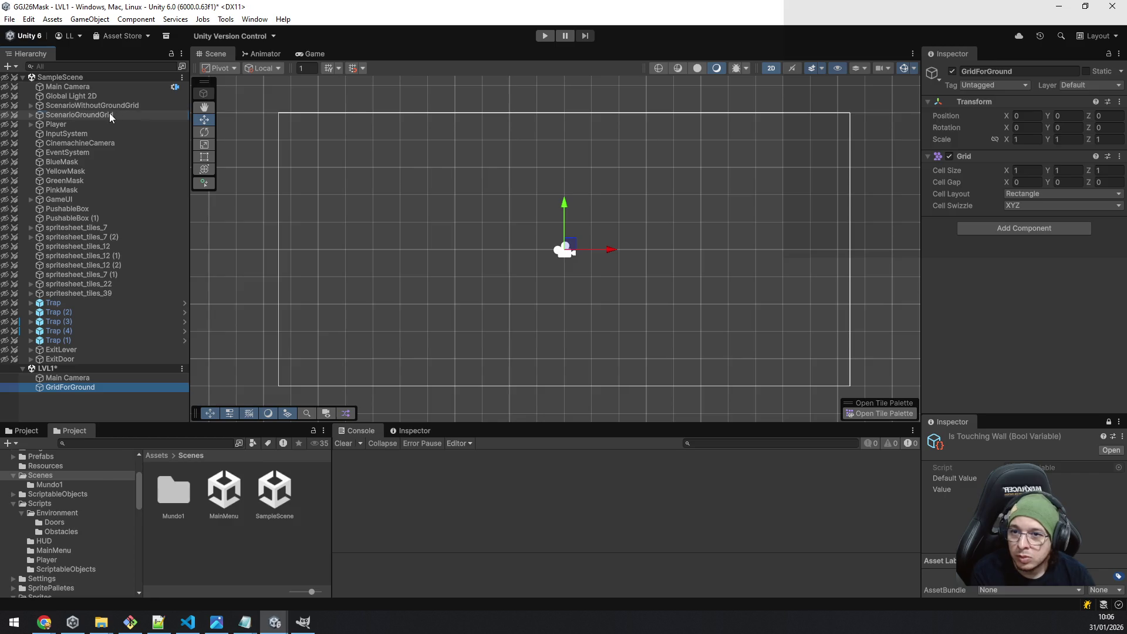
Copy ScenarioGroundGrid's Grid component values and paste them onto GridForGround's Grid.
click(110, 115)
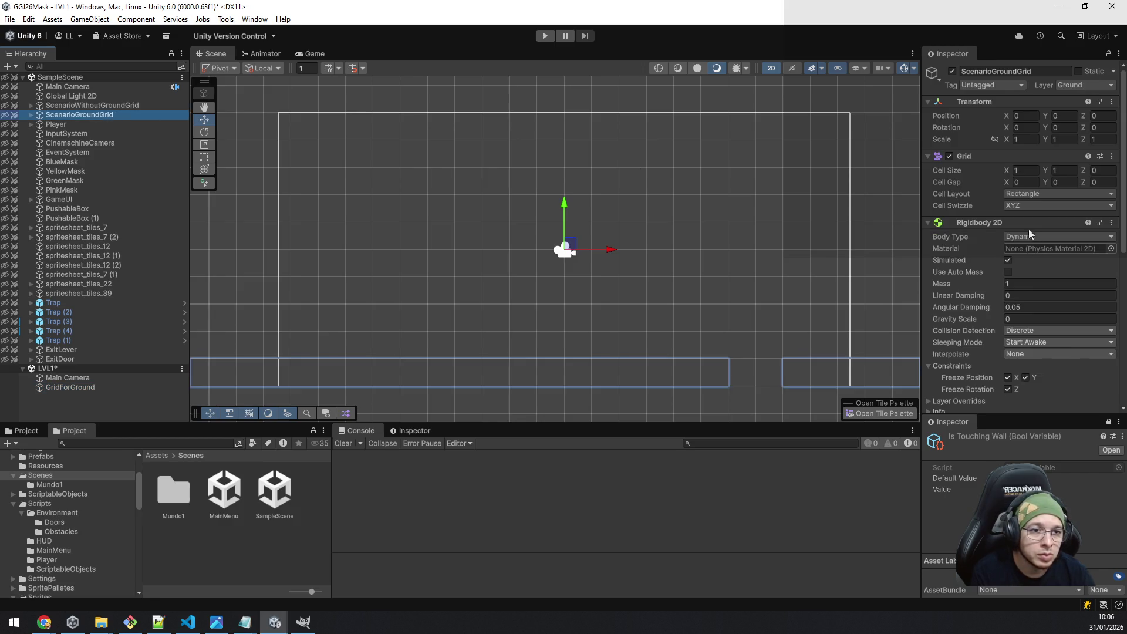
right_click(989, 160)
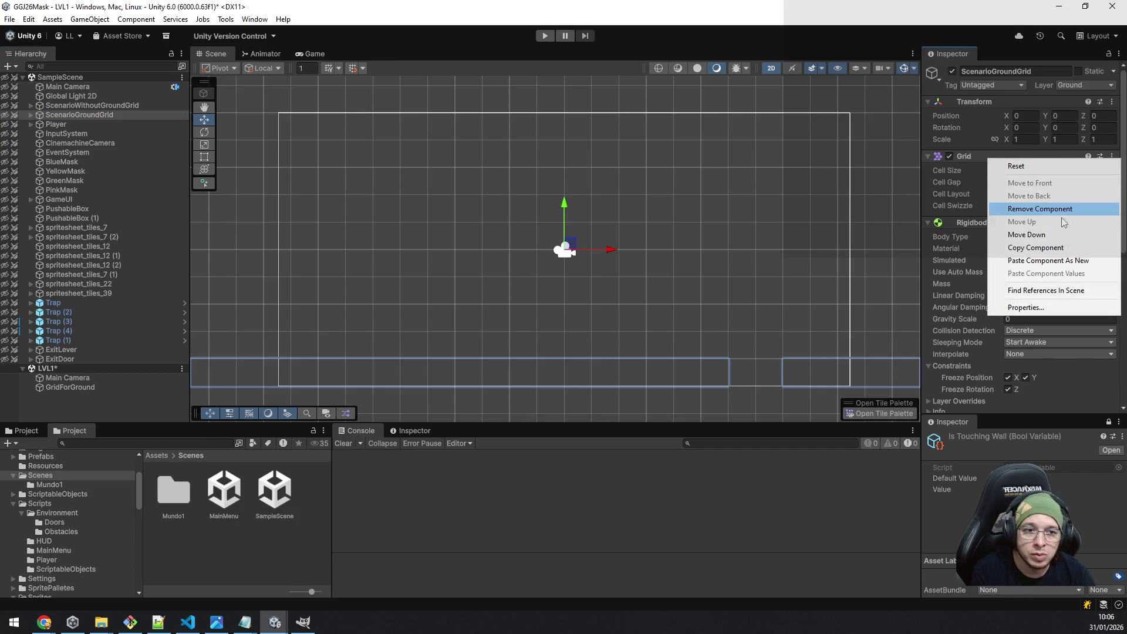
click(1057, 248)
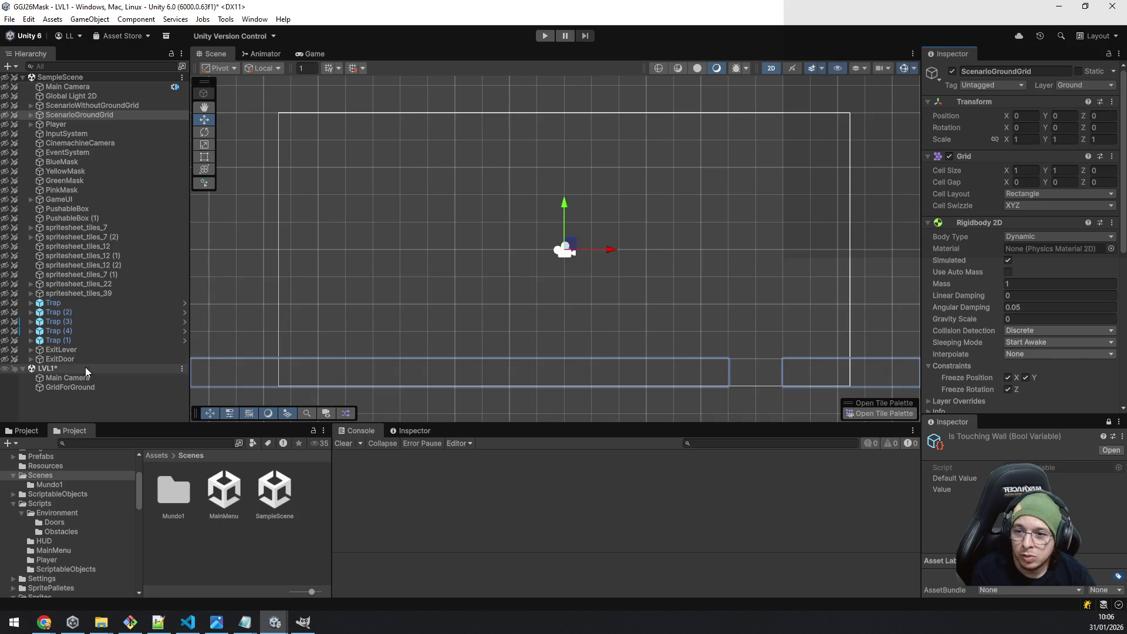
click(79, 388)
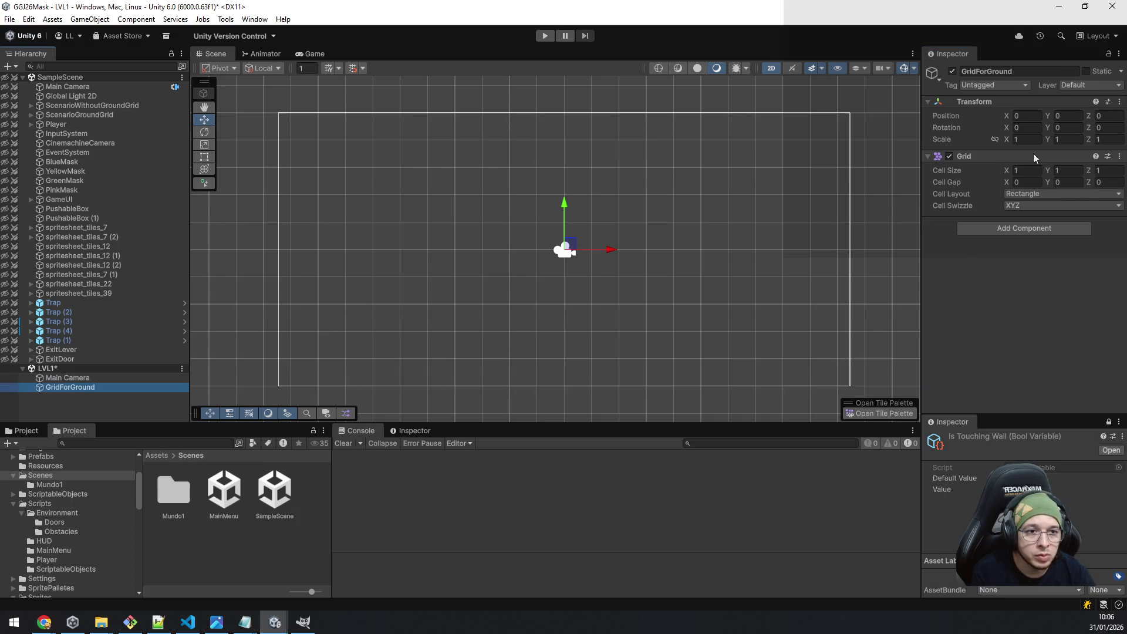
click(1120, 156)
click(1078, 268)
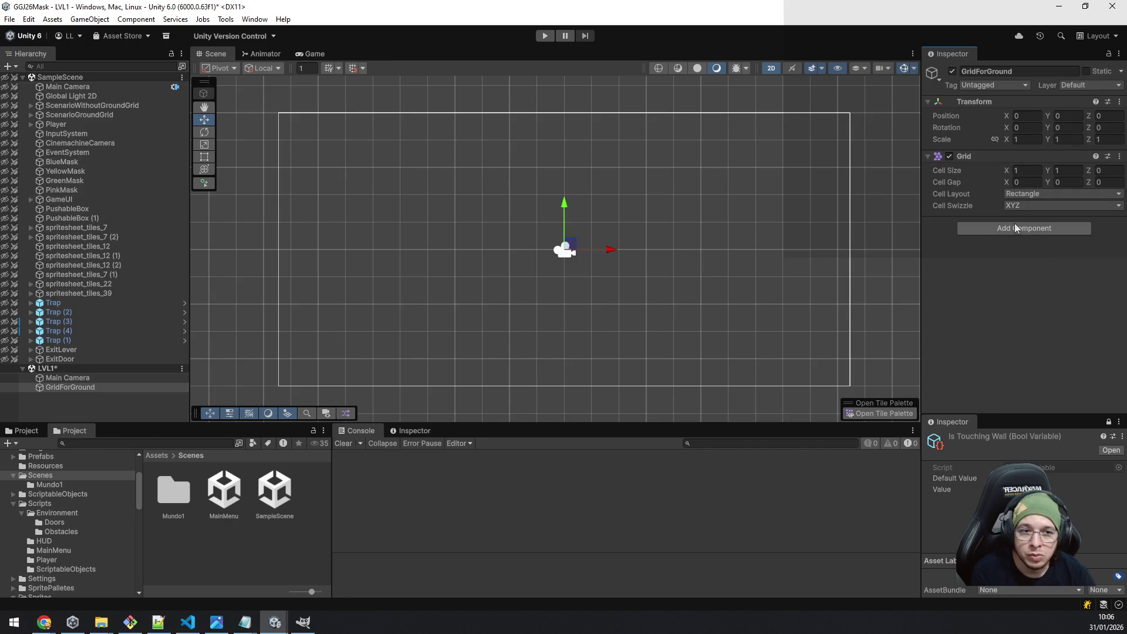
Add a Rigidbody 2D component to GridForGround.
click(1020, 232)
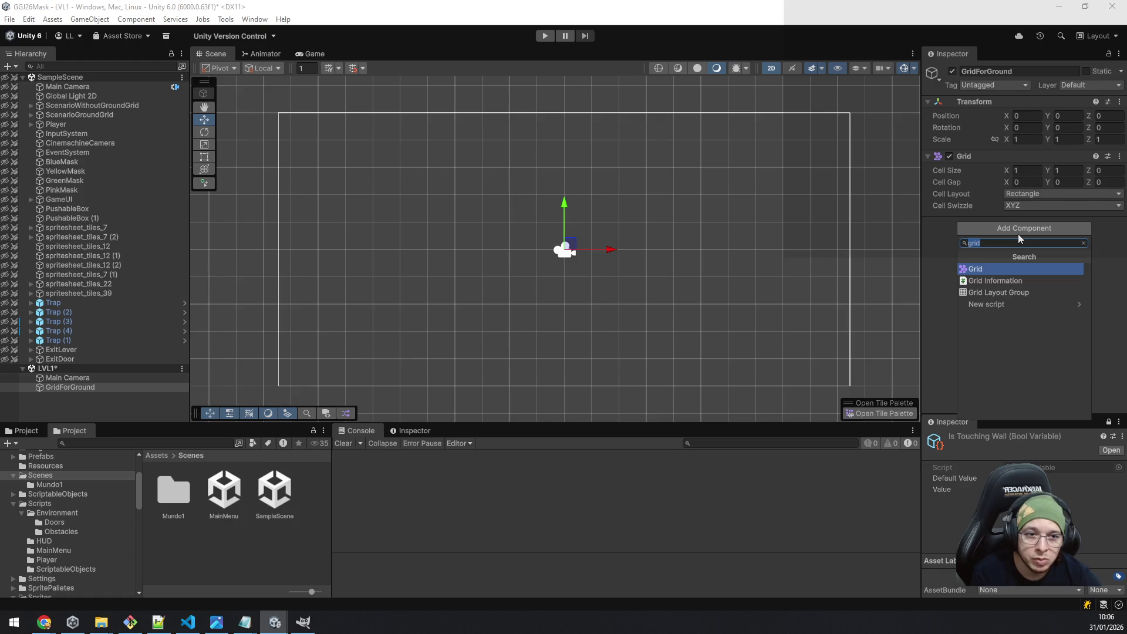
text(rigidbody2d)
key(Return)
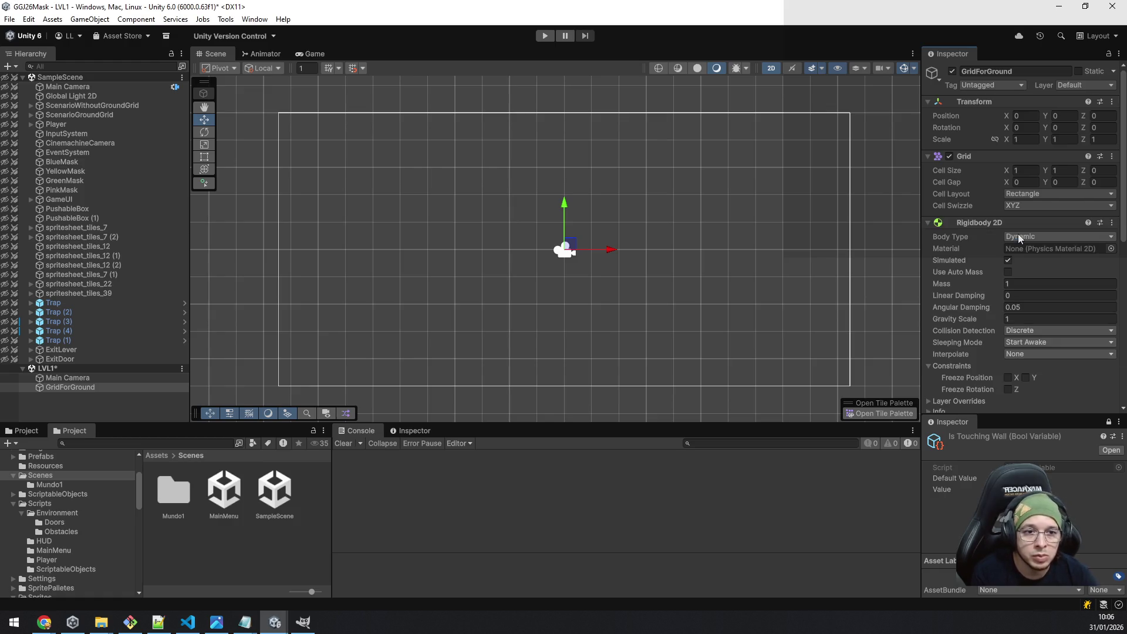
scroll(1018, 234, down, 5)
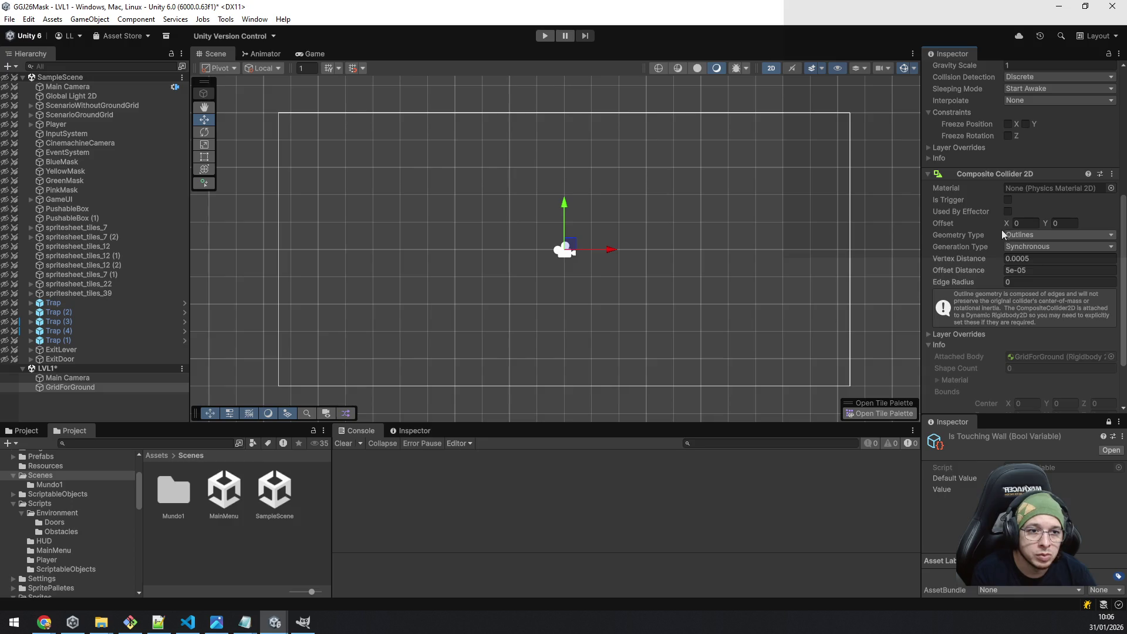
scroll(1003, 217, up, 4)
Set the Rigidbody 2D body type to Dynamic and freeze its X position.
click(1032, 141)
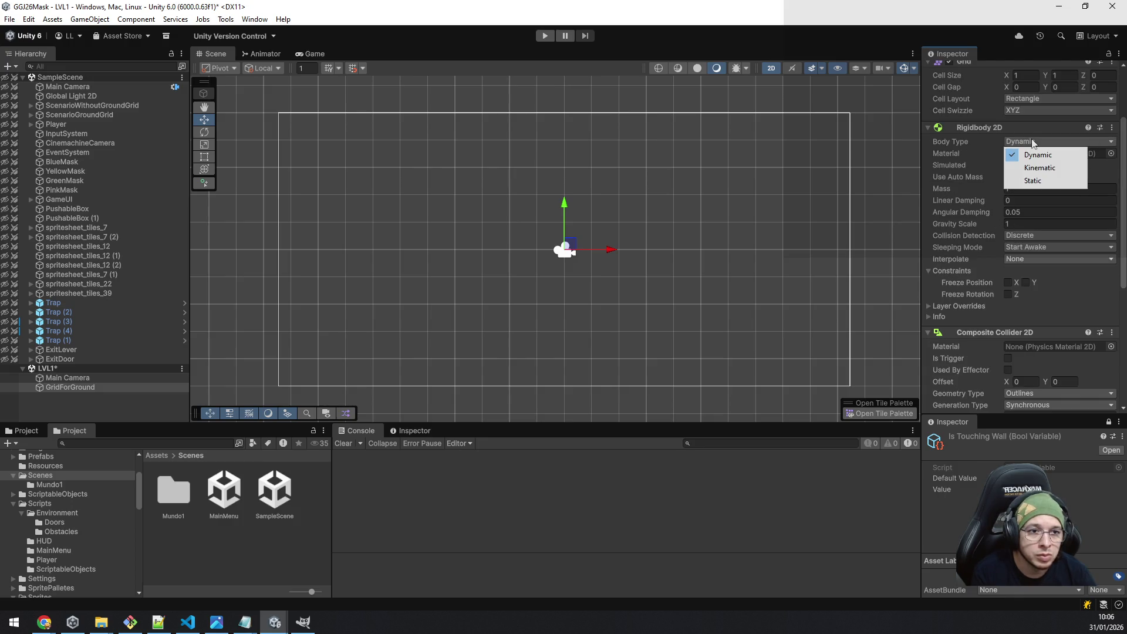
click(1055, 168)
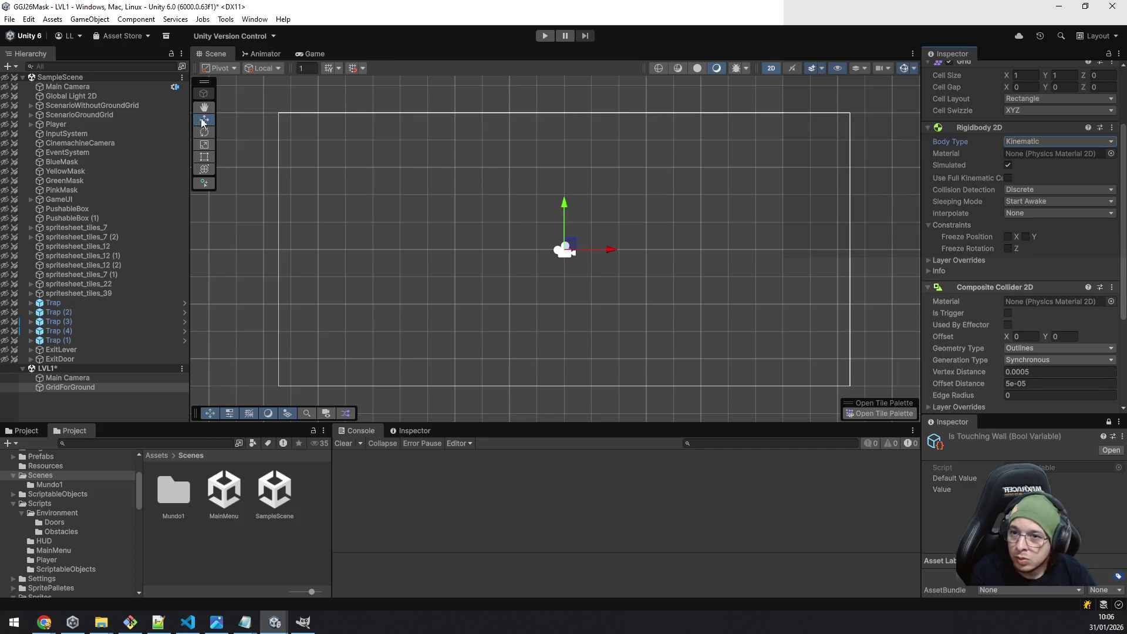
click(112, 108)
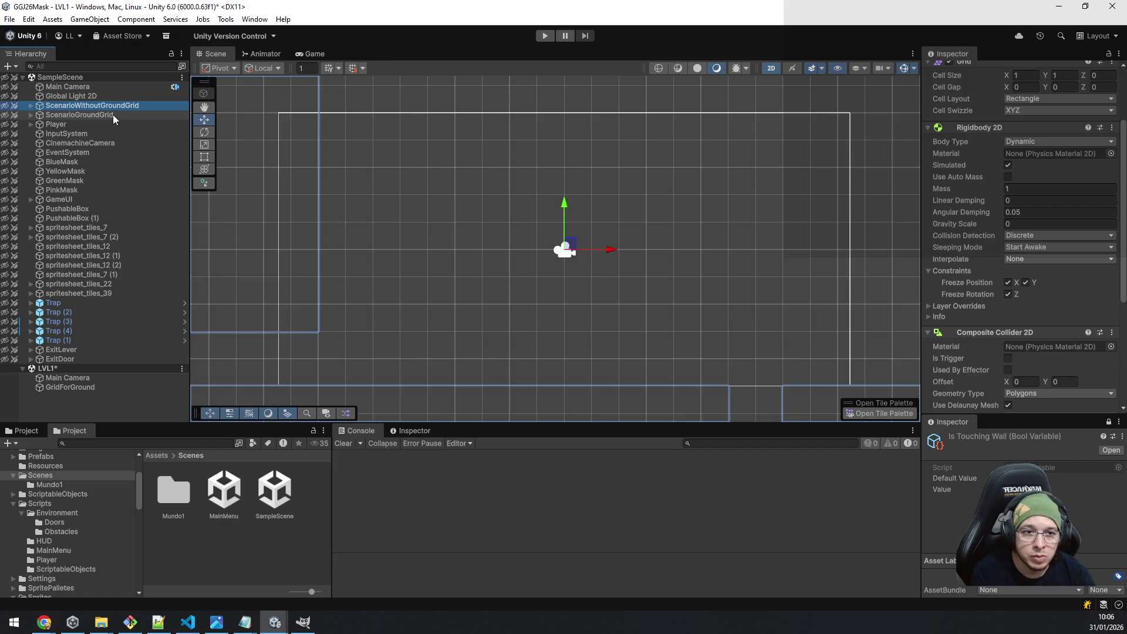
click(102, 387)
click(1057, 142)
click(1033, 152)
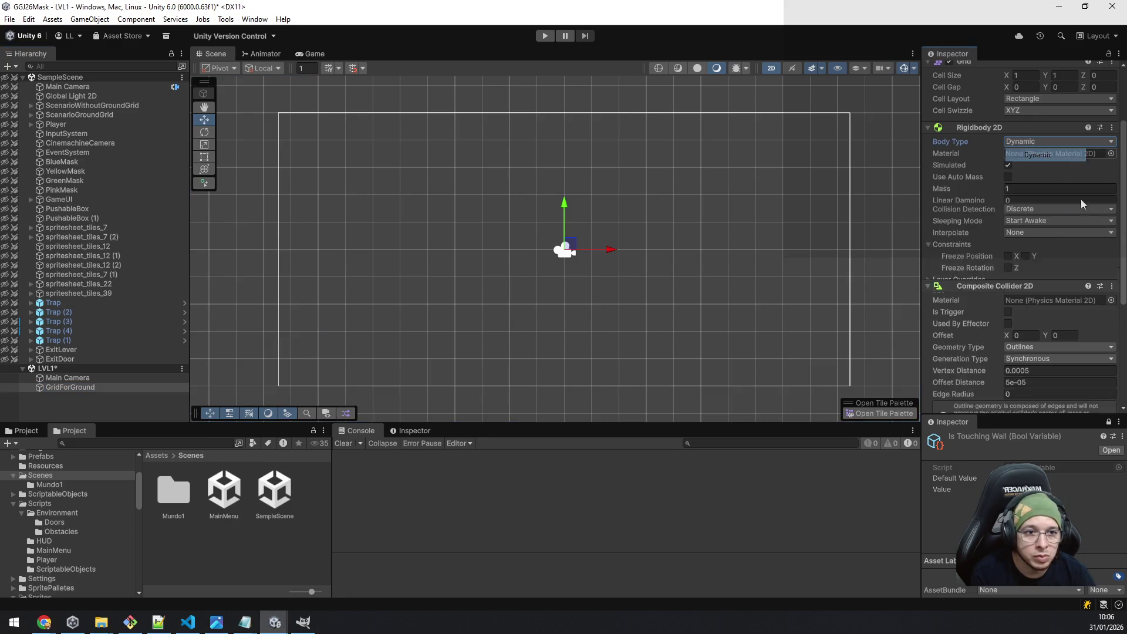
click(1007, 283)
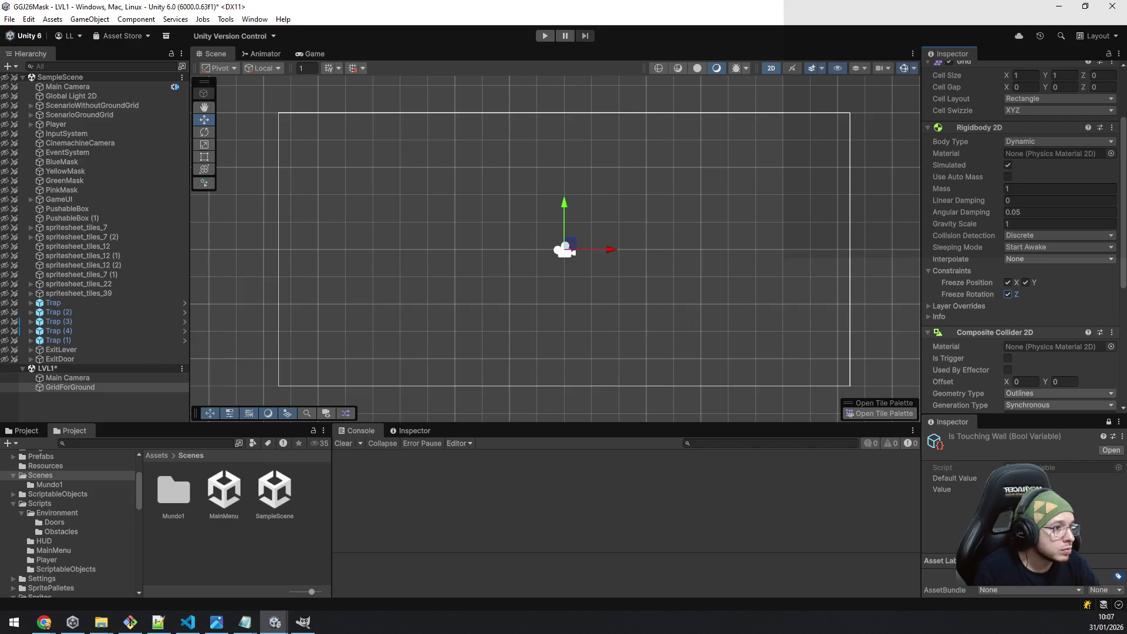
Reselect GridForGround in the LVL1 Hierarchy.
click(101, 387)
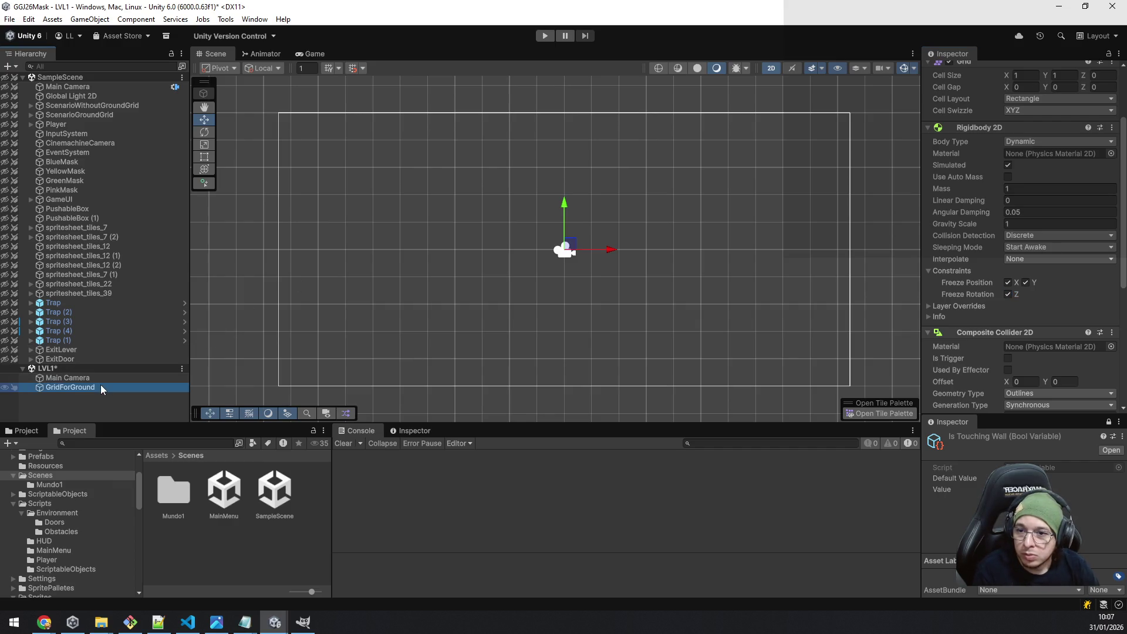
Create a 2D Rectangular Tilemap under GridForGround, name it Ground, then expand ScenarioGroundGrid.
right_click(100, 387)
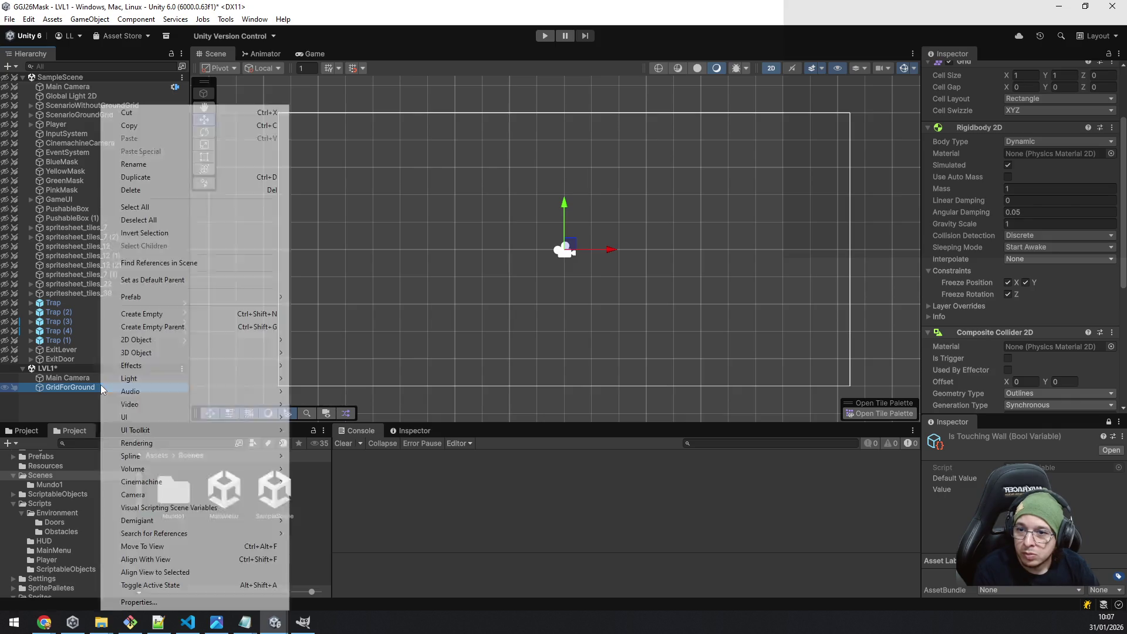
mouse_move(155, 366)
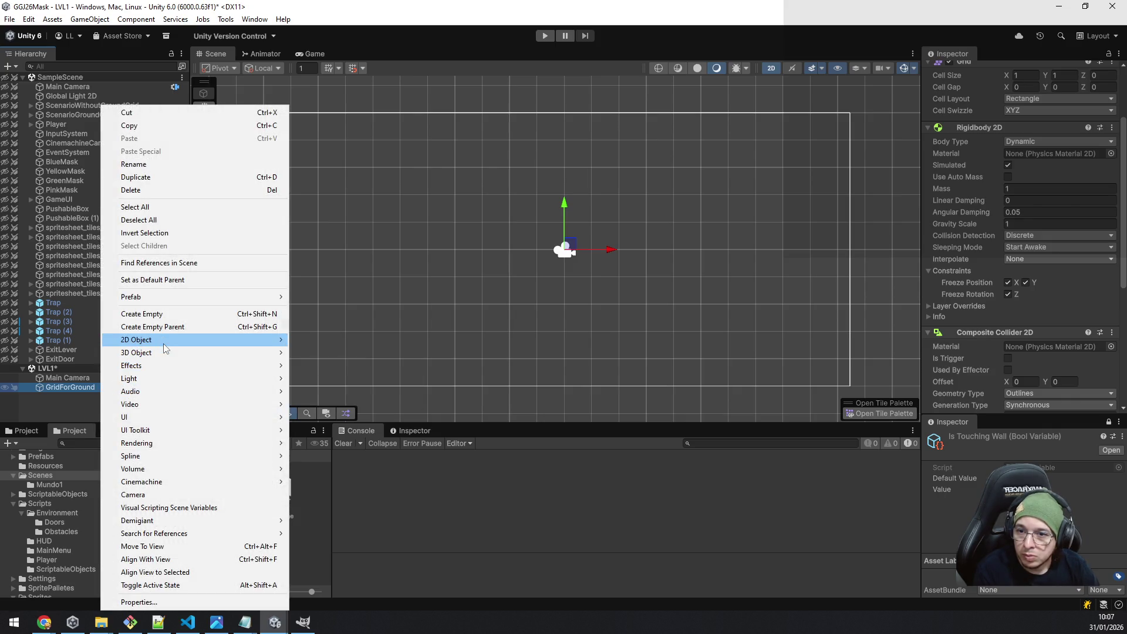
mouse_move(164, 340)
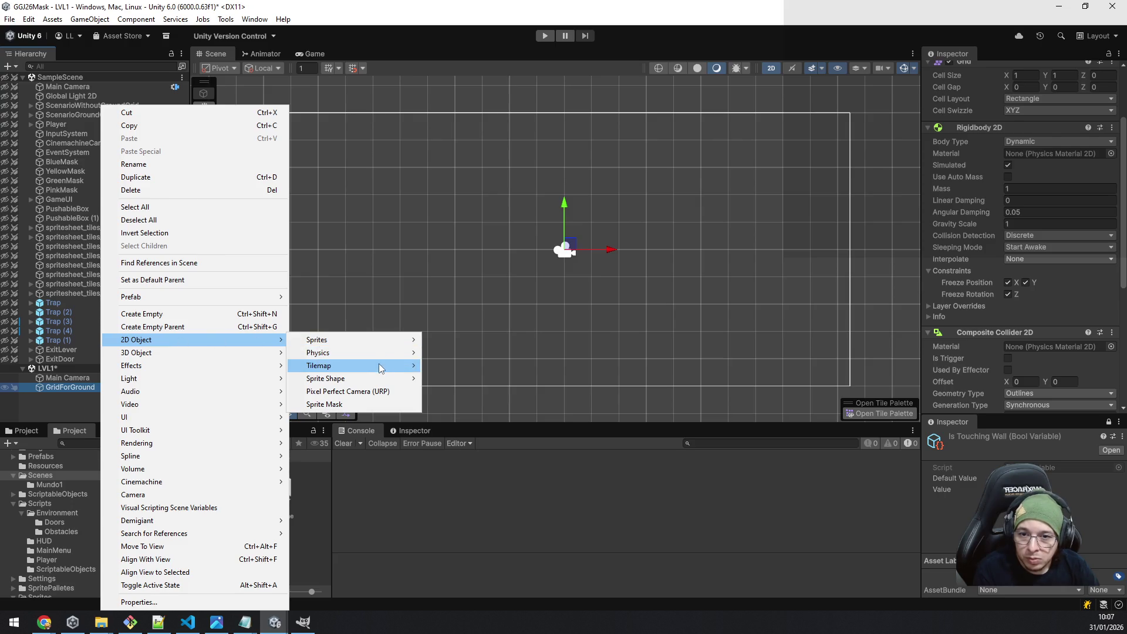
mouse_move(378, 368)
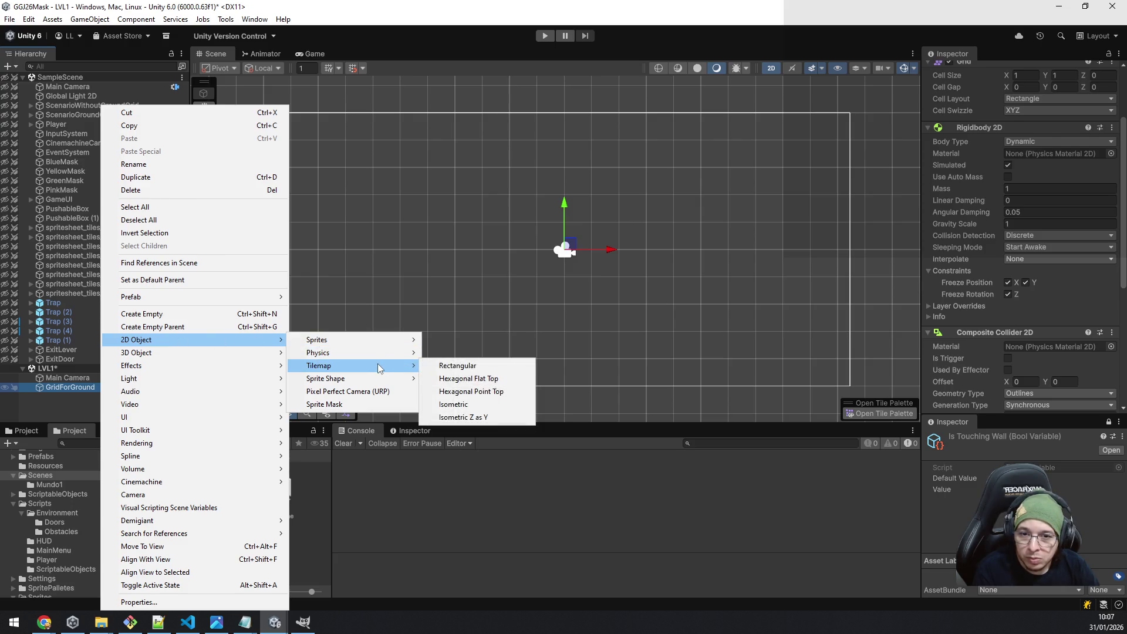
click(452, 365)
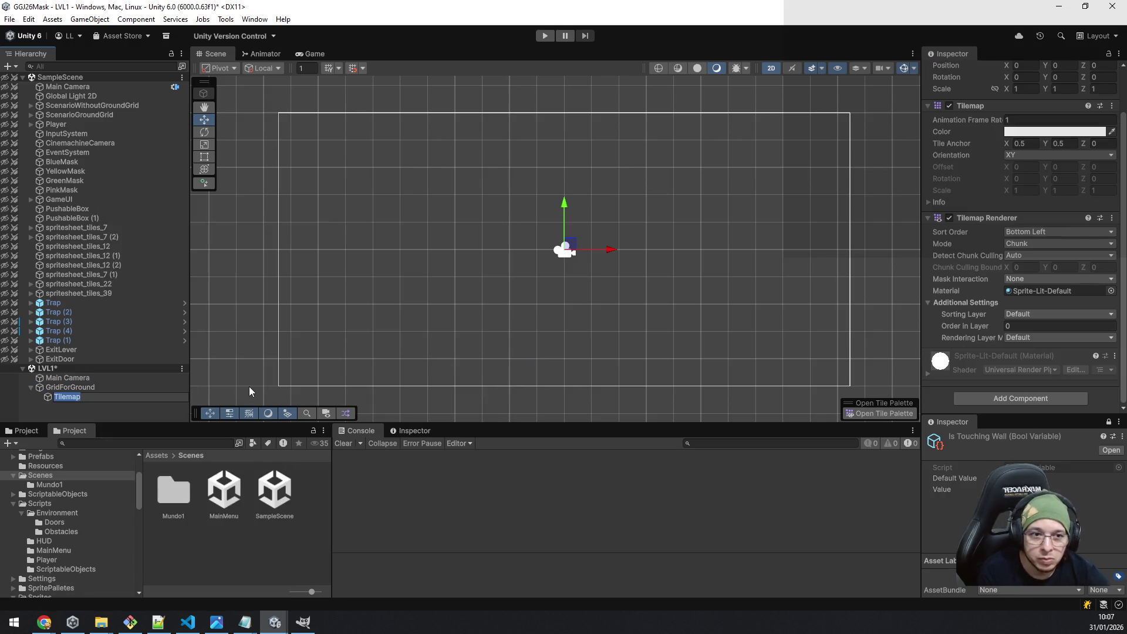
text(Ground)
key(Return)
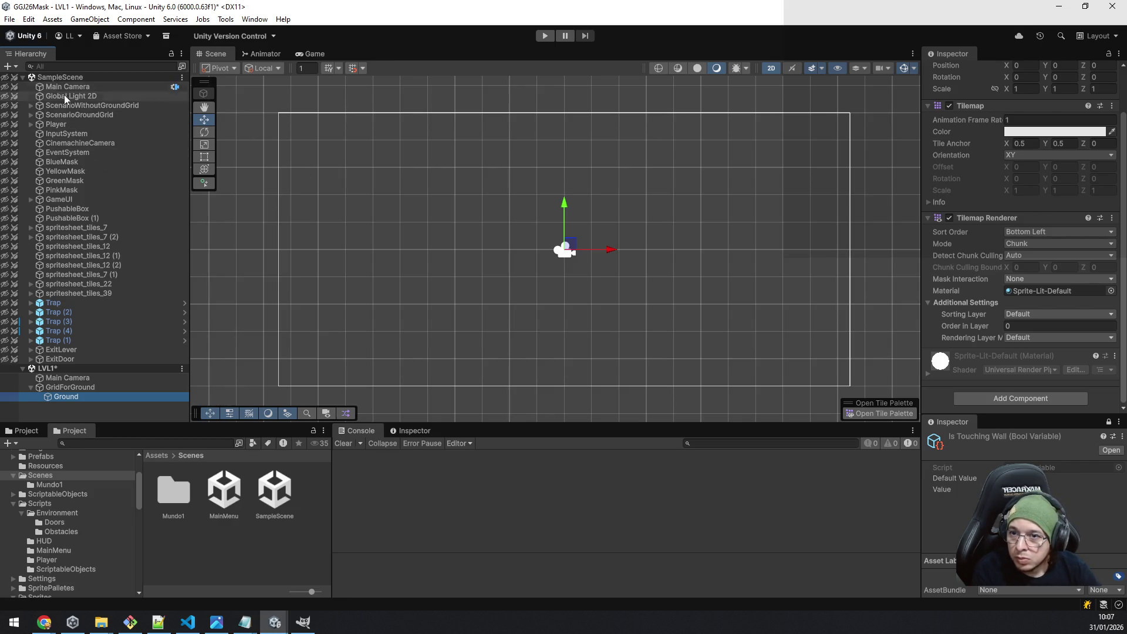
click(31, 114)
Inspect ScenarioGroundGrid's existing Ground tilemap for reference.
click(80, 124)
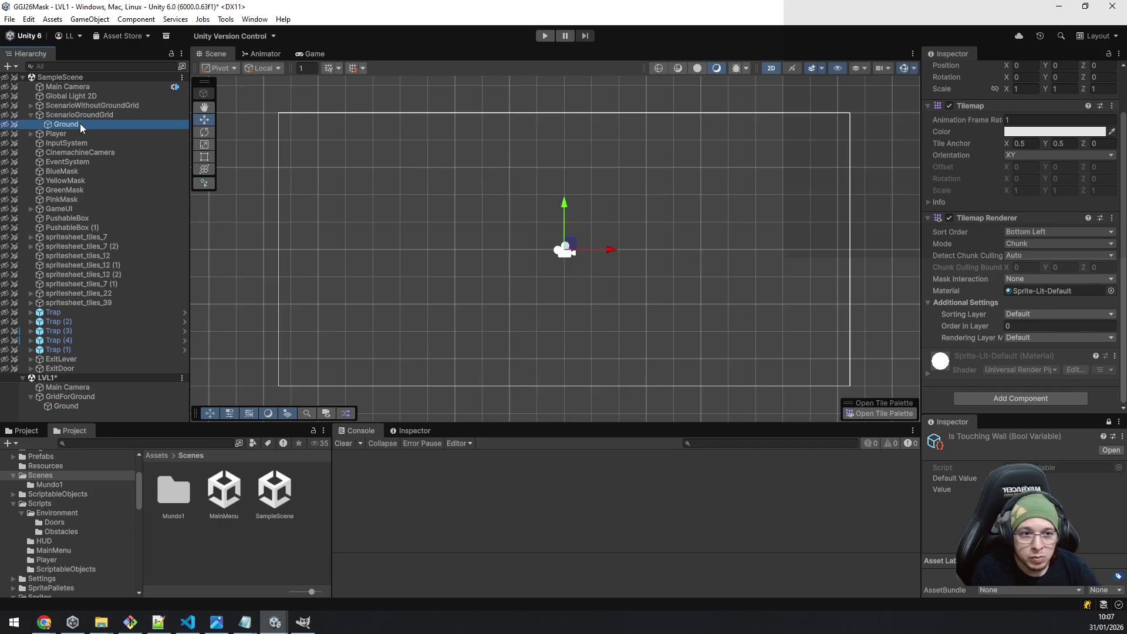
scroll(1012, 215, down, 3)
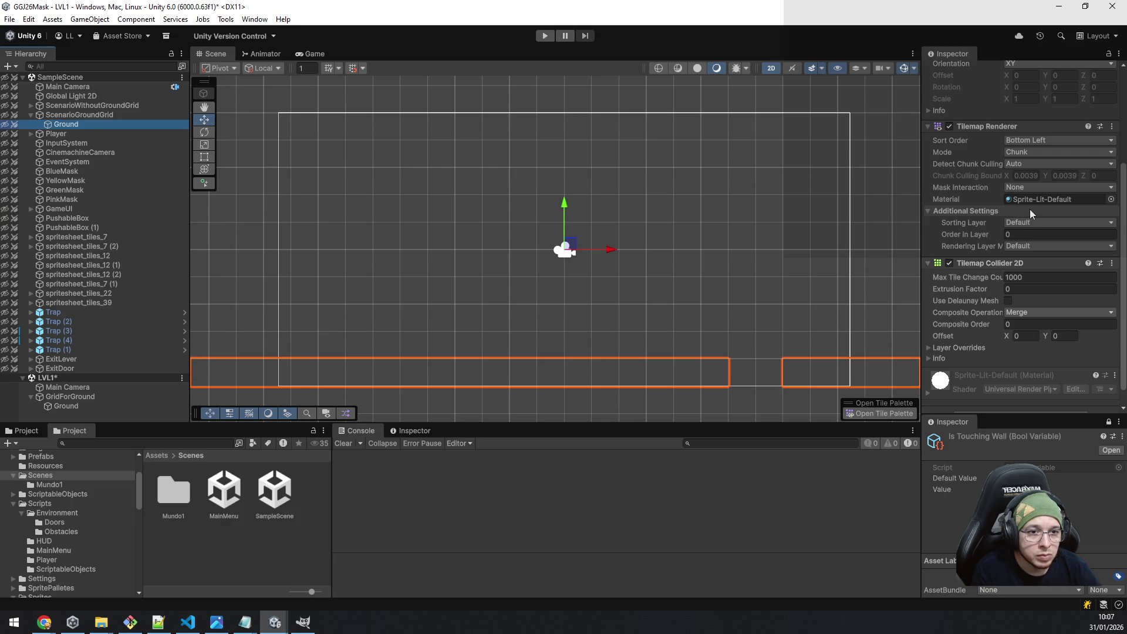
scroll(1034, 215, down, 1)
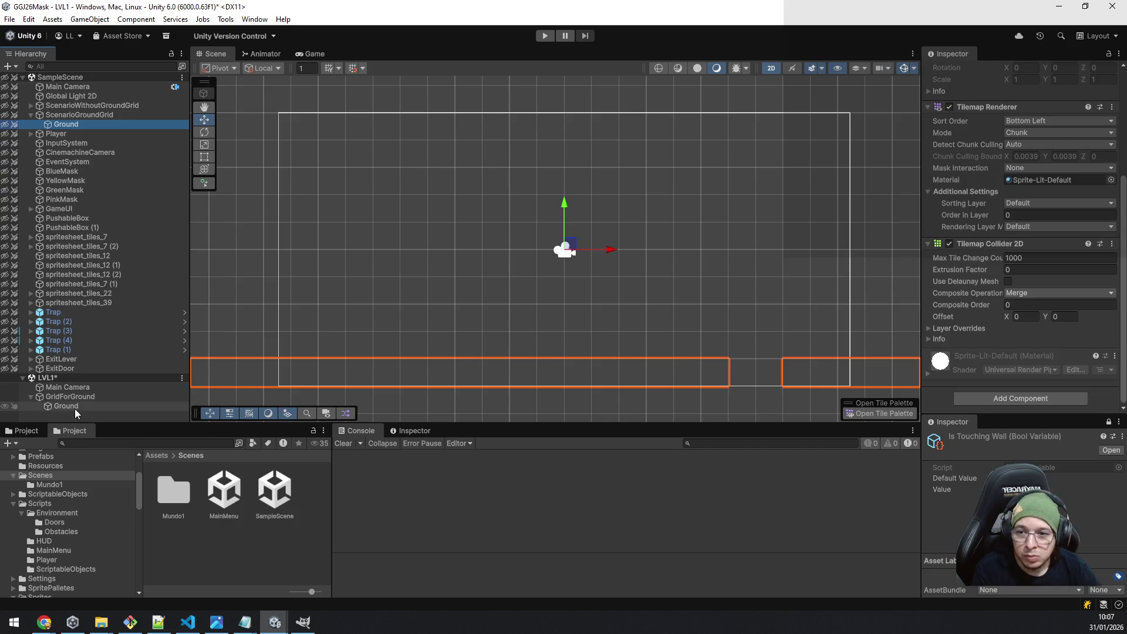
scroll(1039, 271, up, 5)
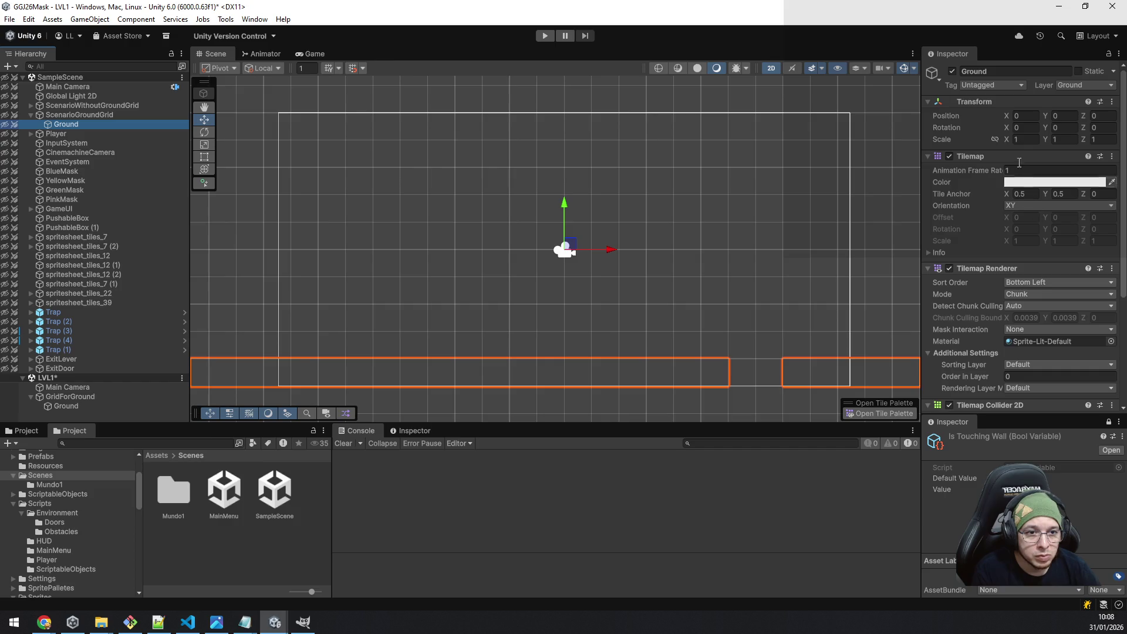
Select LVL1's new Ground tilemap and review its Inspector components.
click(95, 404)
scroll(1080, 192, down, 3)
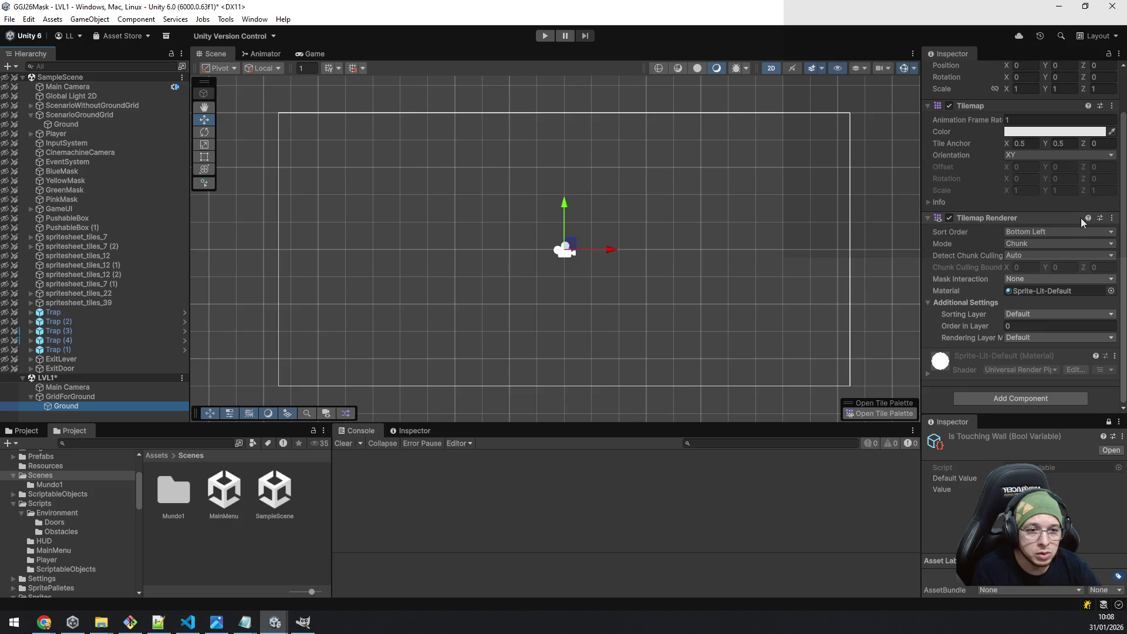
scroll(1074, 223, up, 2)
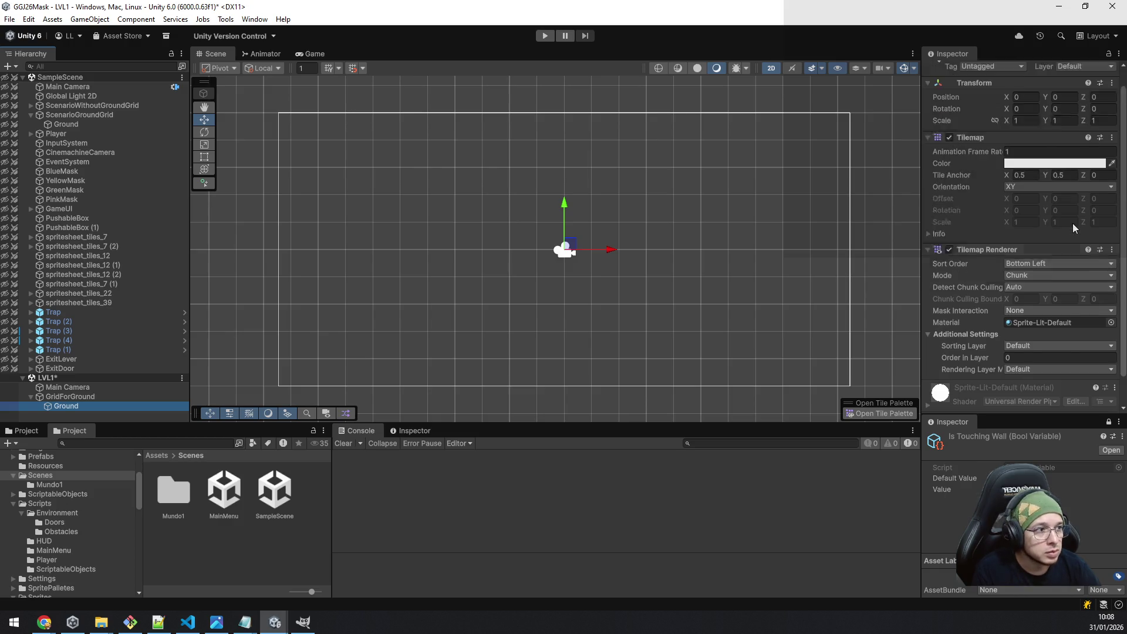
scroll(1073, 223, down, 2)
click(69, 398)
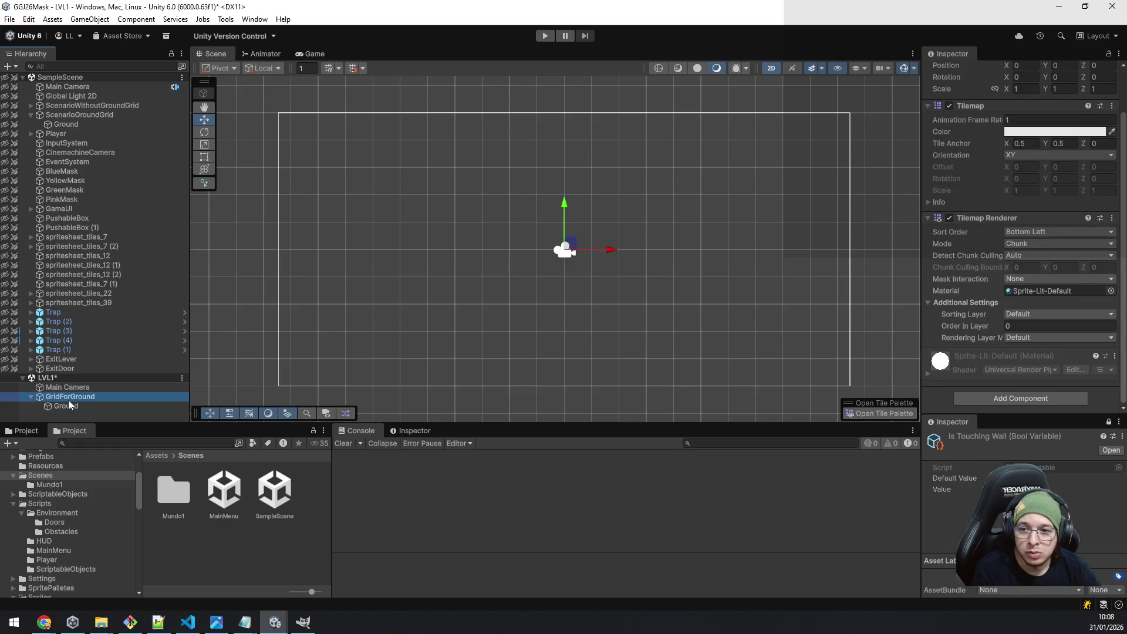
click(69, 406)
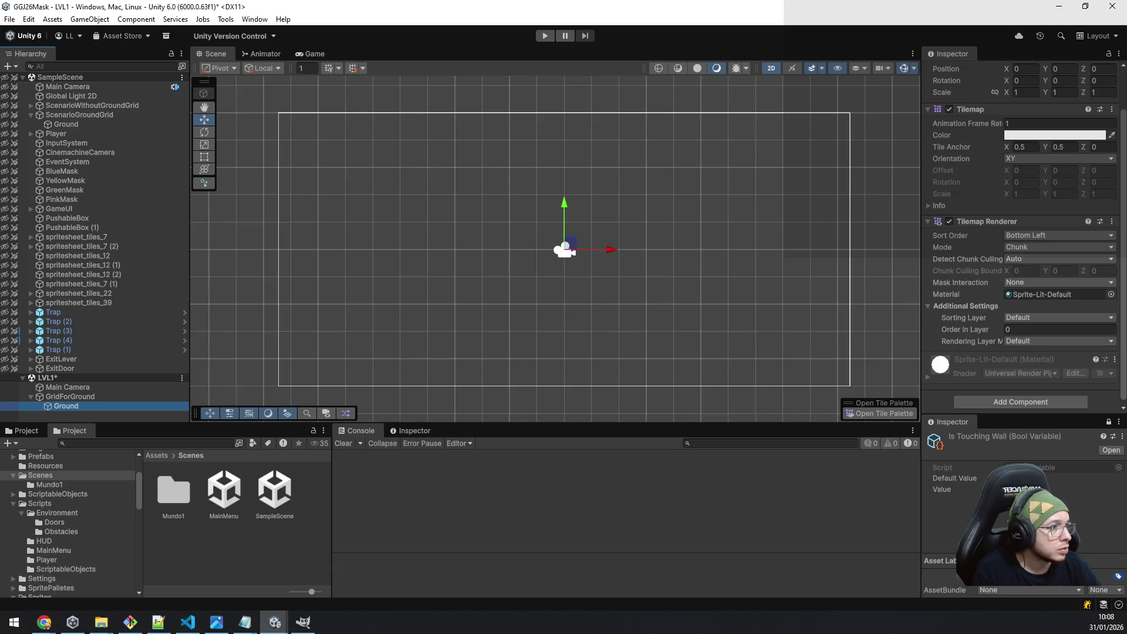
Open the Sprite Editor, dismiss it, and reselect the Ground tilemap under GridForGround.
click(879, 413)
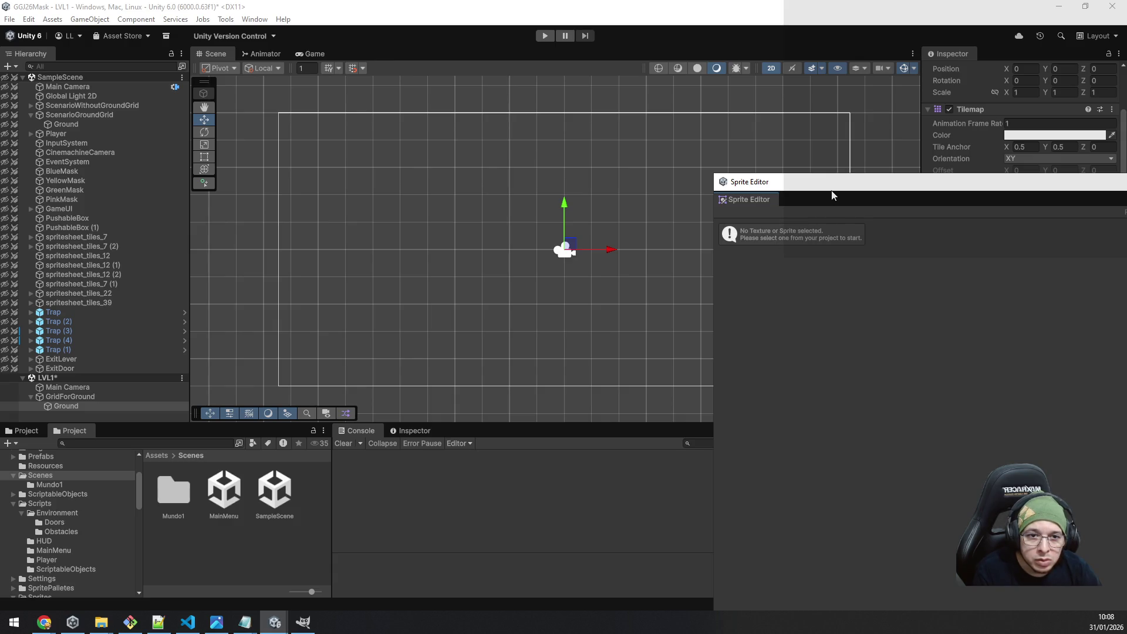
drag(833, 196, 540, 201)
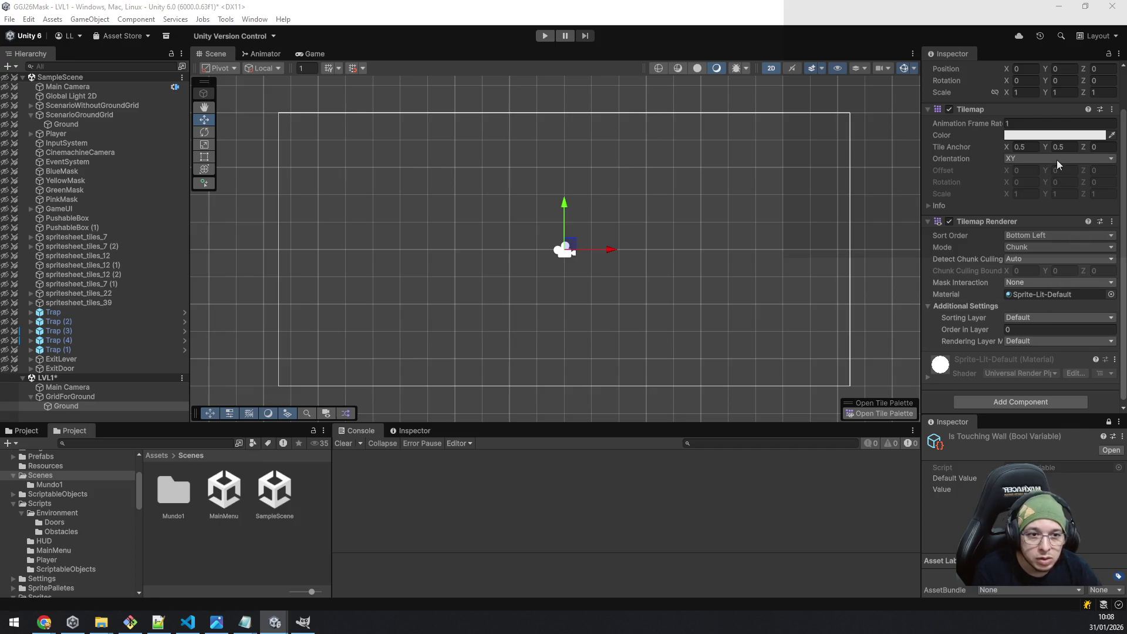
scroll(1046, 224, up, 3)
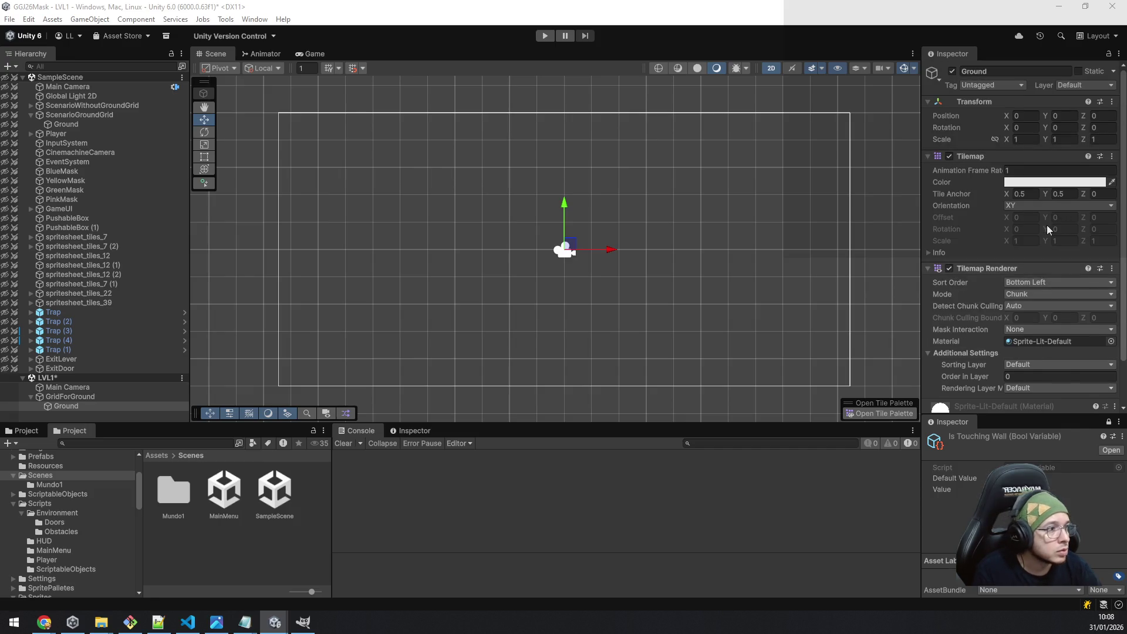
scroll(1048, 225, down, 3)
click(61, 397)
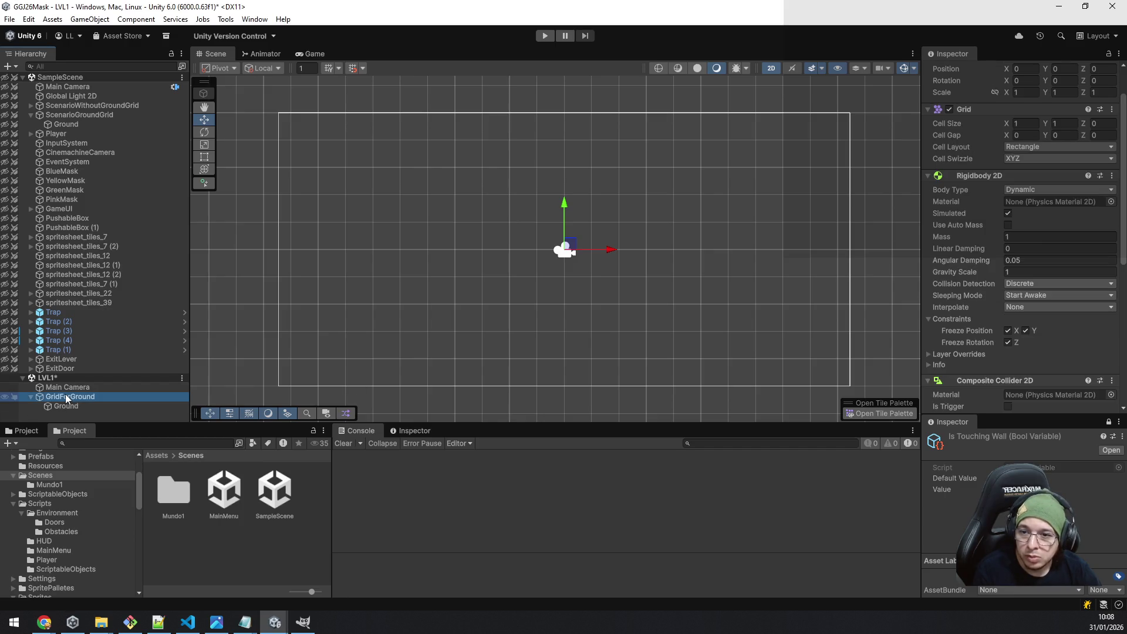
click(65, 406)
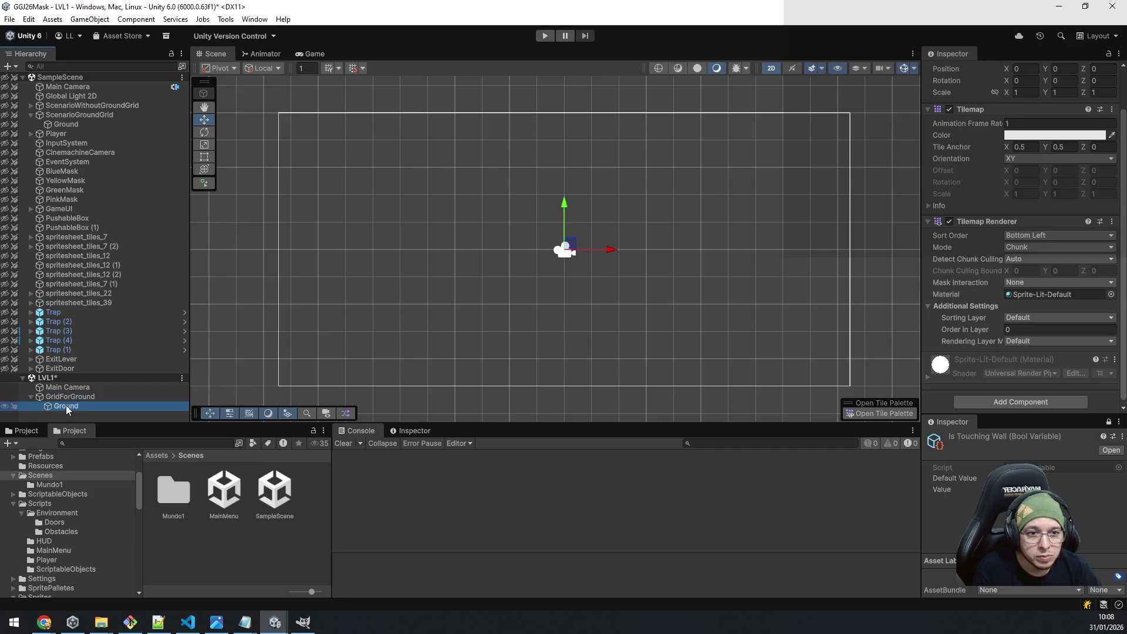
Add a Tilemap Collider 2D to LVL1's Ground tilemap by searching 'ti' in Add Component.
click(1028, 398)
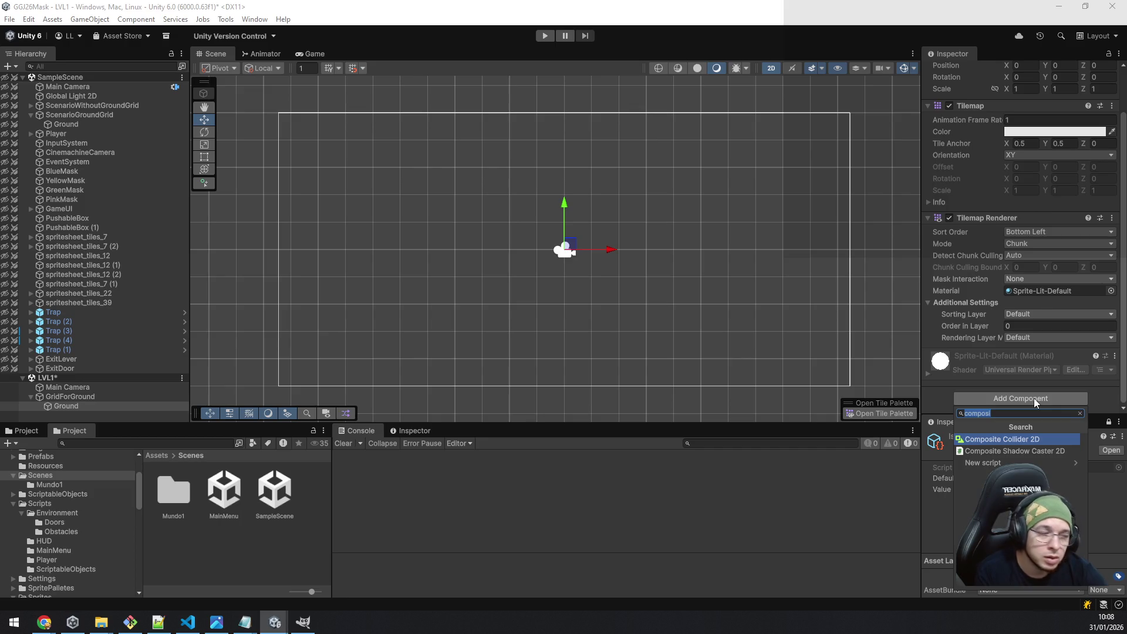
text(gridc)
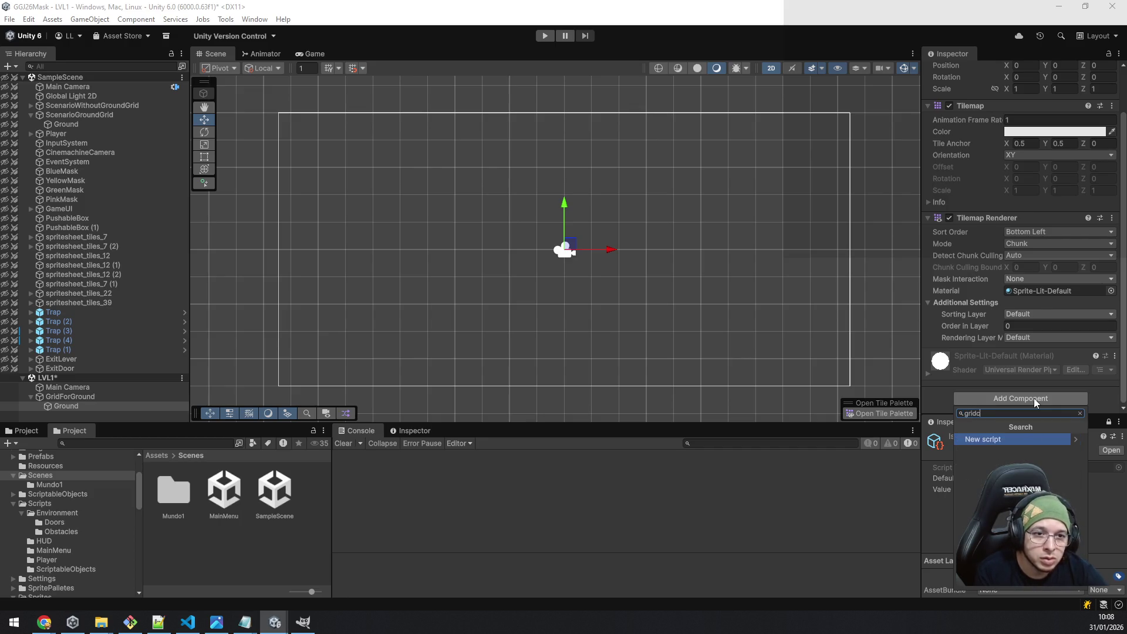
key(BackSpace)
key(BackSpace)
key(BackSpace)
text(ti)
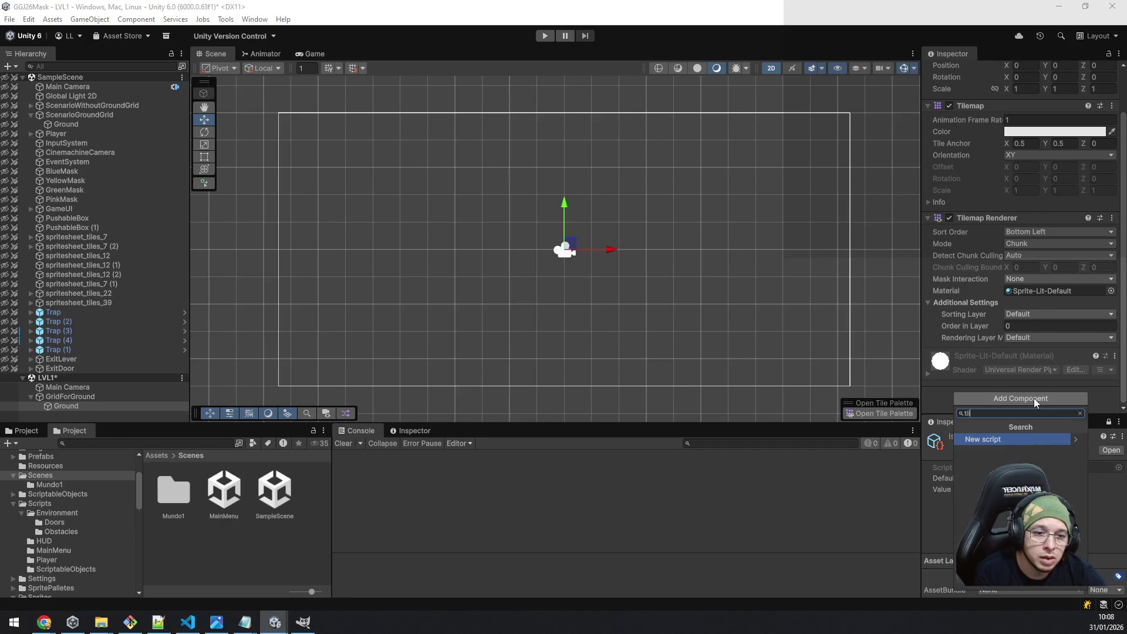
key(Down)
key(Return)
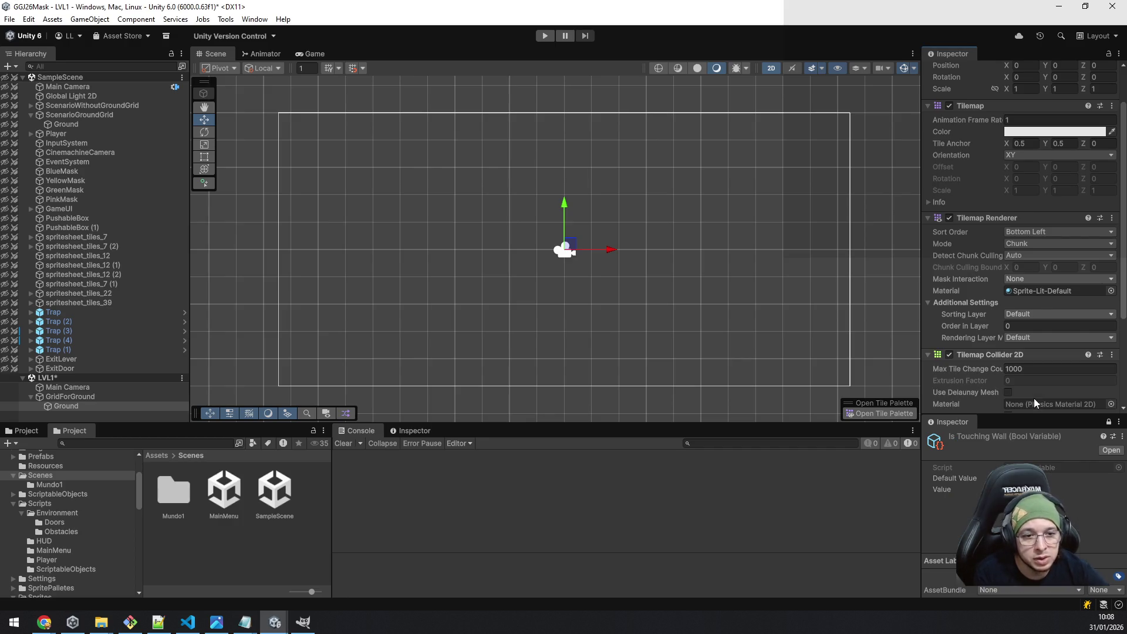
scroll(998, 212, down, 4)
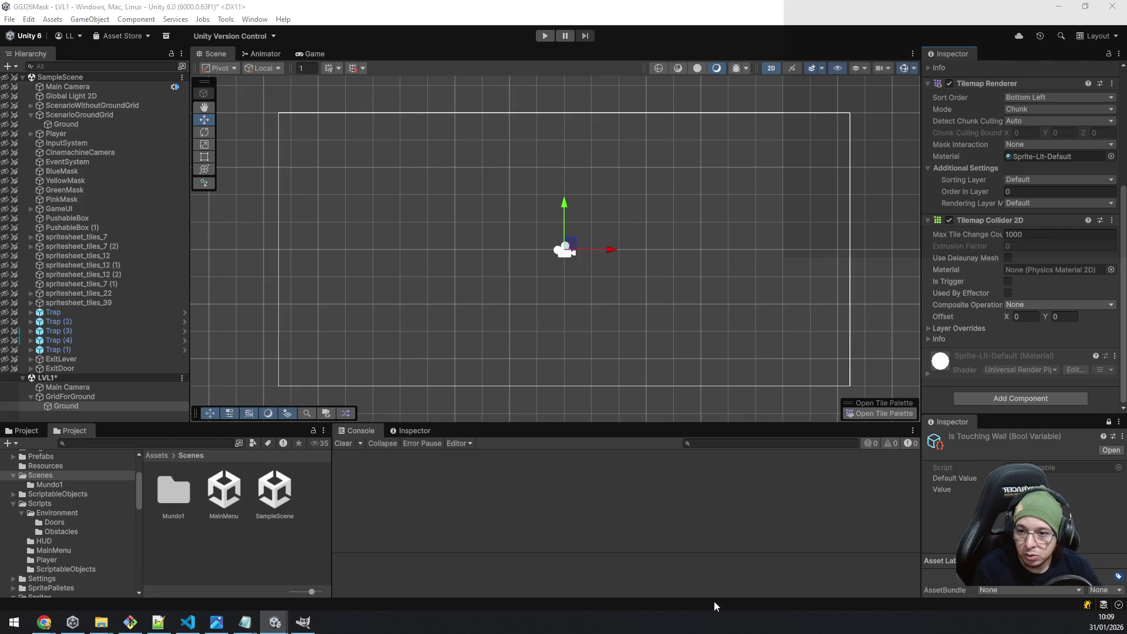
click(51, 78)
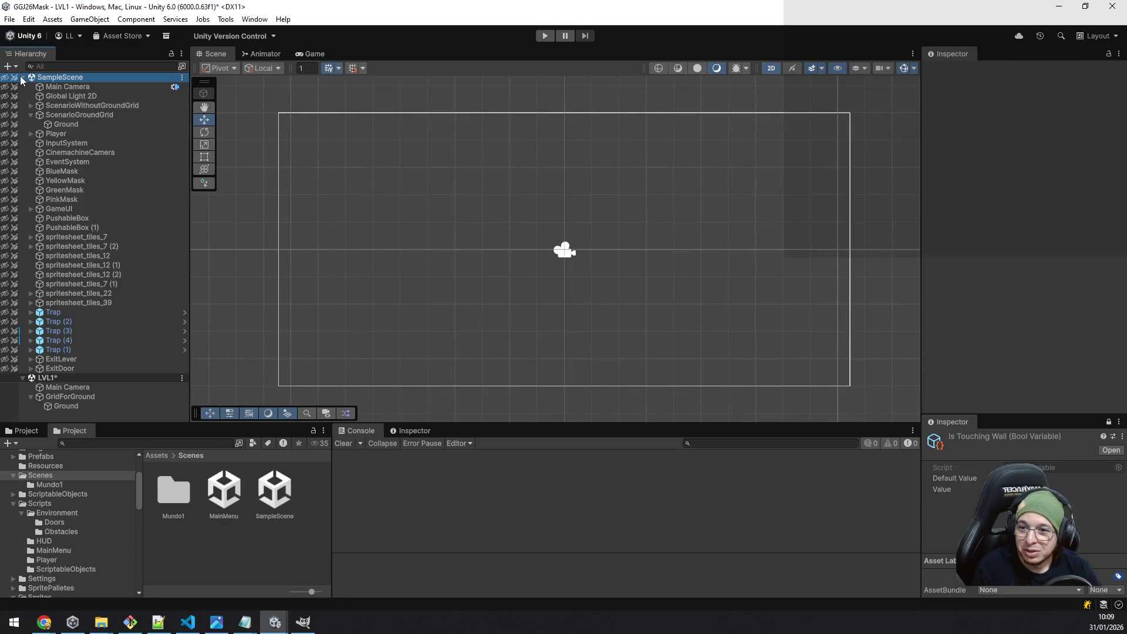
Scroll through ScenarioGroundGrid's Ground tilemap components, then expand the SpritePalletes project folder.
click(69, 123)
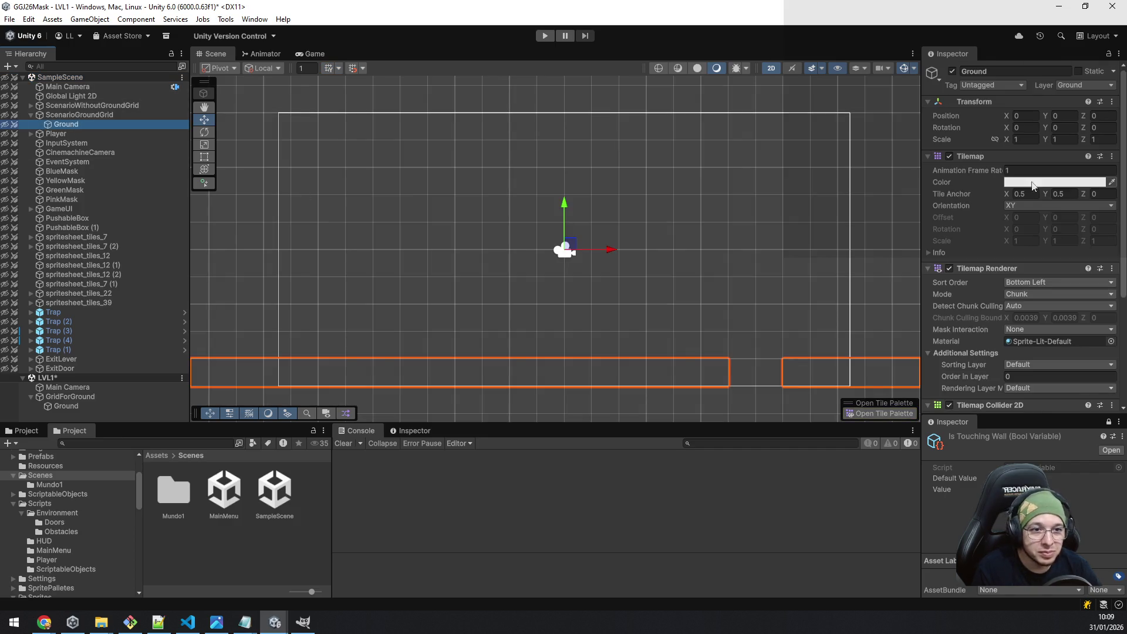
scroll(1060, 214, down, 1)
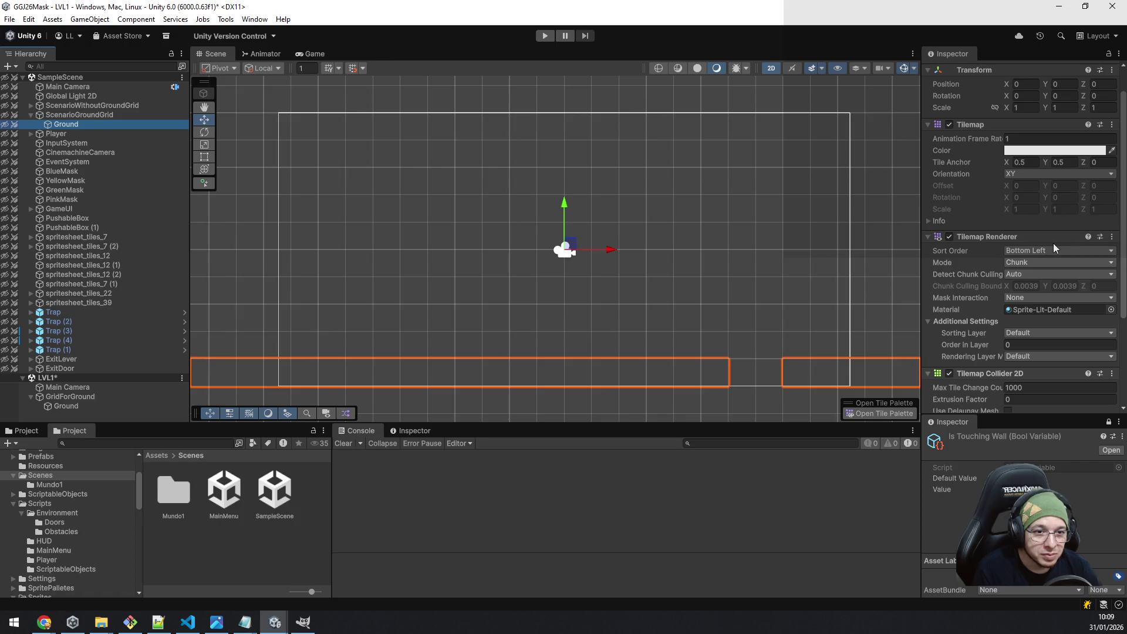
scroll(1054, 244, down, 1)
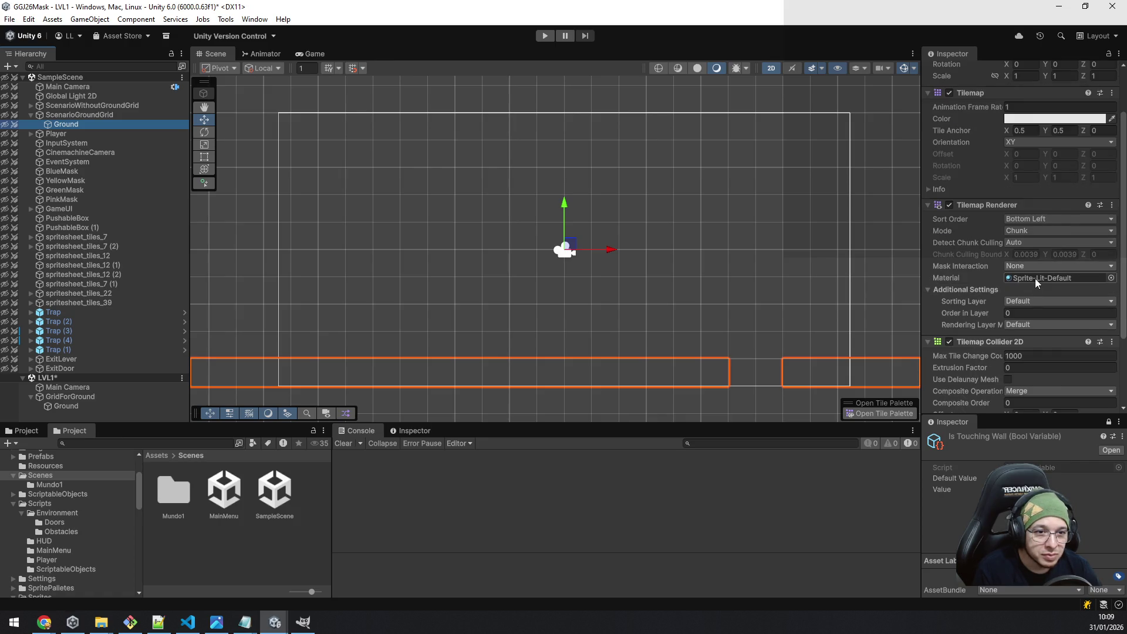
scroll(1035, 279, down, 3)
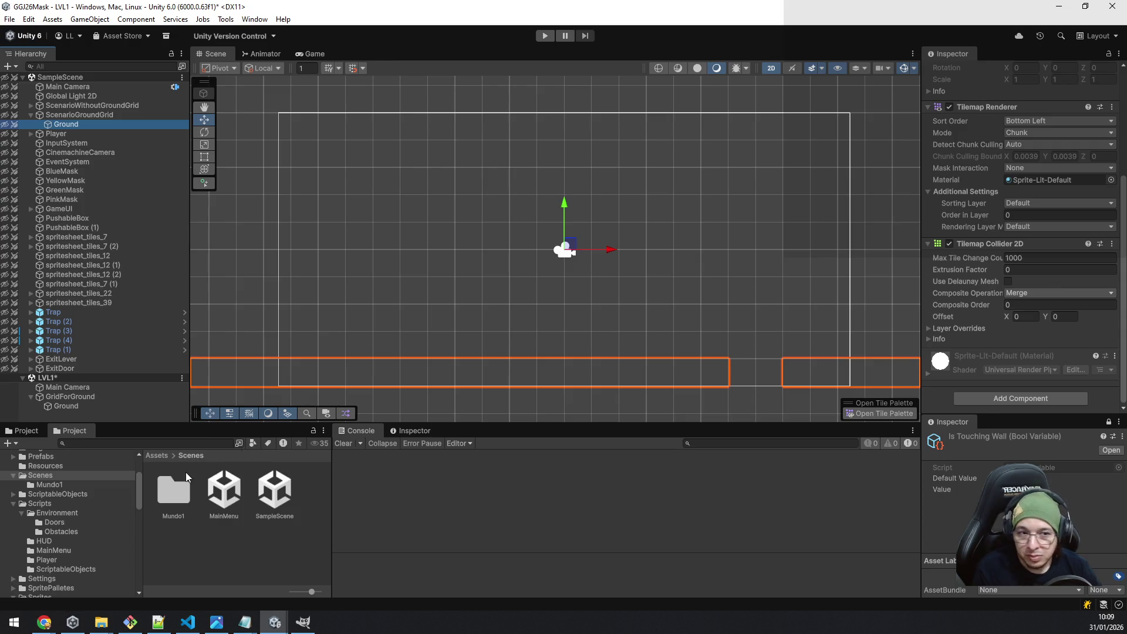
scroll(93, 488, up, 3)
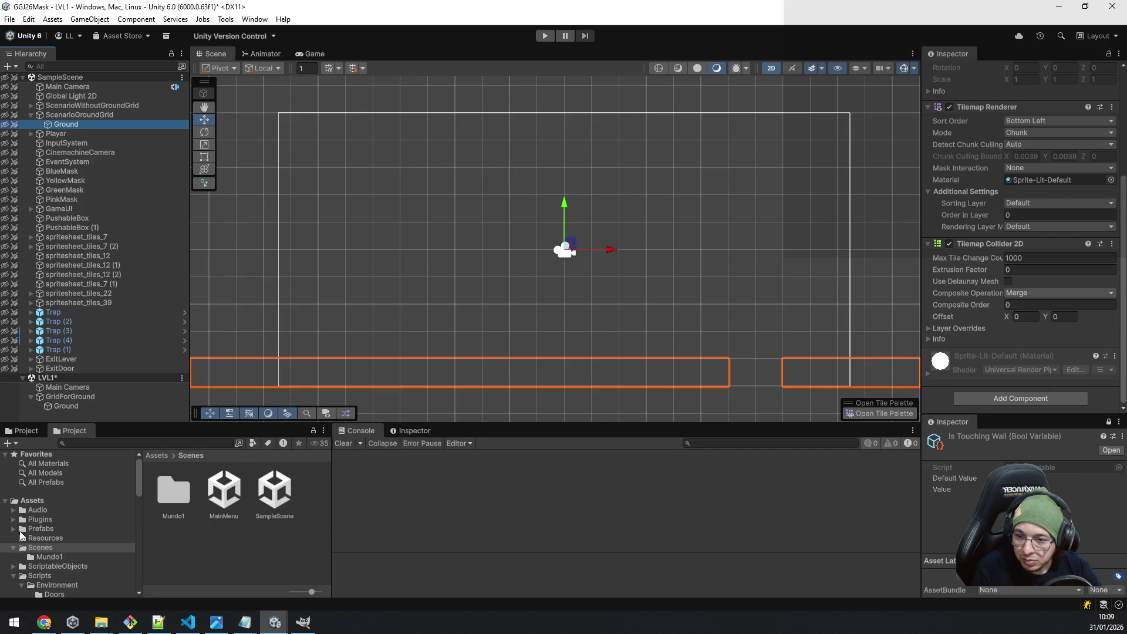
scroll(47, 521, down, 3)
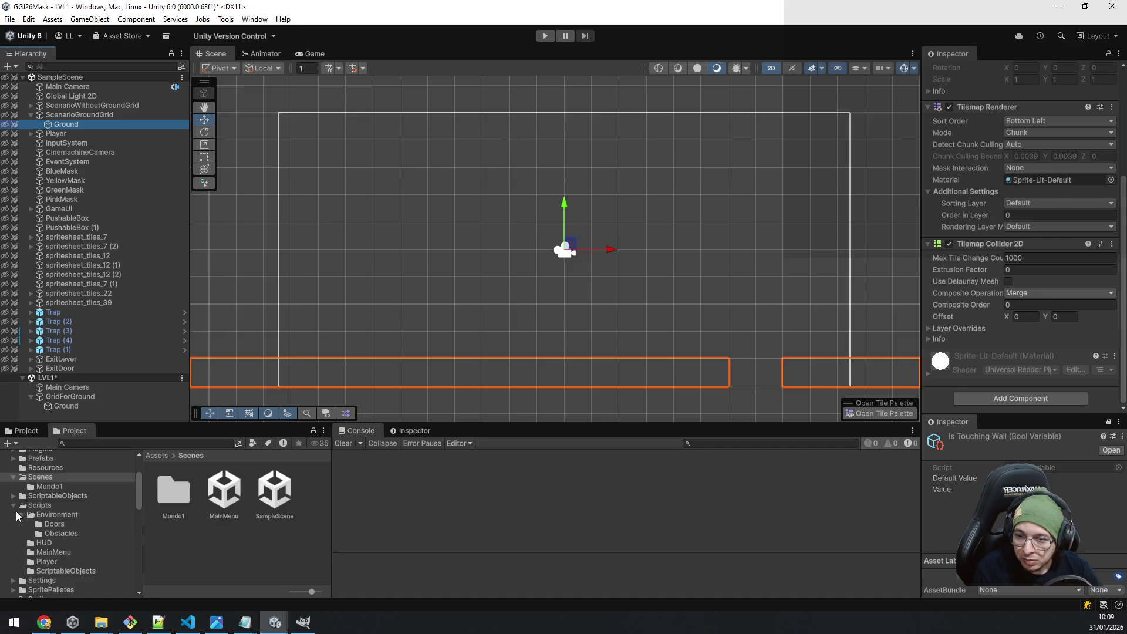
scroll(28, 515, down, 4)
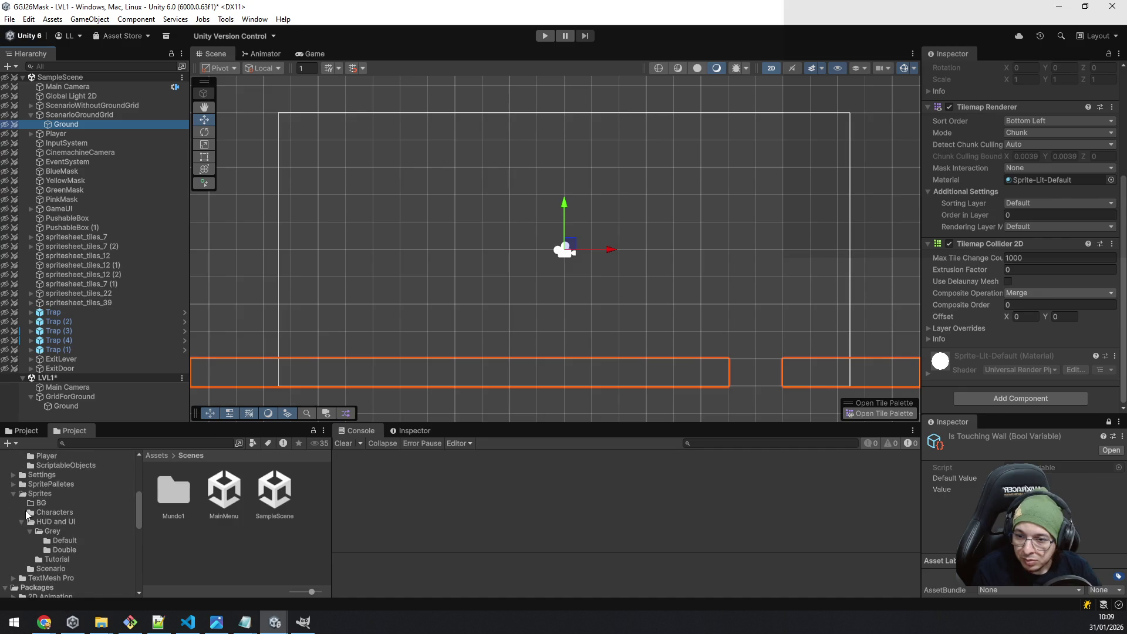
click(14, 484)
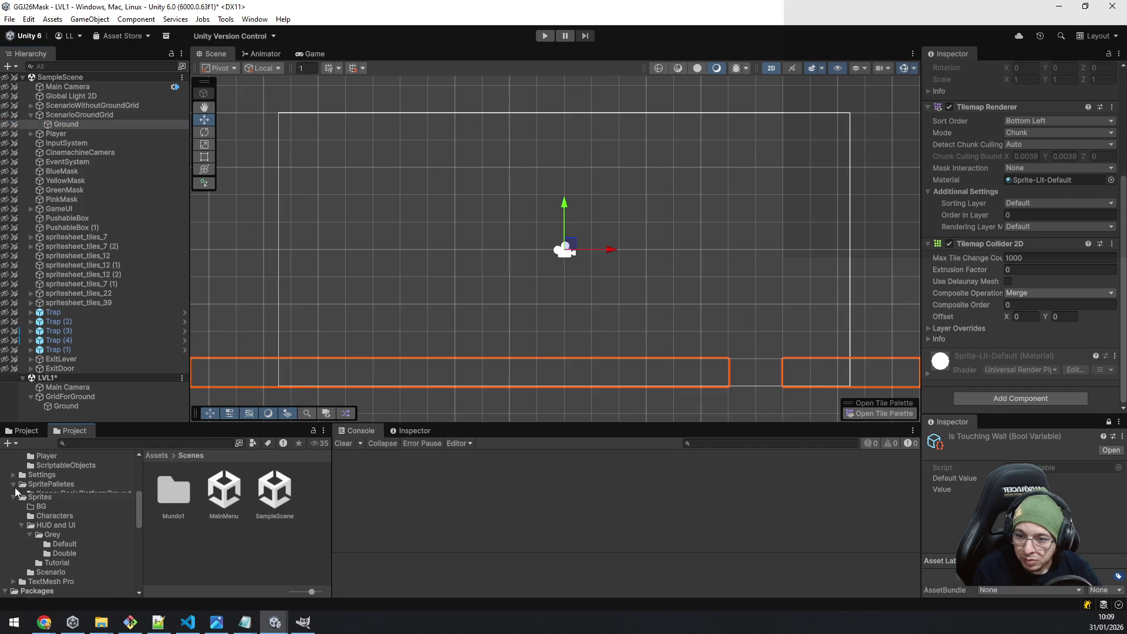
Open KenneyBasicPlatformGround and compare the New Tile Palette asset with the grass tile.
click(62, 495)
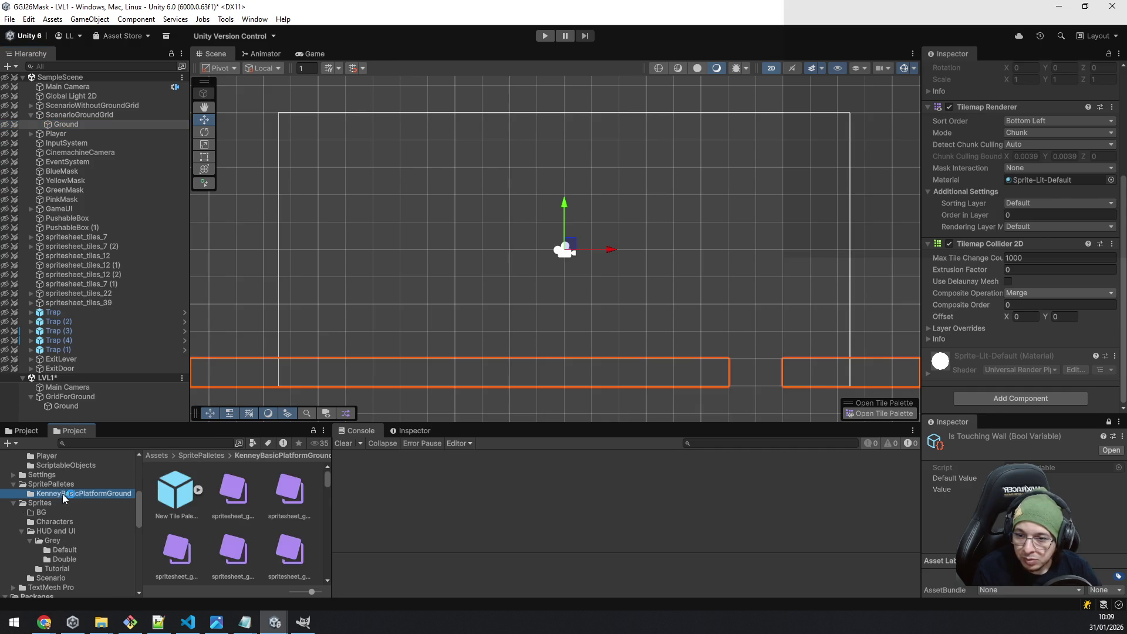
click(182, 486)
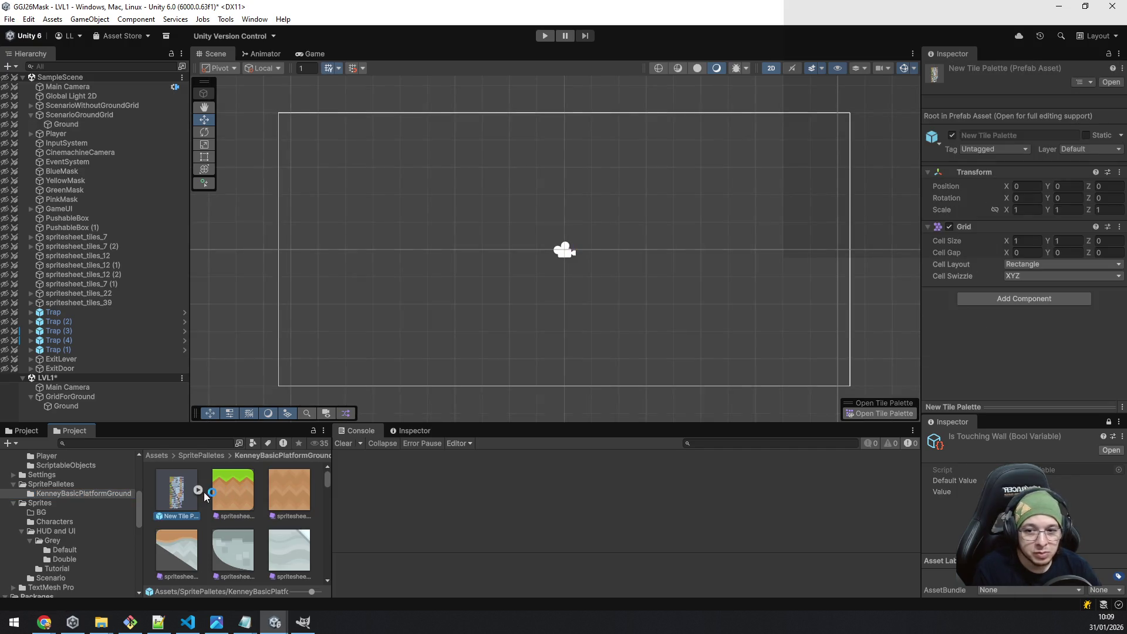
scroll(243, 489, down, 2)
scroll(243, 488, down, 3)
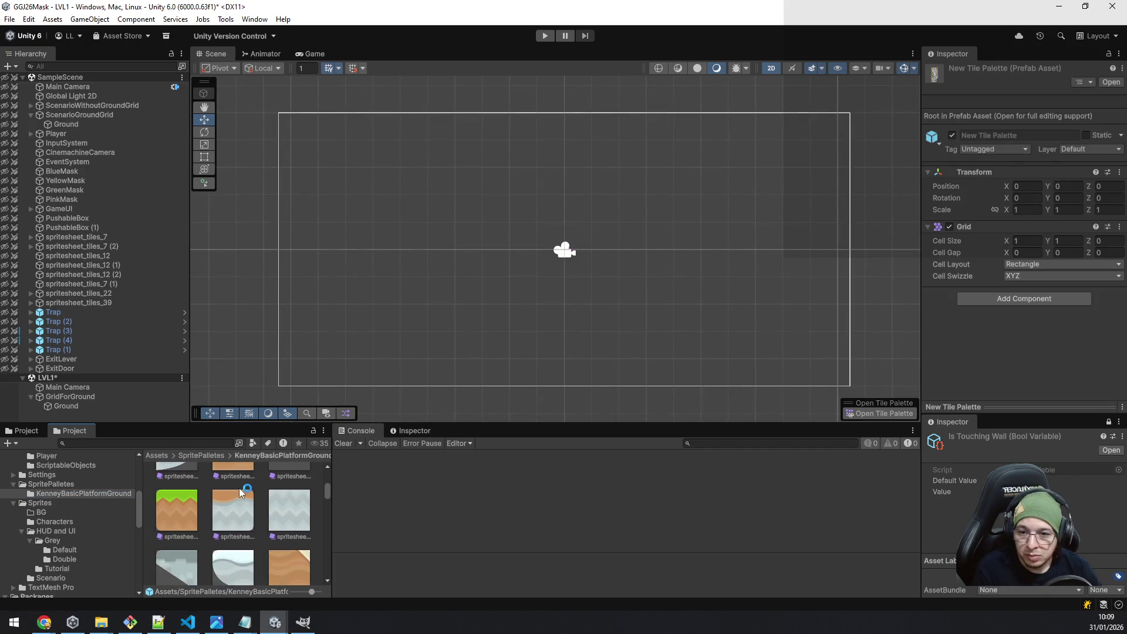
click(238, 490)
scroll(240, 489, up, 3)
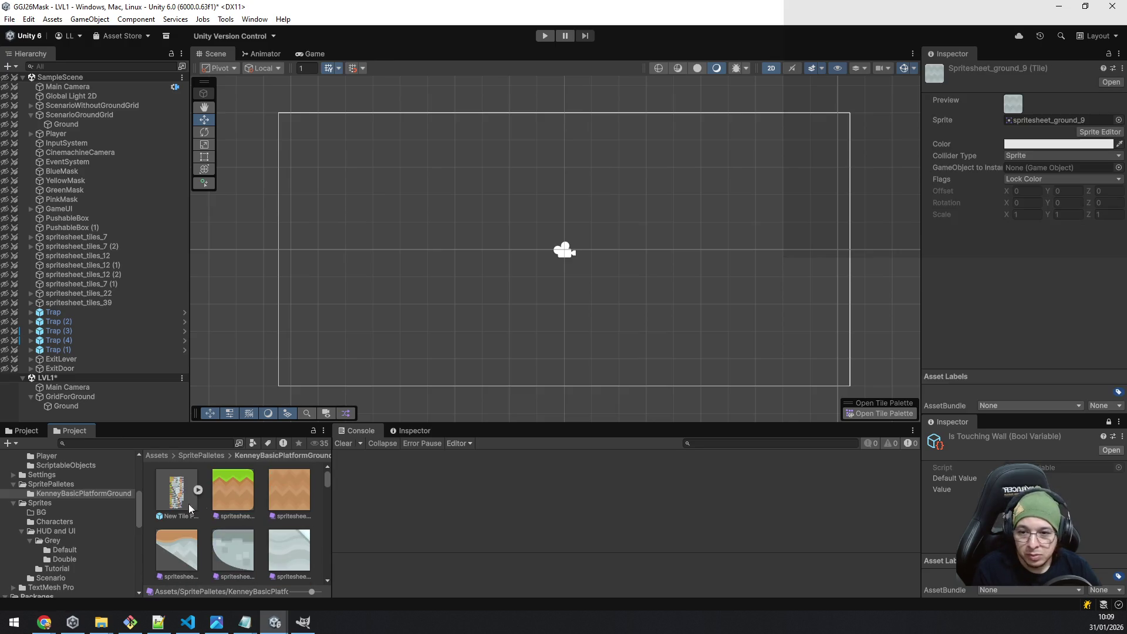
click(179, 495)
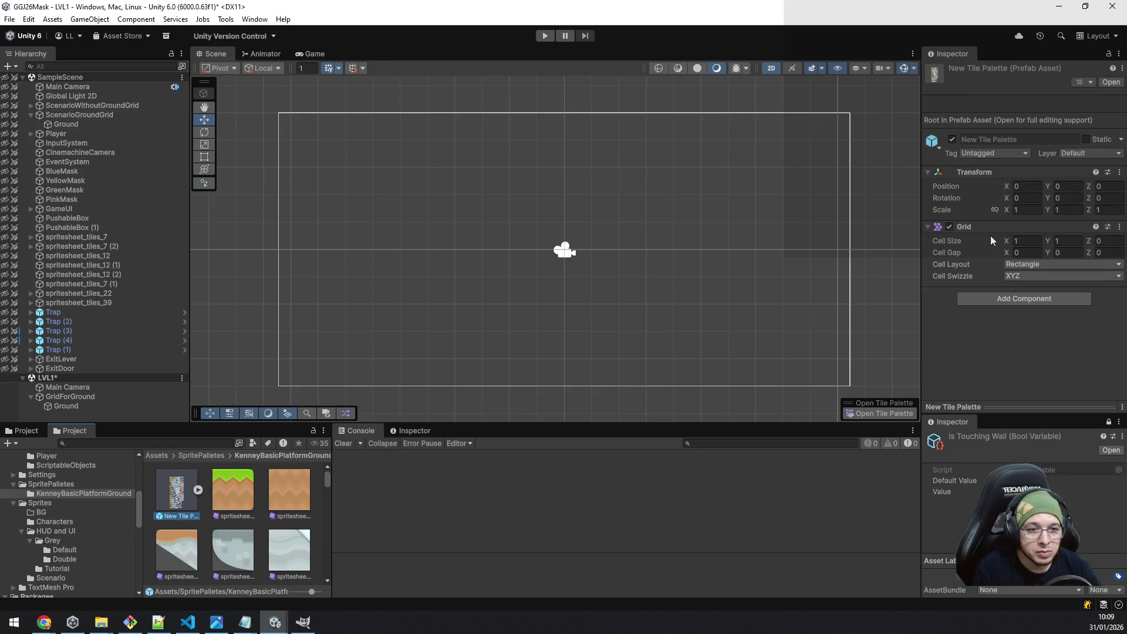
click(235, 492)
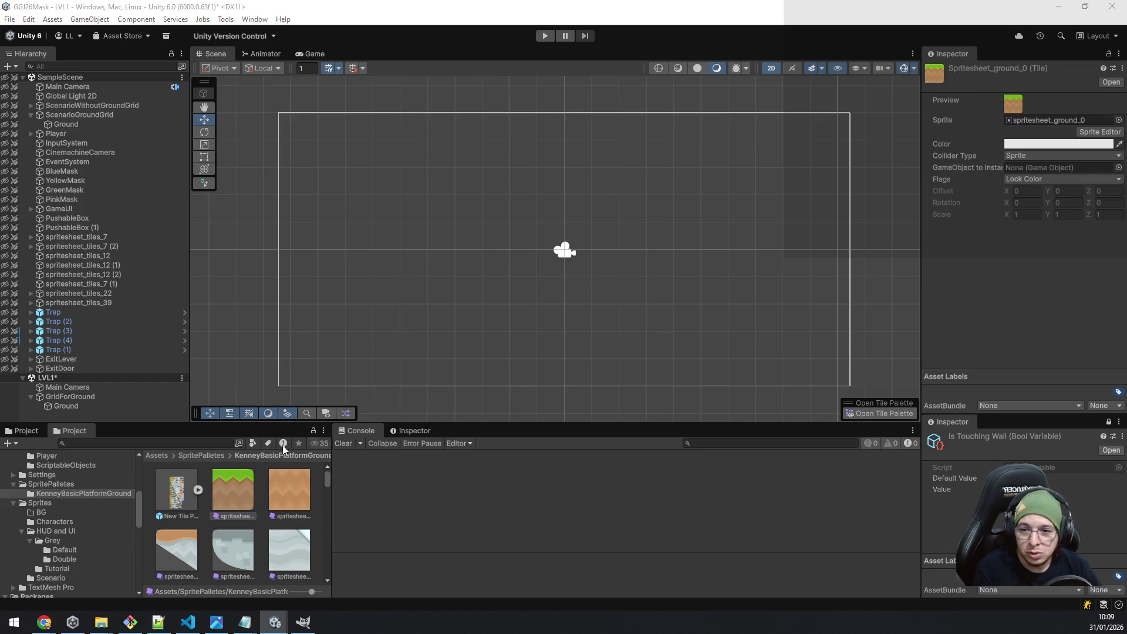
click(190, 488)
click(232, 488)
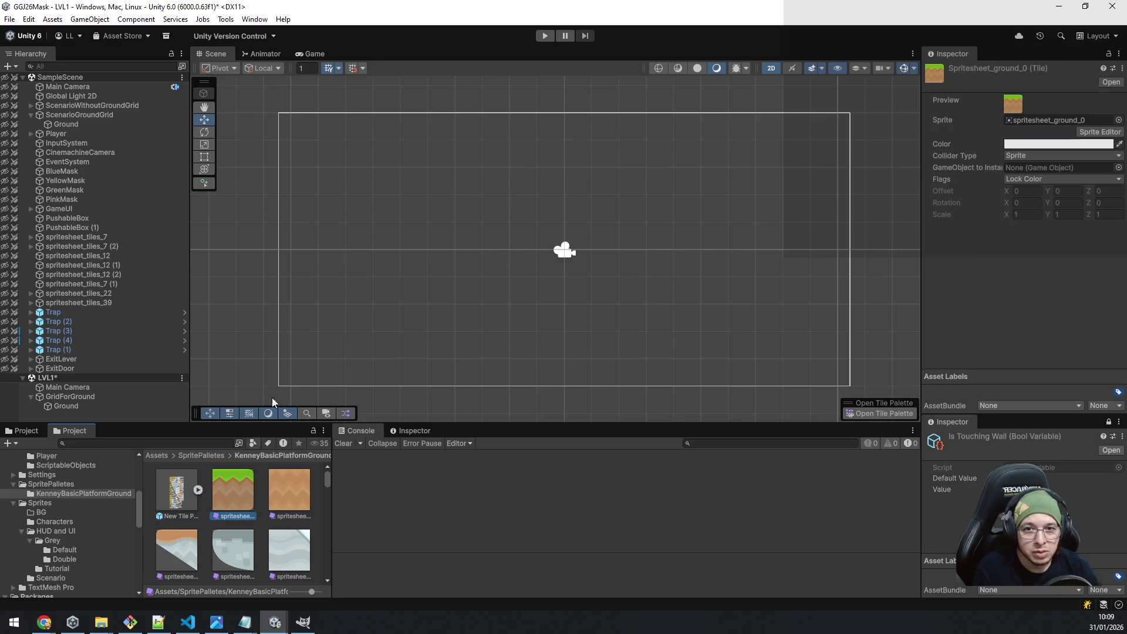
Select LVL1's Ground tilemap, recheck the palette and grass tile, and browse the Window menu.
click(255, 20)
click(77, 404)
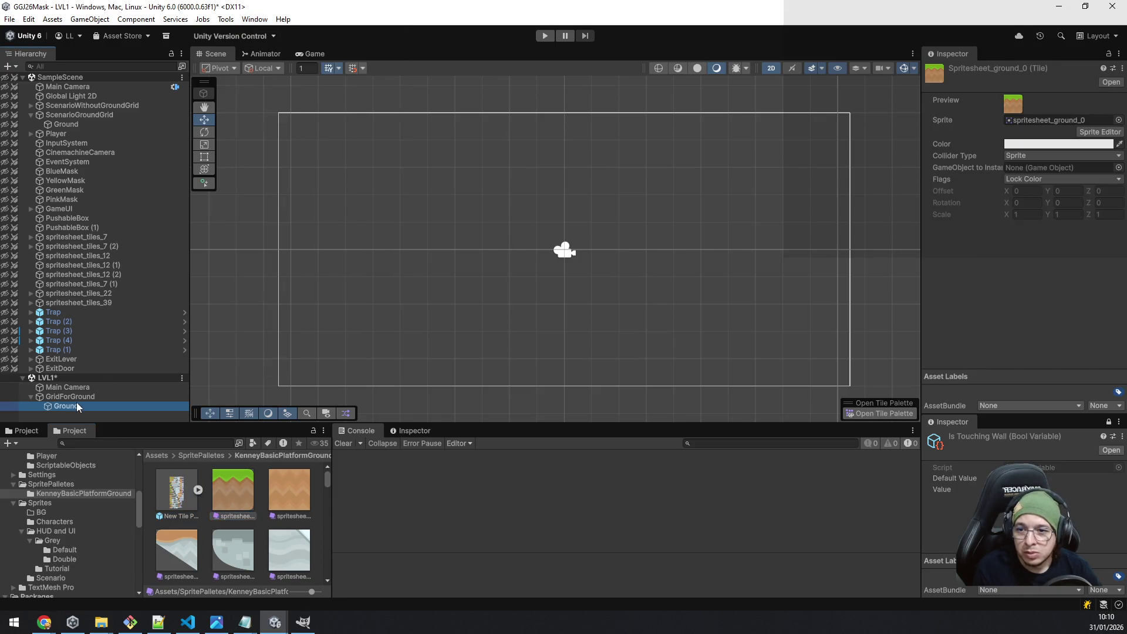
click(161, 485)
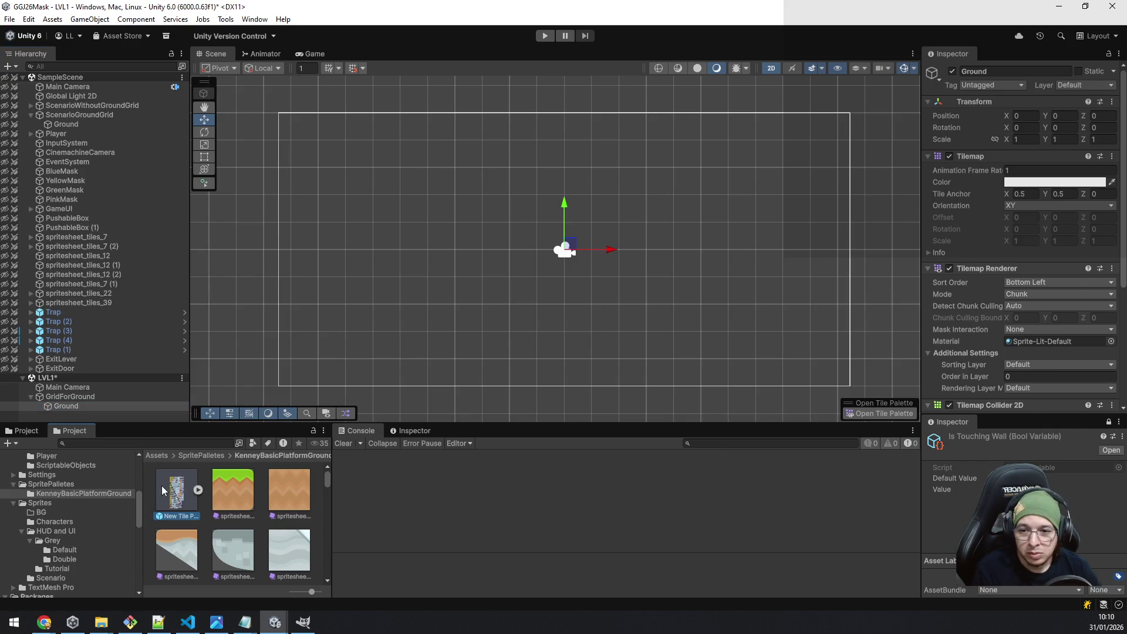
click(231, 485)
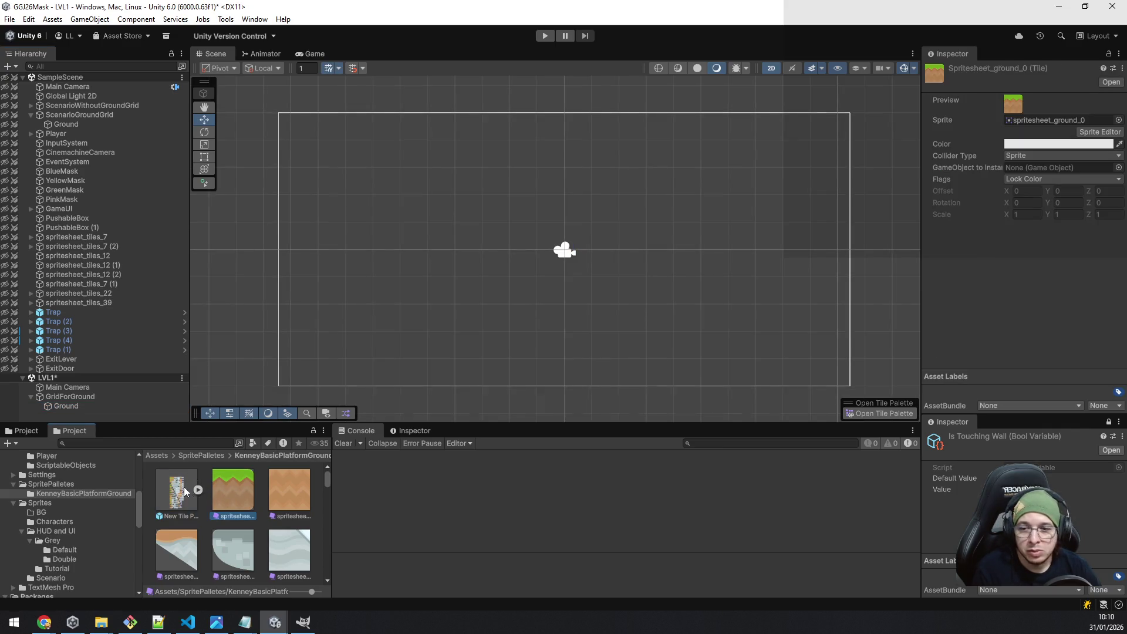
click(166, 487)
click(216, 492)
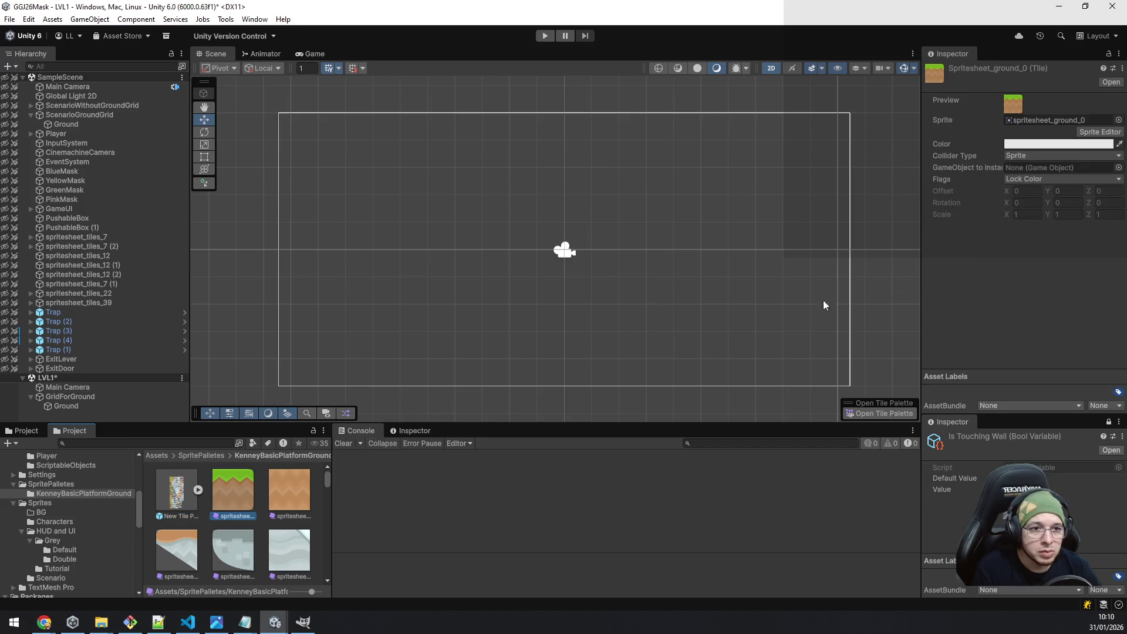
click(168, 516)
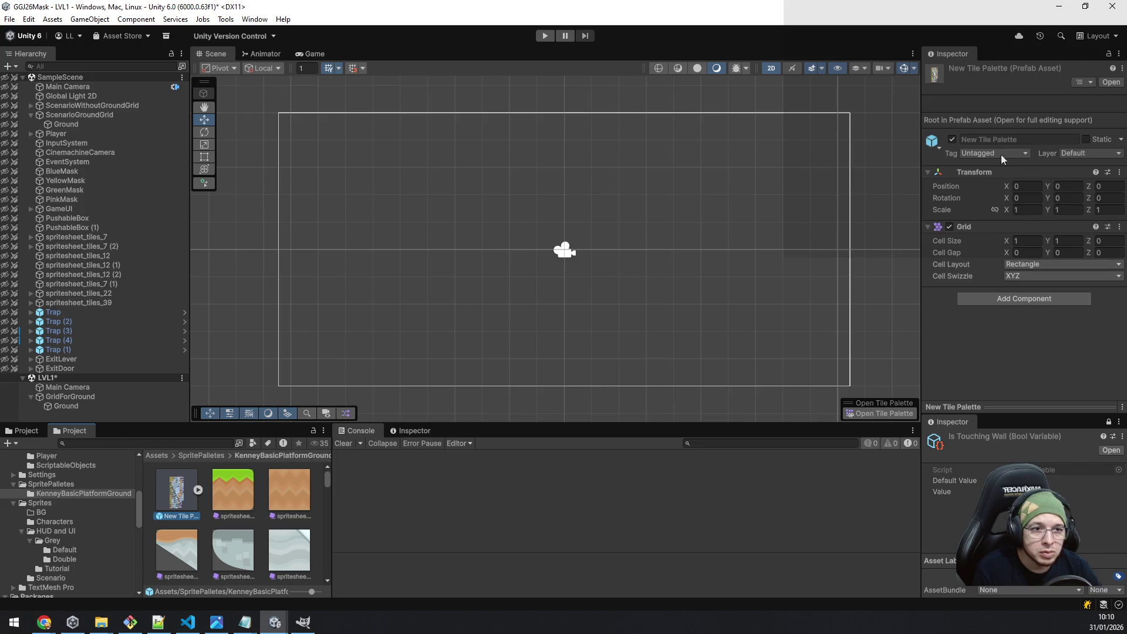
click(255, 18)
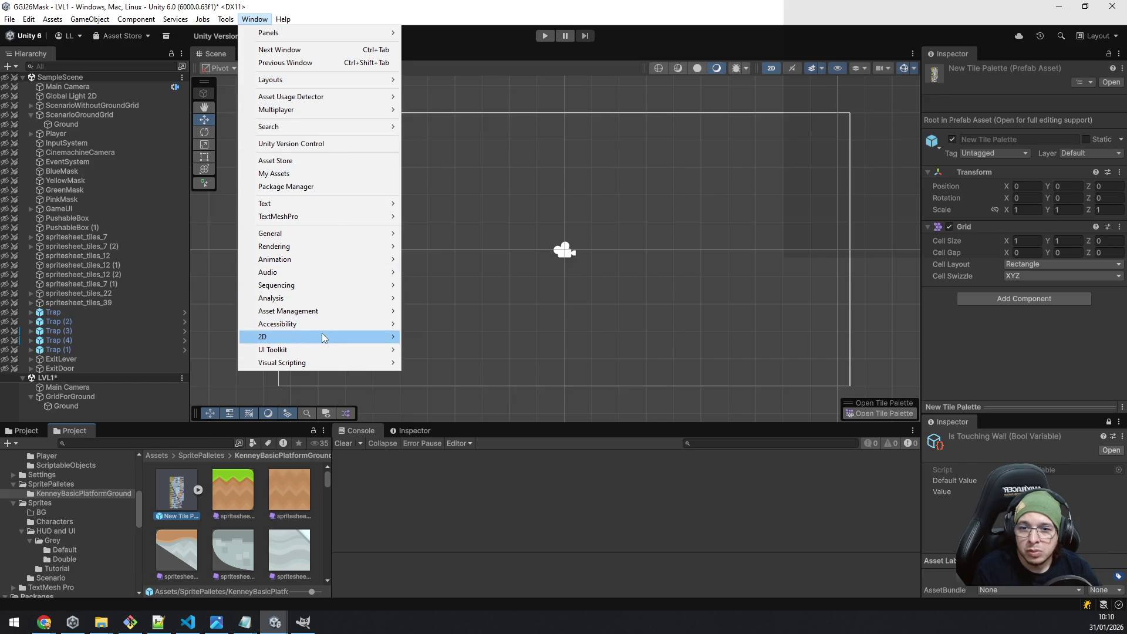
Dismiss the Window menu, select GridForGround's Ground tilemap, and open New Tile Palette for editing.
mouse_move(322, 338)
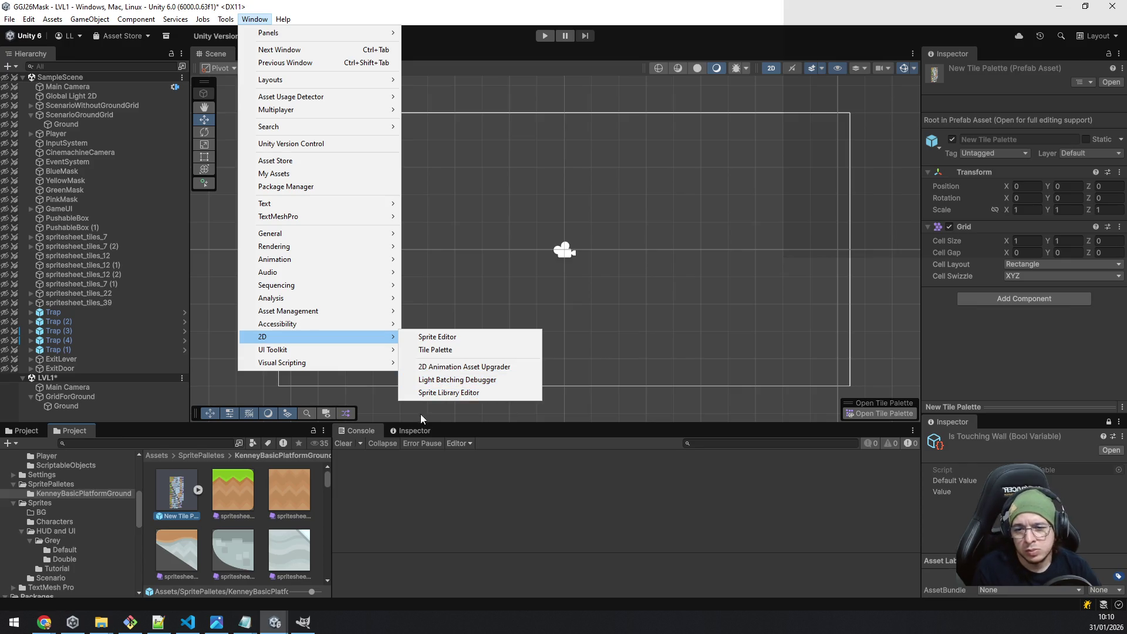
click(655, 294)
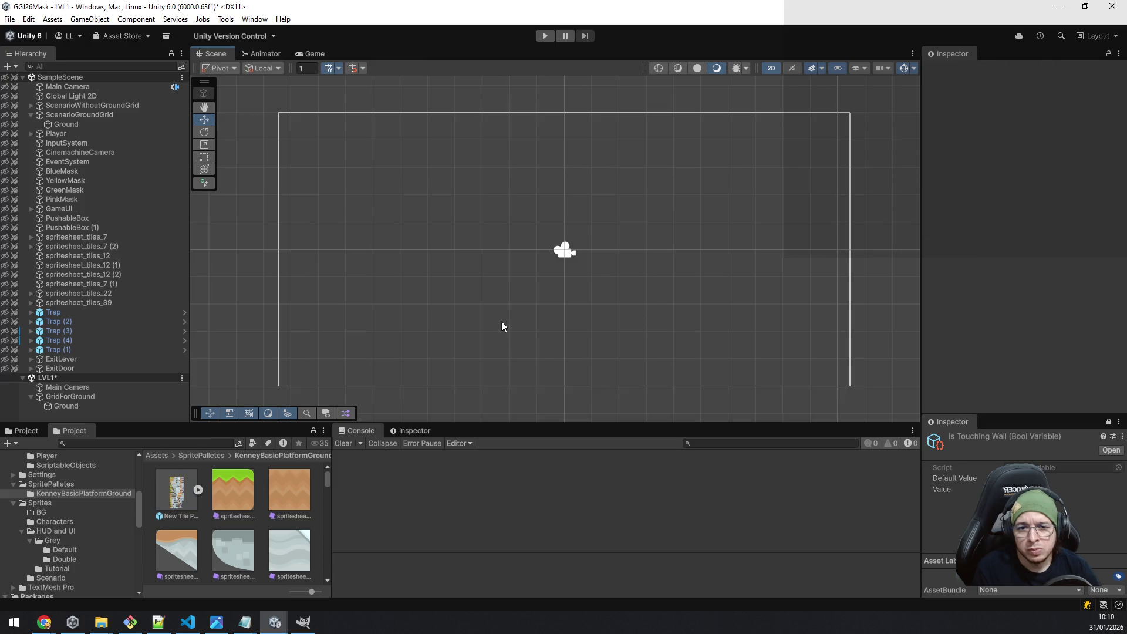
click(101, 407)
click(492, 305)
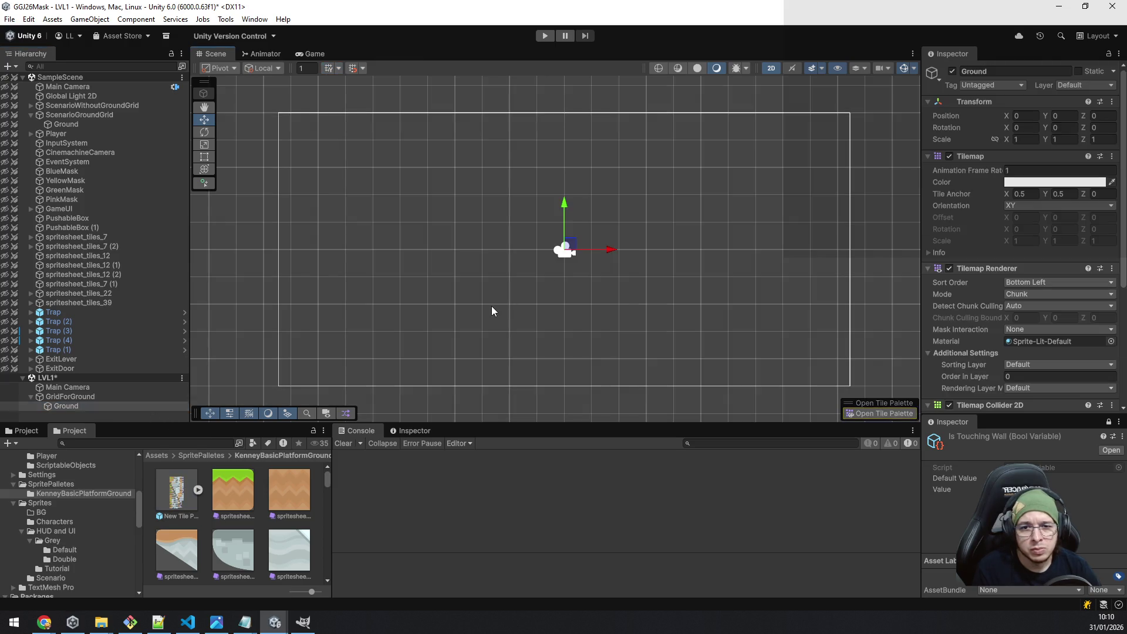
click(74, 405)
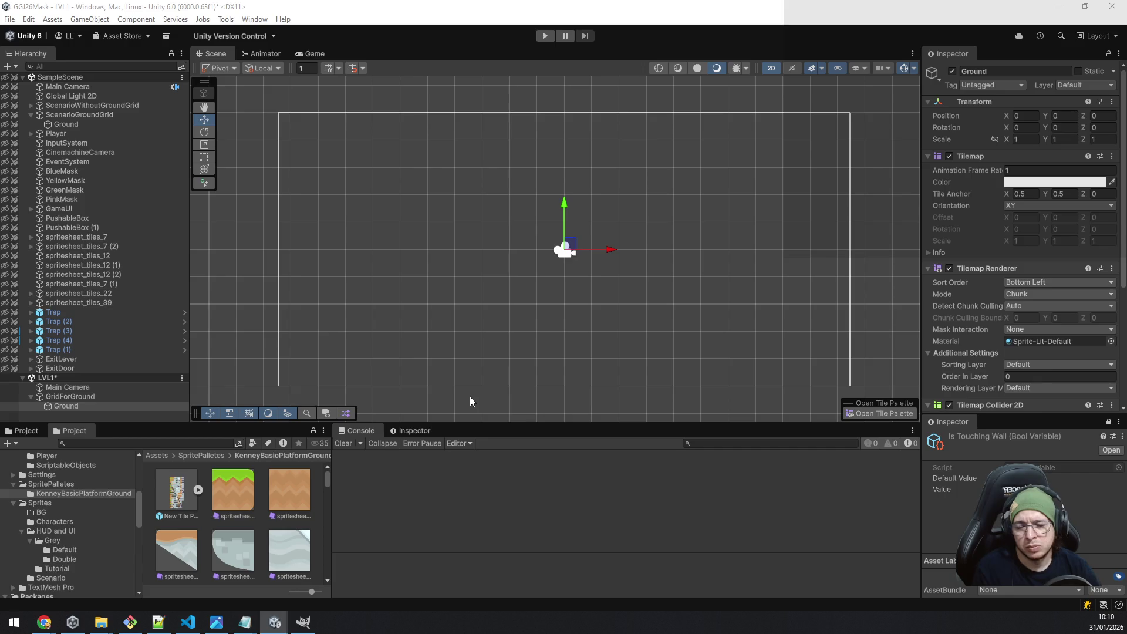
click(173, 495)
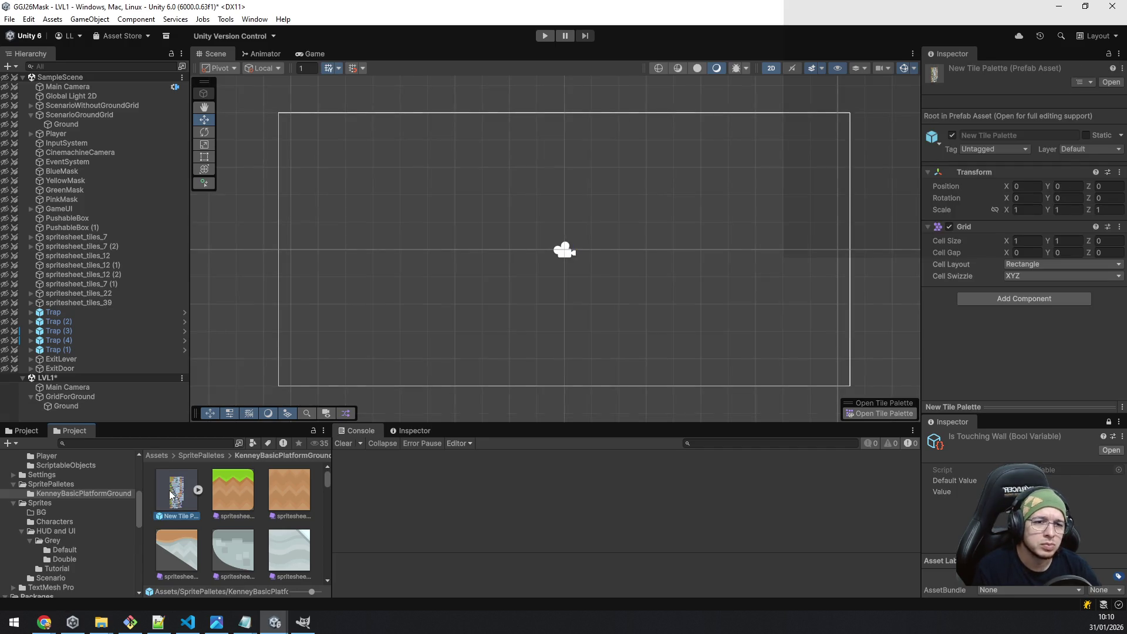
double_click(166, 490)
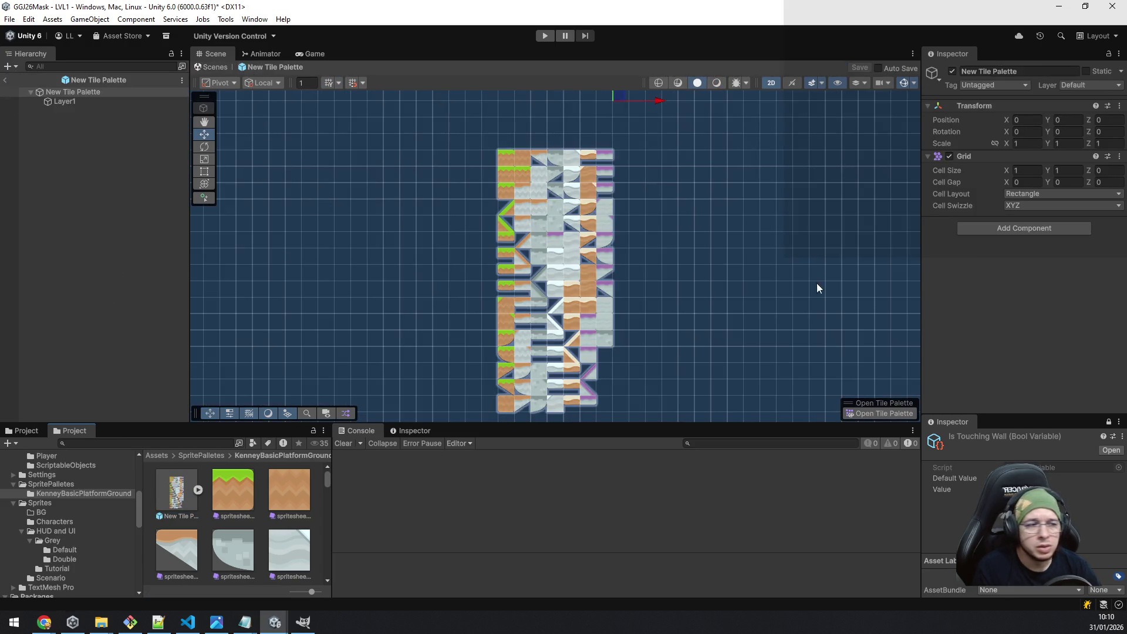
click(608, 242)
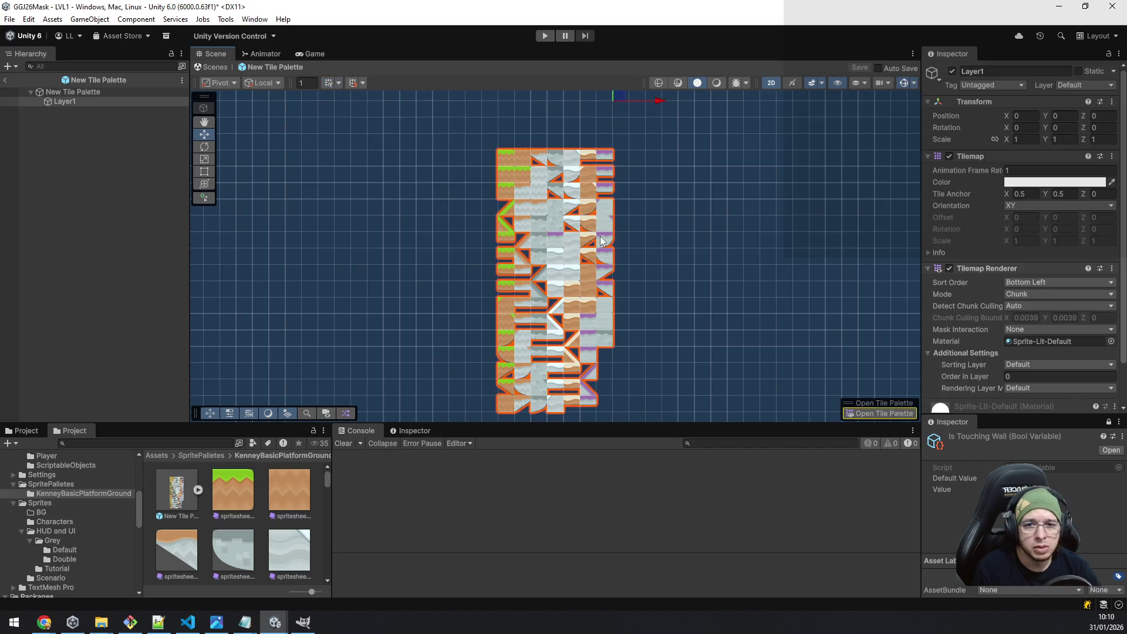
scroll(594, 262, up, 3)
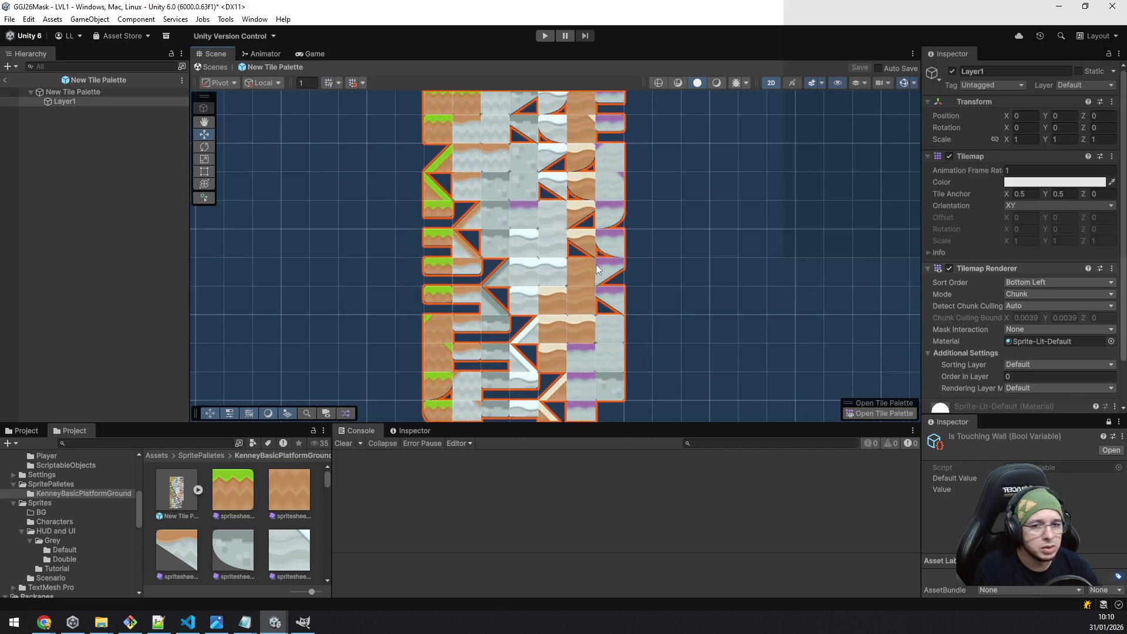
scroll(593, 255, up, 3)
scroll(1061, 248, down, 2)
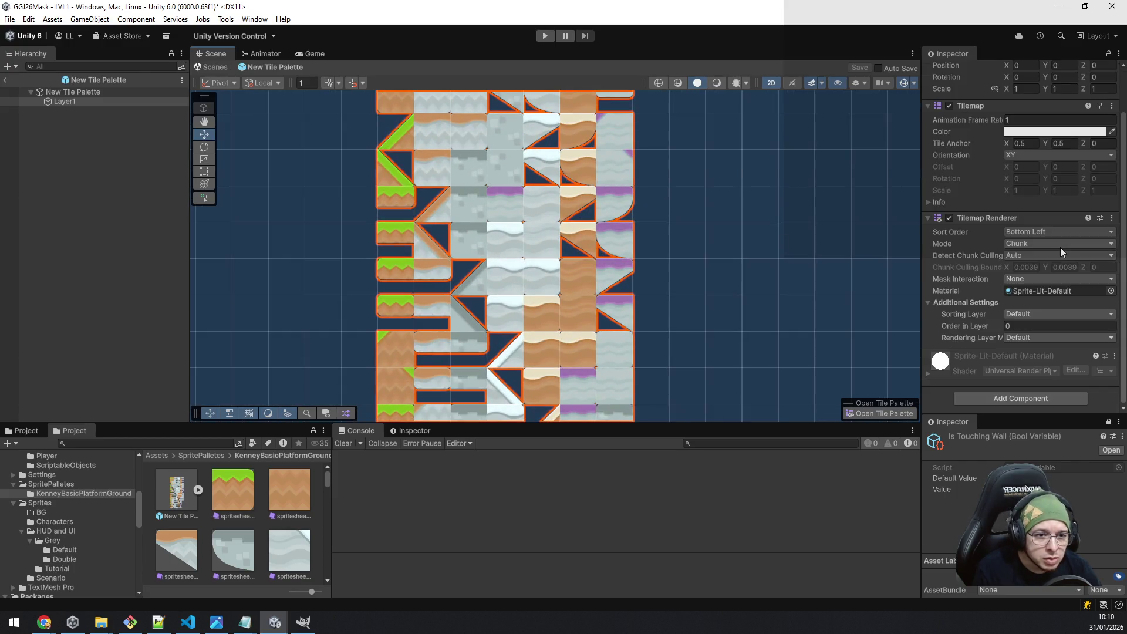
scroll(1061, 253, up, 2)
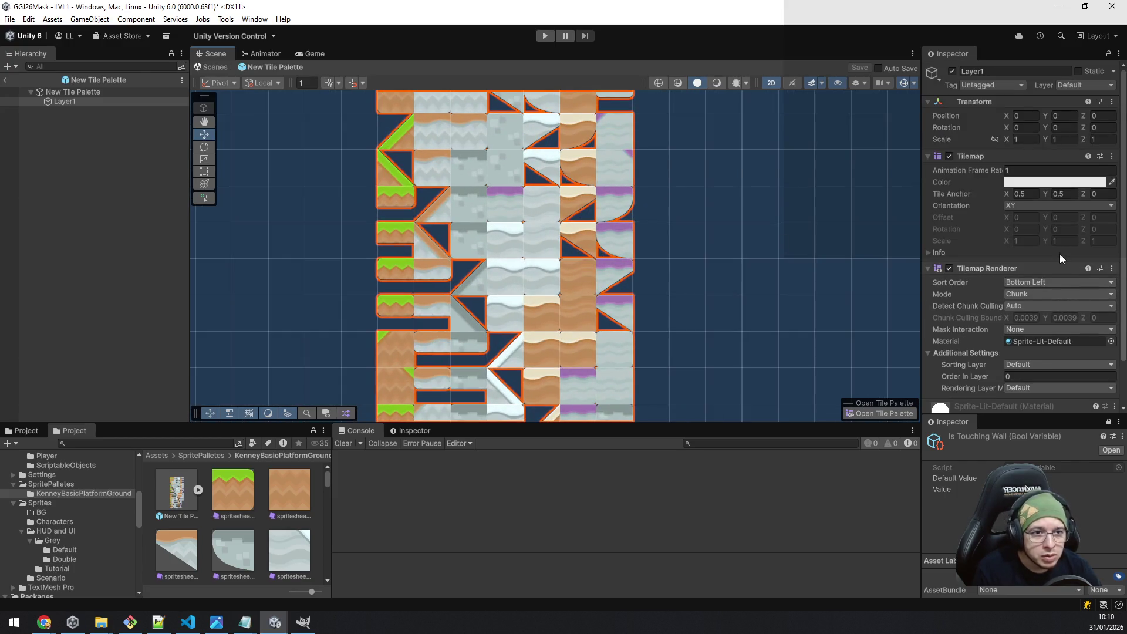
click(1006, 156)
click(1006, 157)
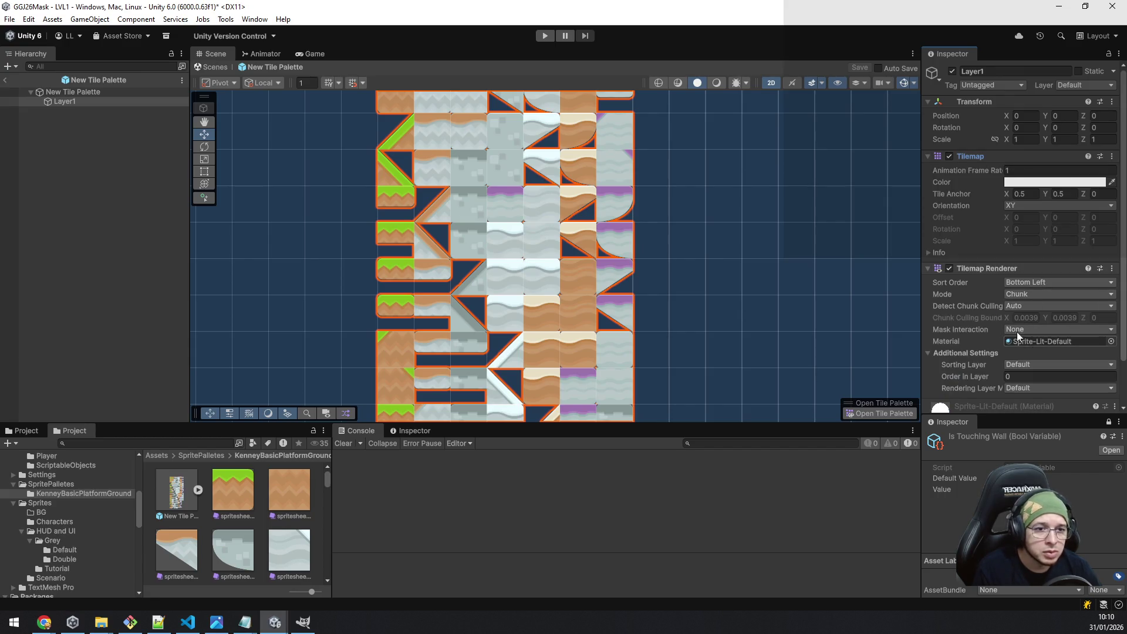
scroll(574, 192, down, 5)
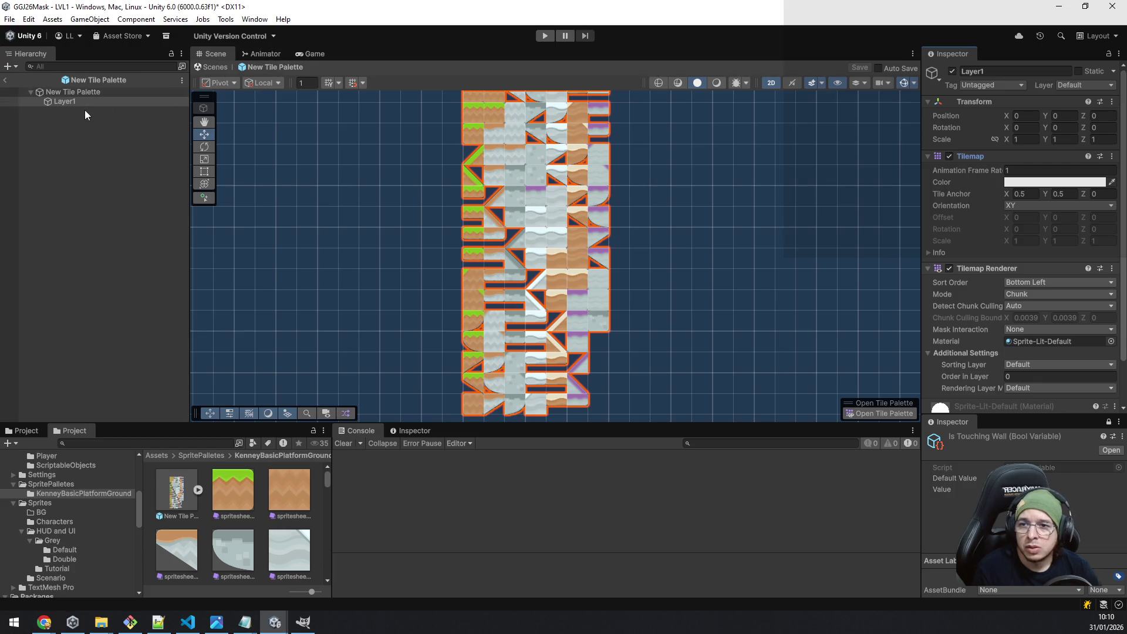
click(58, 94)
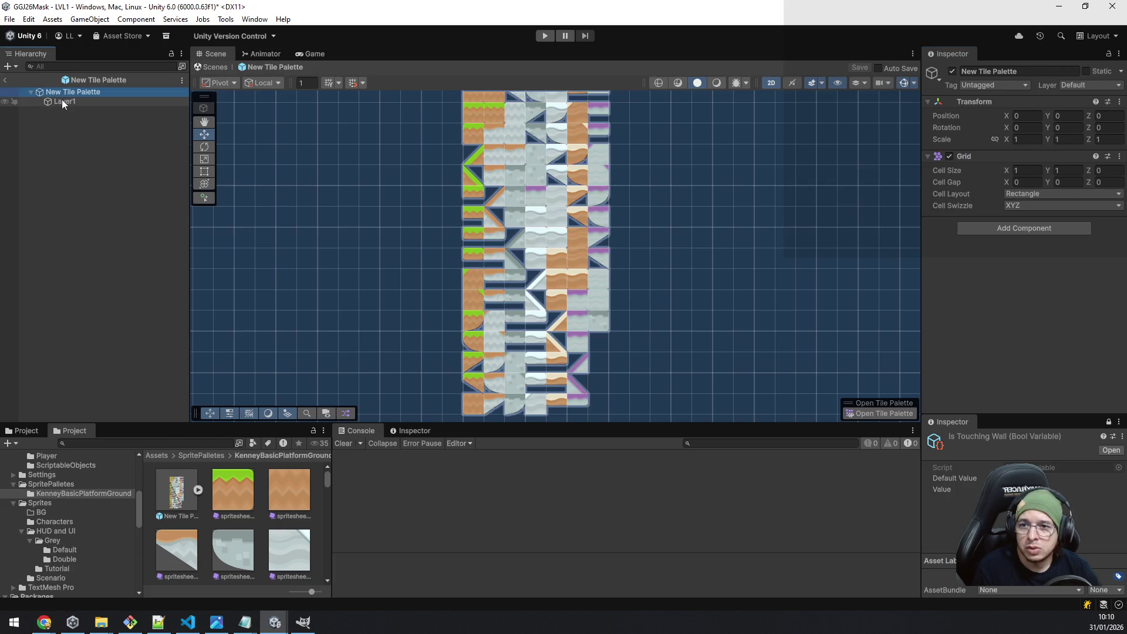
click(62, 100)
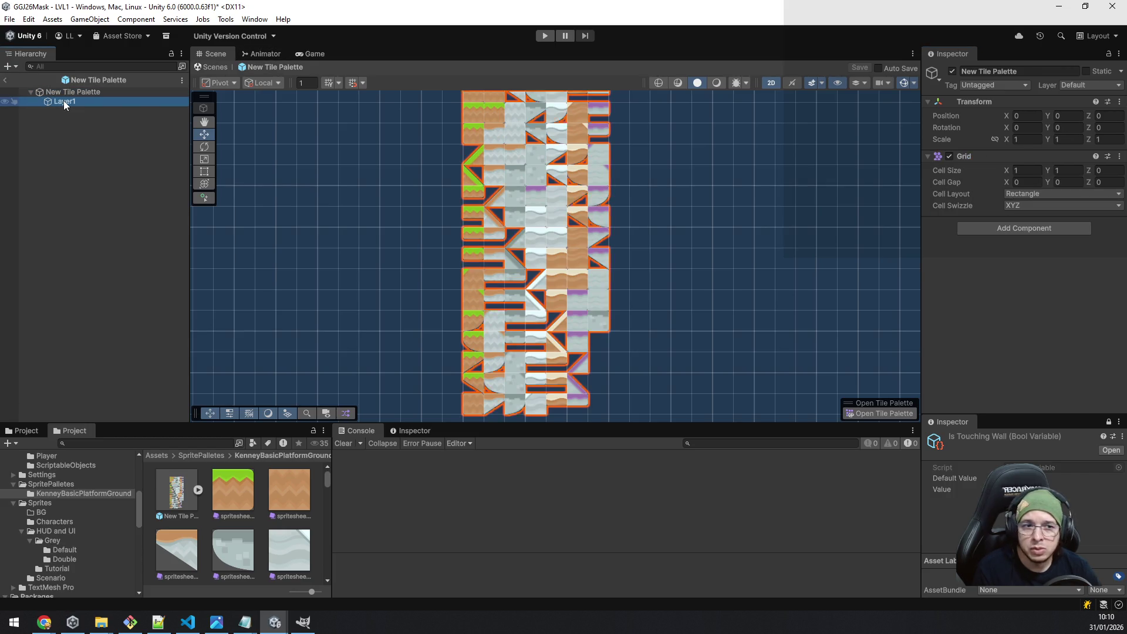
click(5, 80)
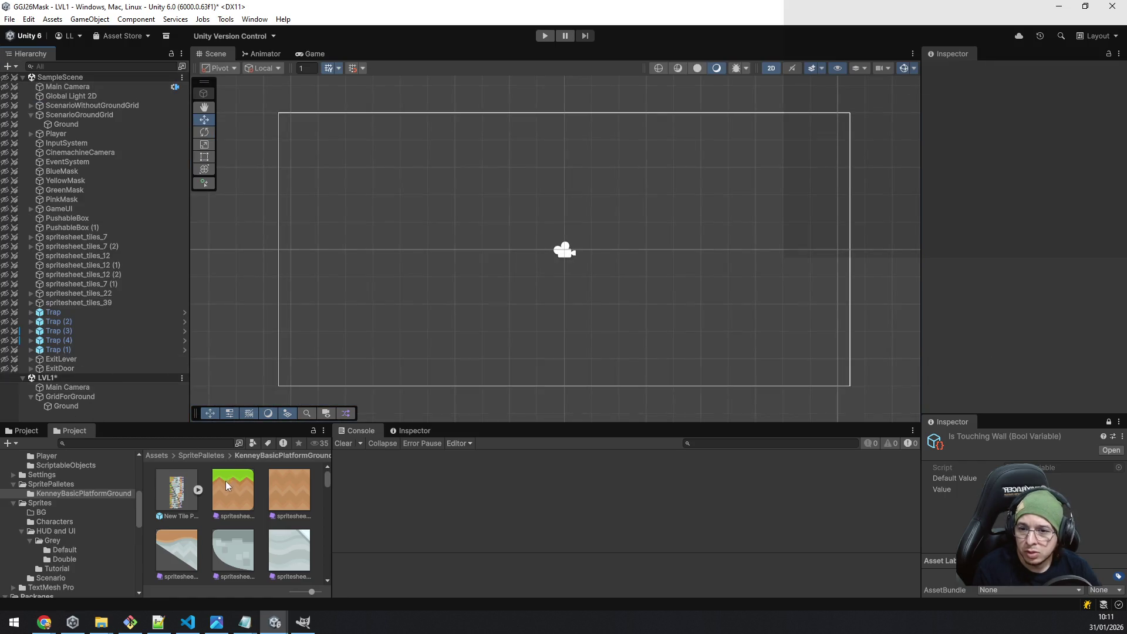
Inspect the spritesheet_ground tiles and the New Tile Palette's Palette Settings sub-asset.
click(227, 496)
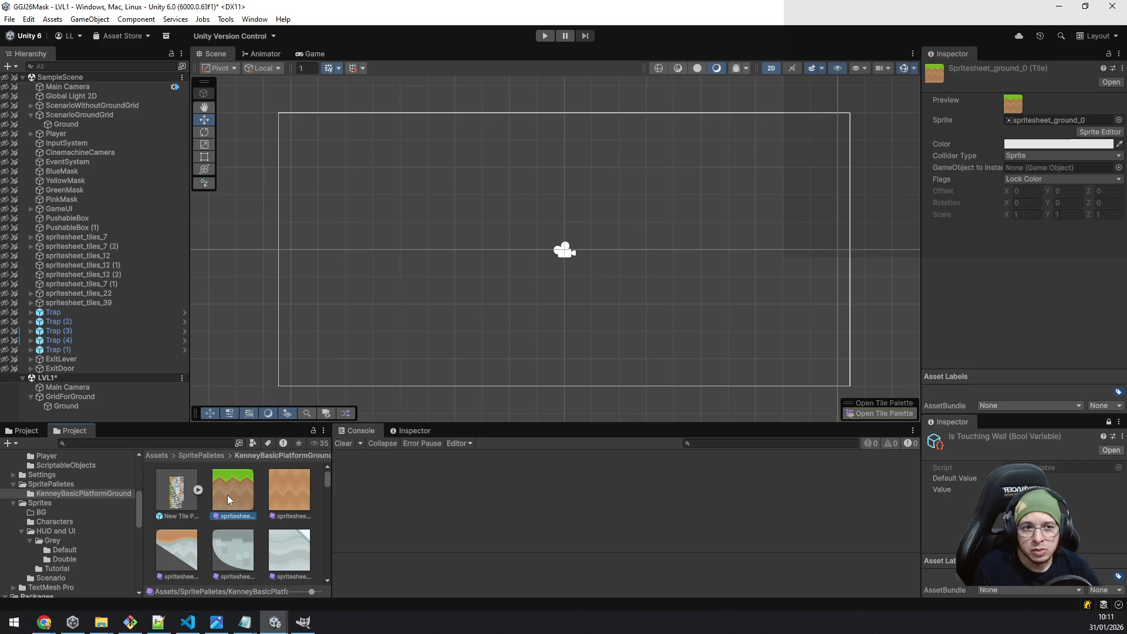
click(197, 490)
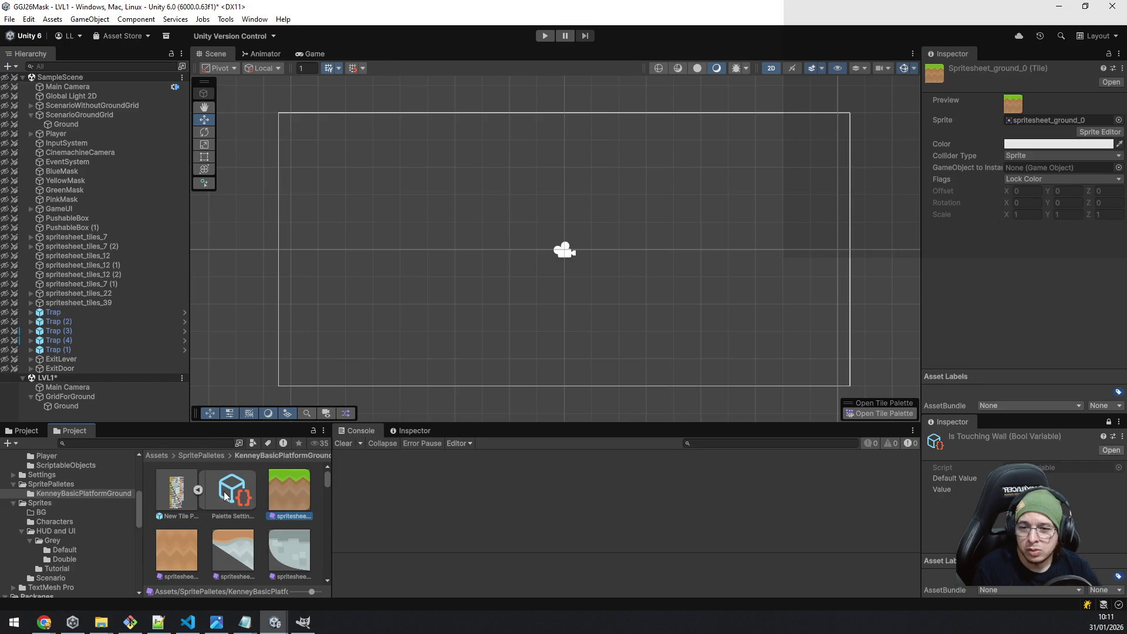
click(225, 493)
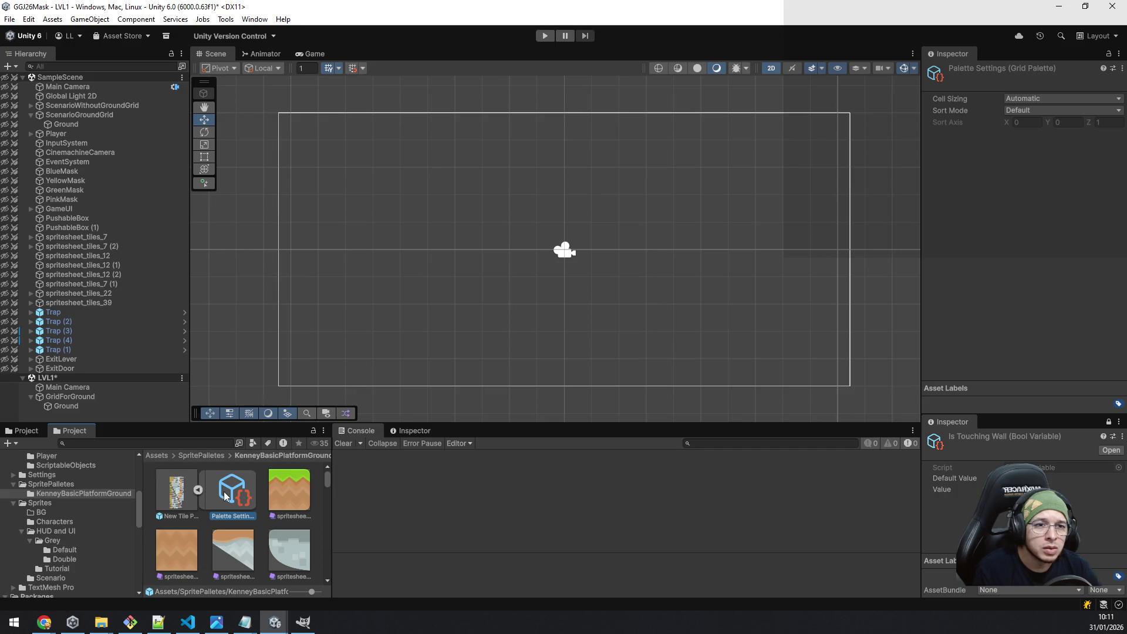
click(198, 490)
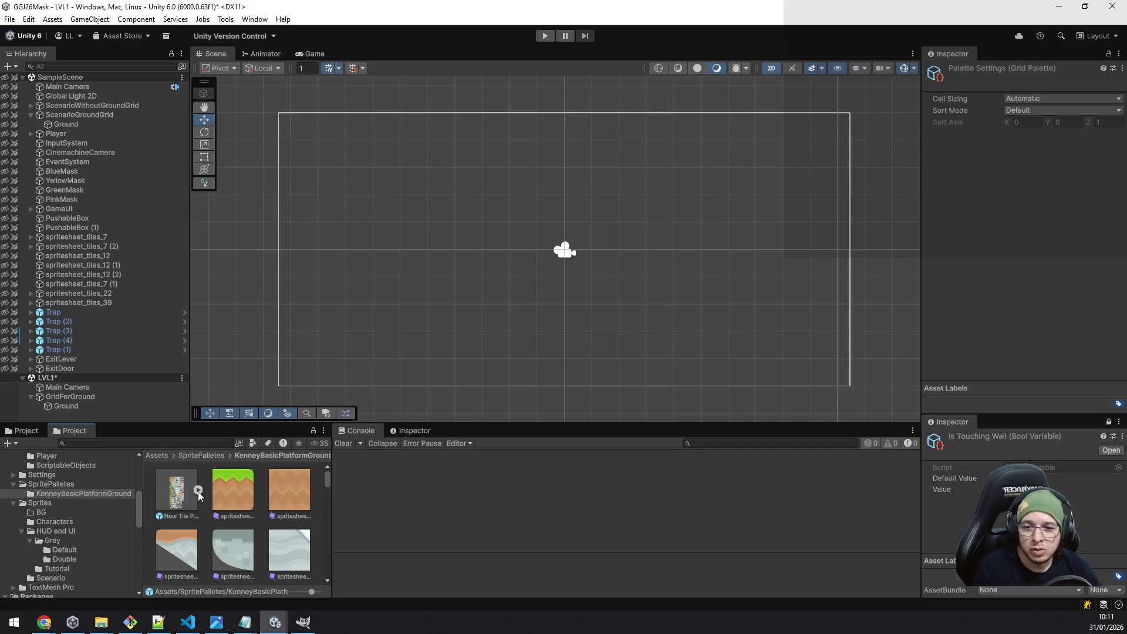
click(230, 492)
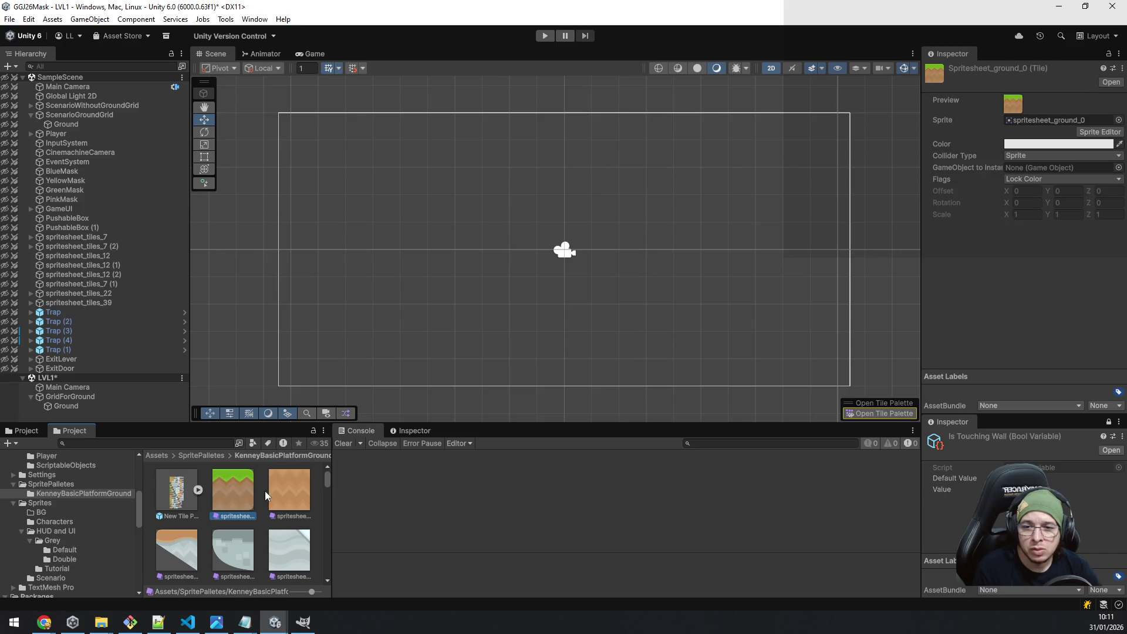
click(279, 490)
click(287, 545)
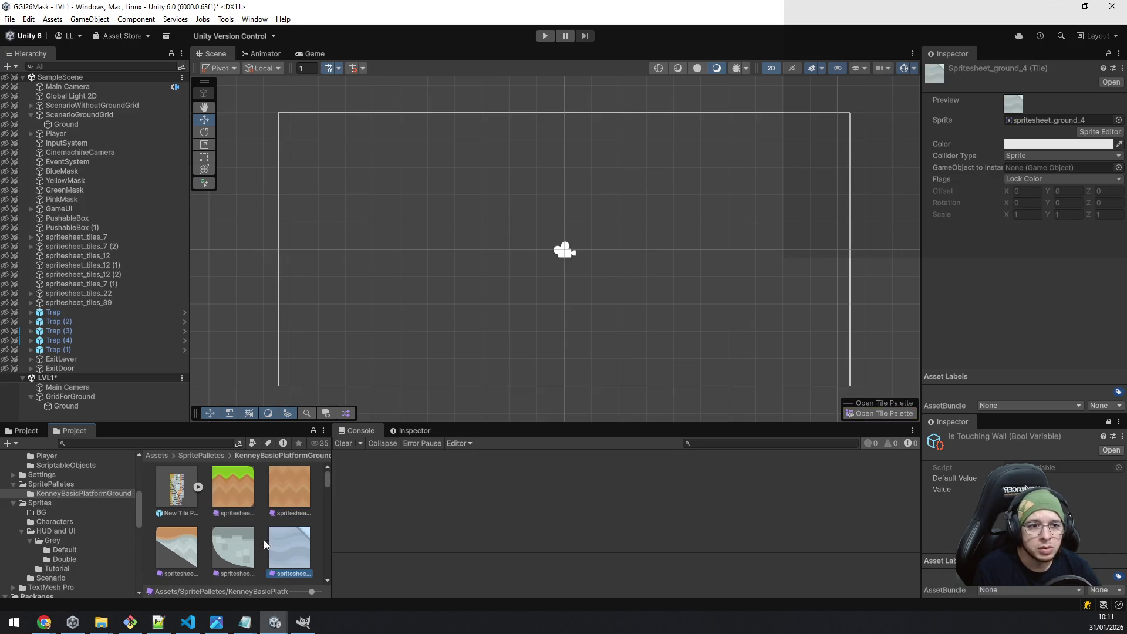
click(245, 543)
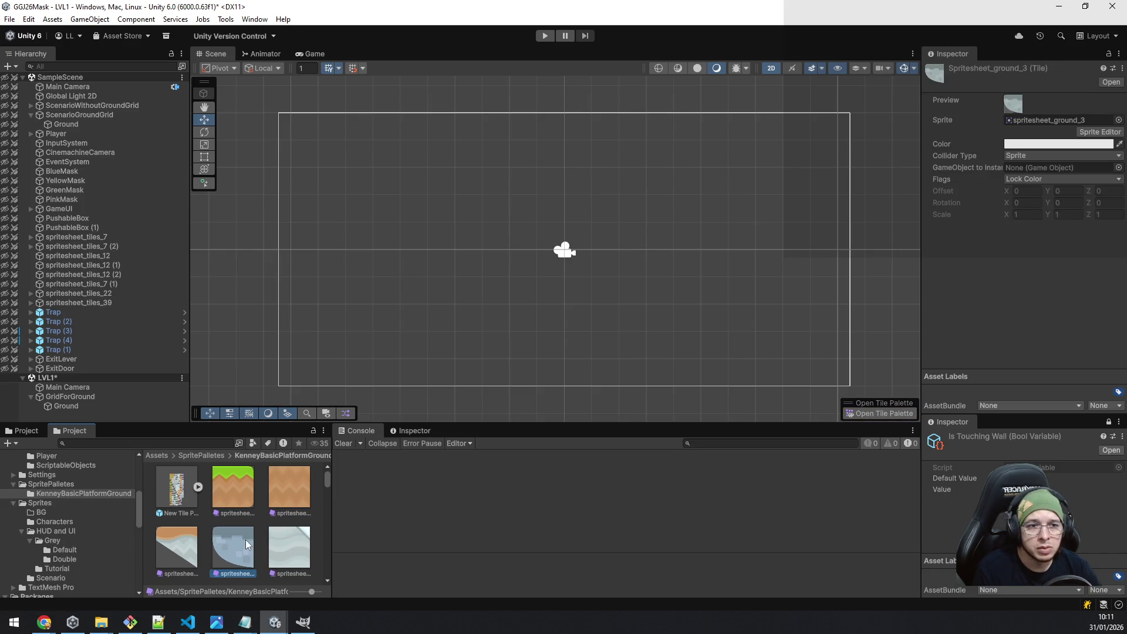
click(198, 487)
click(246, 491)
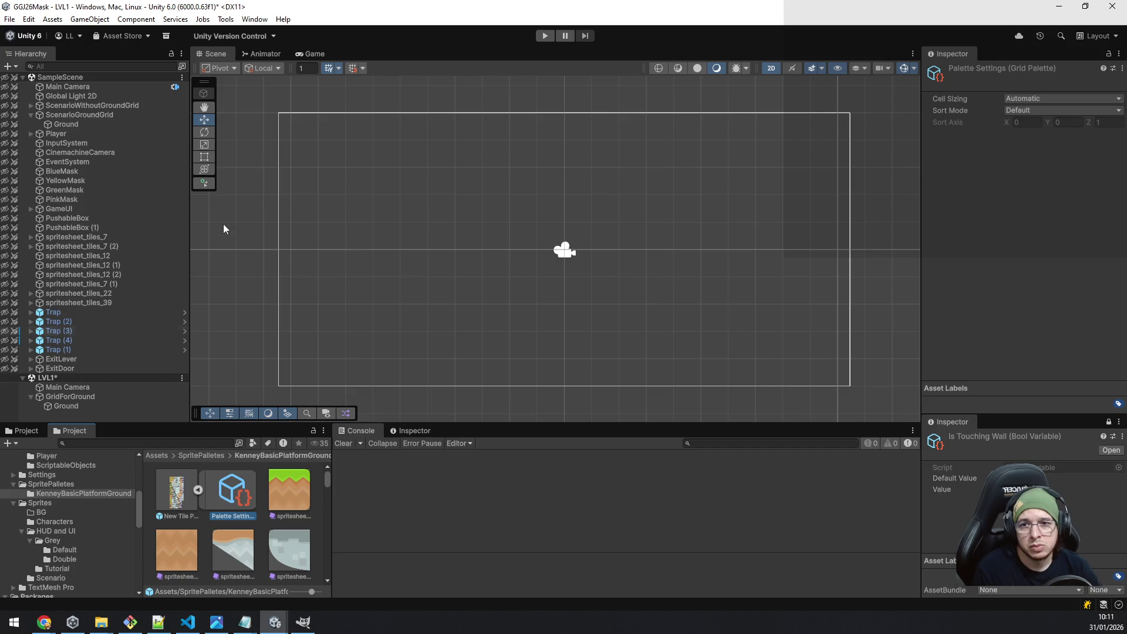
Open and close the Sprite Editor from Window > 2D, then select GridForGround.
click(255, 20)
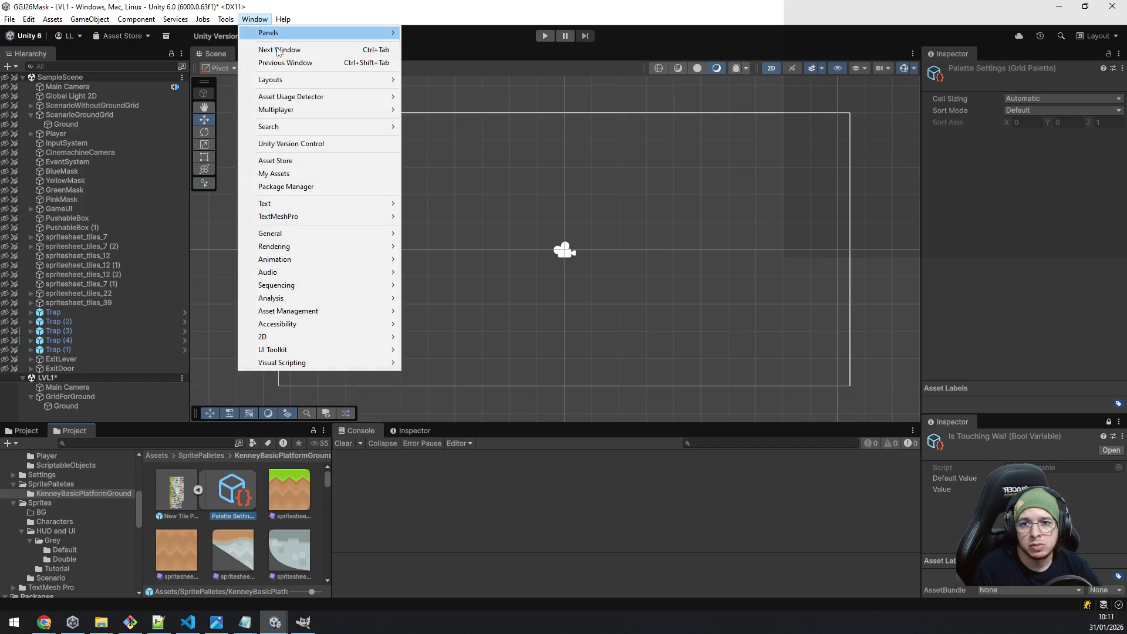
mouse_move(318, 337)
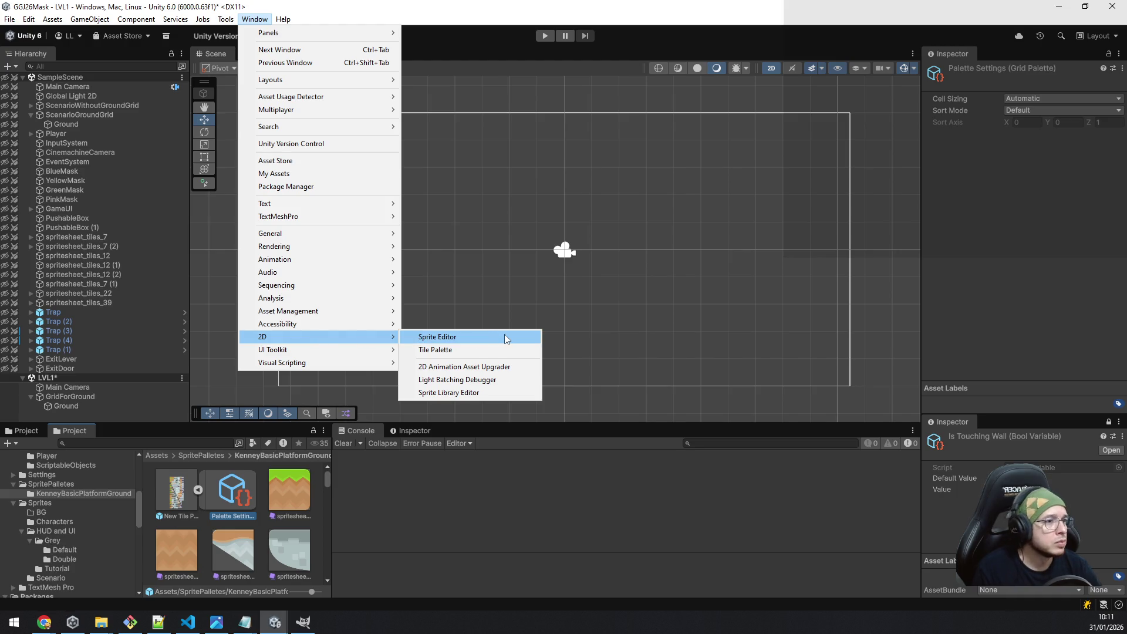
click(473, 350)
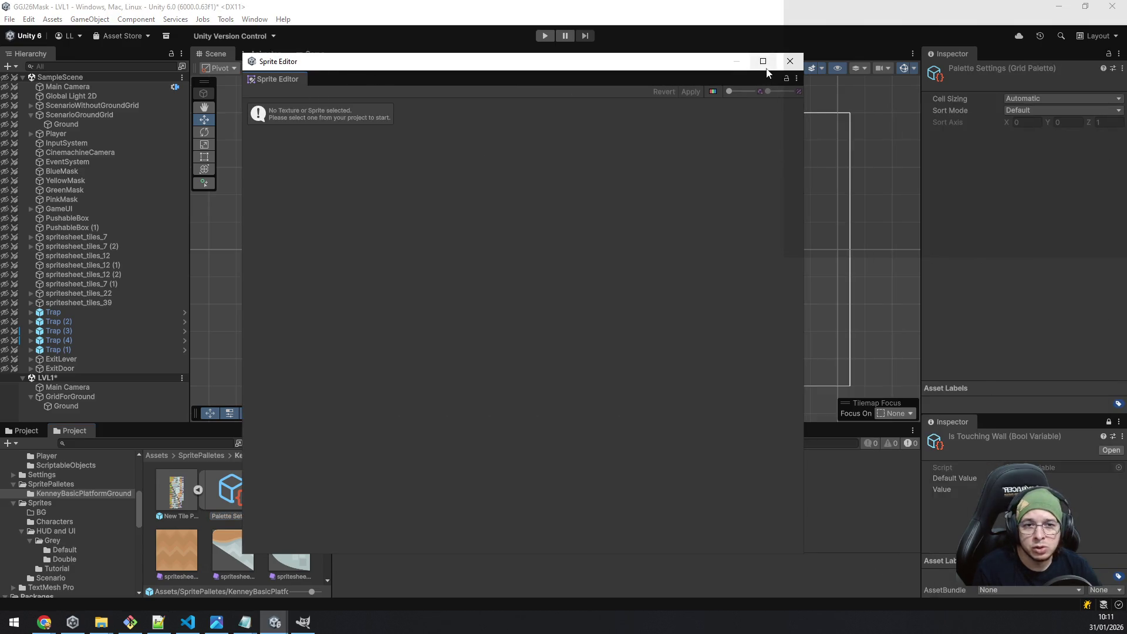
click(791, 58)
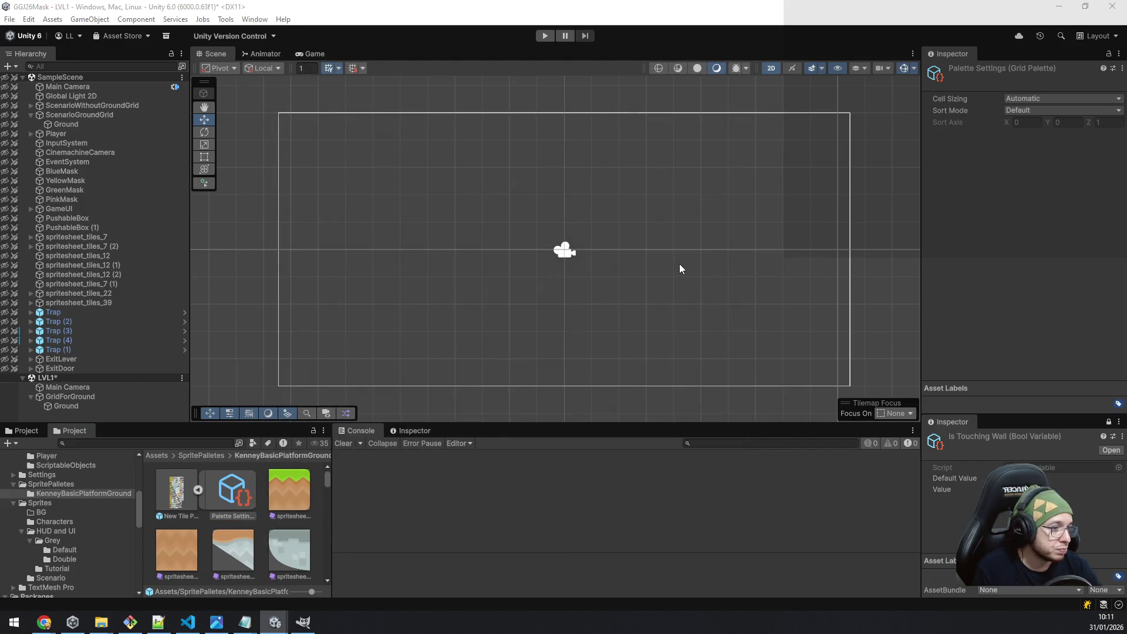
click(73, 398)
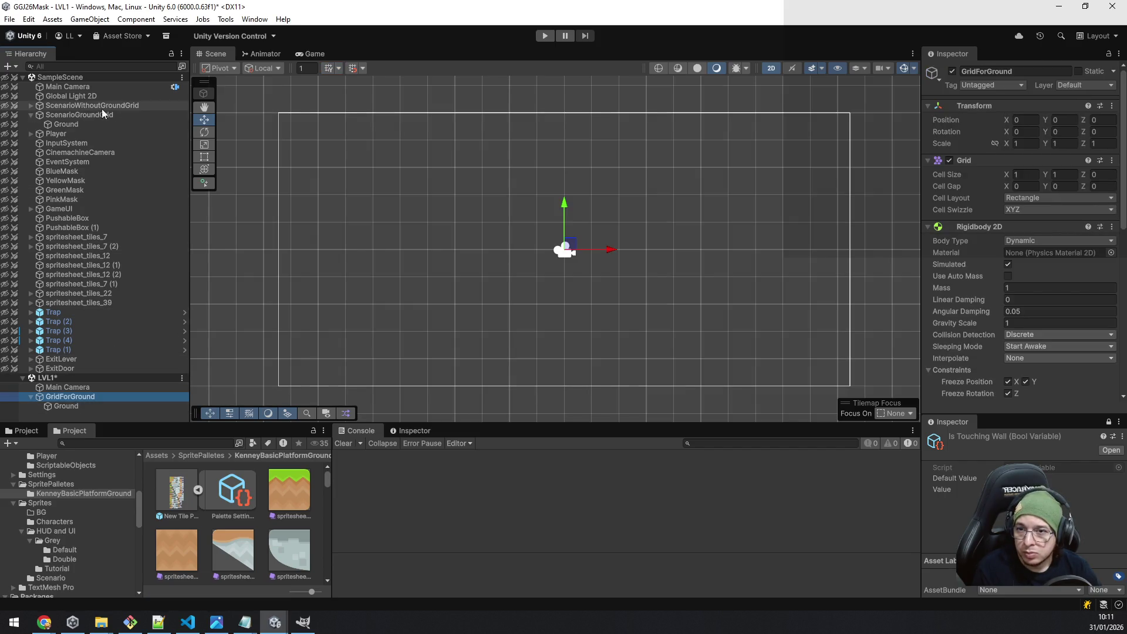
Duplicate GridForGround and rename the copy GridForScenario.
click(27, 107)
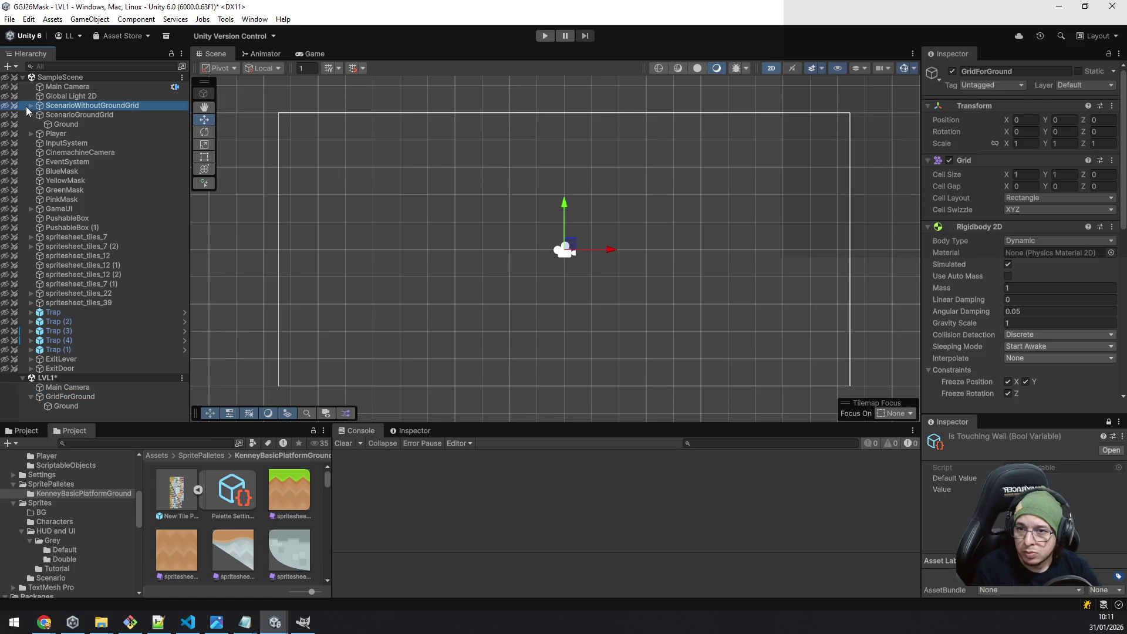
click(30, 106)
click(30, 106)
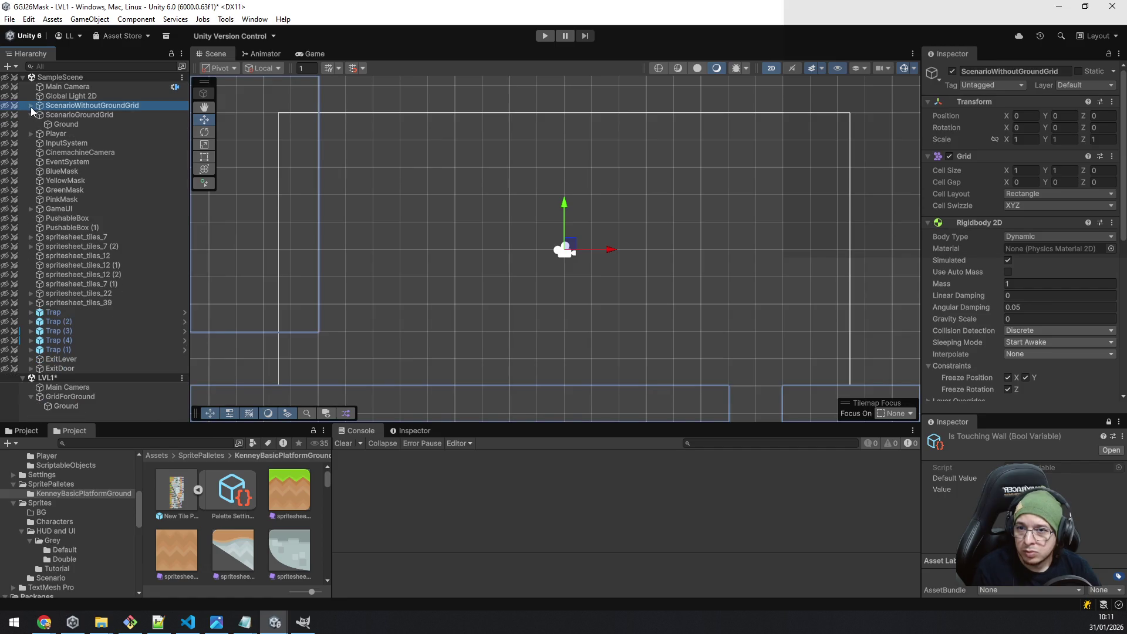
click(32, 397)
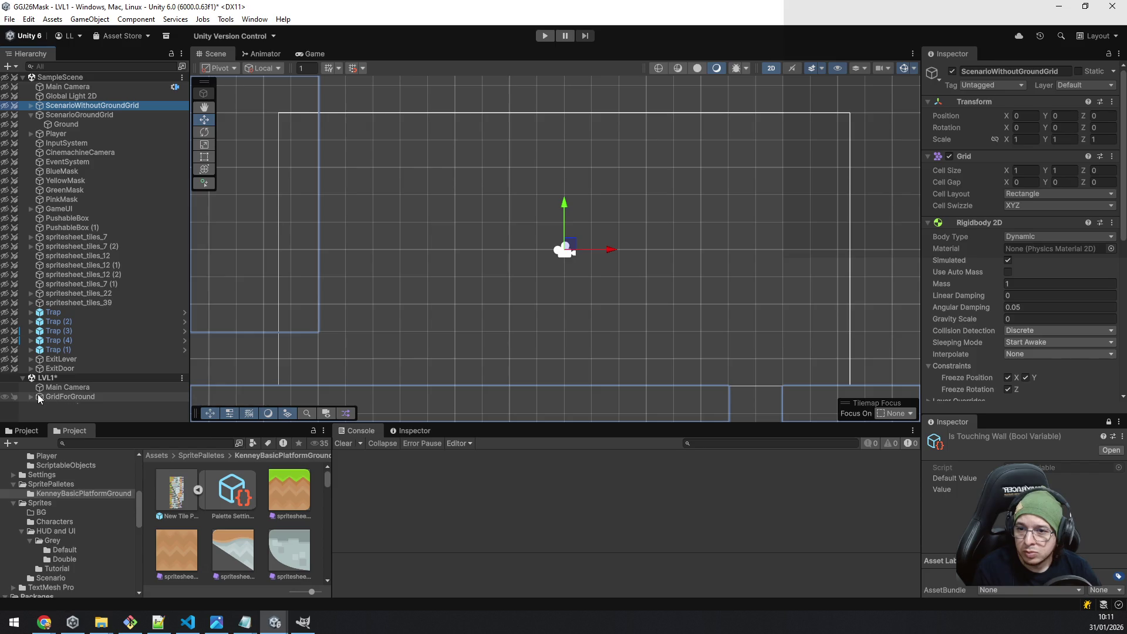
click(72, 397)
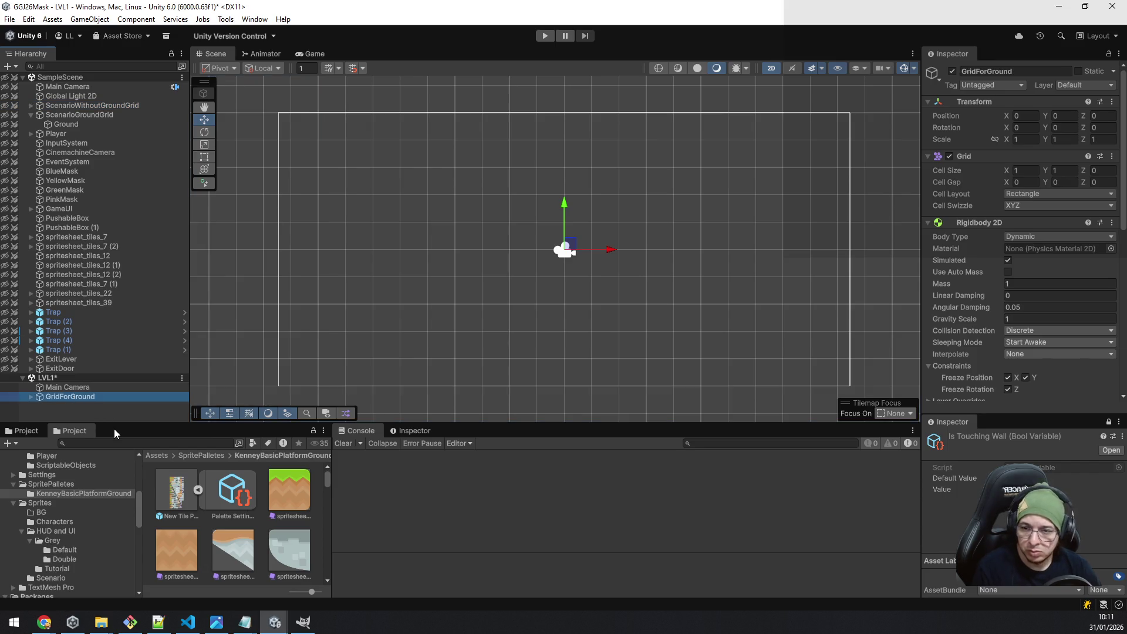
key(ctrl+d)
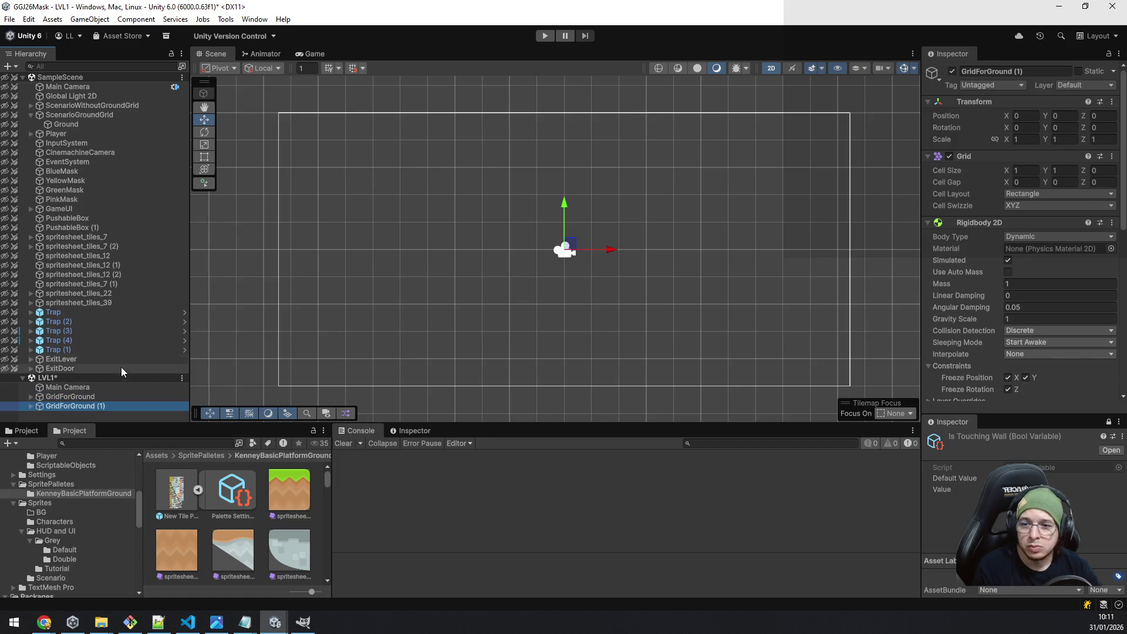
key(F2)
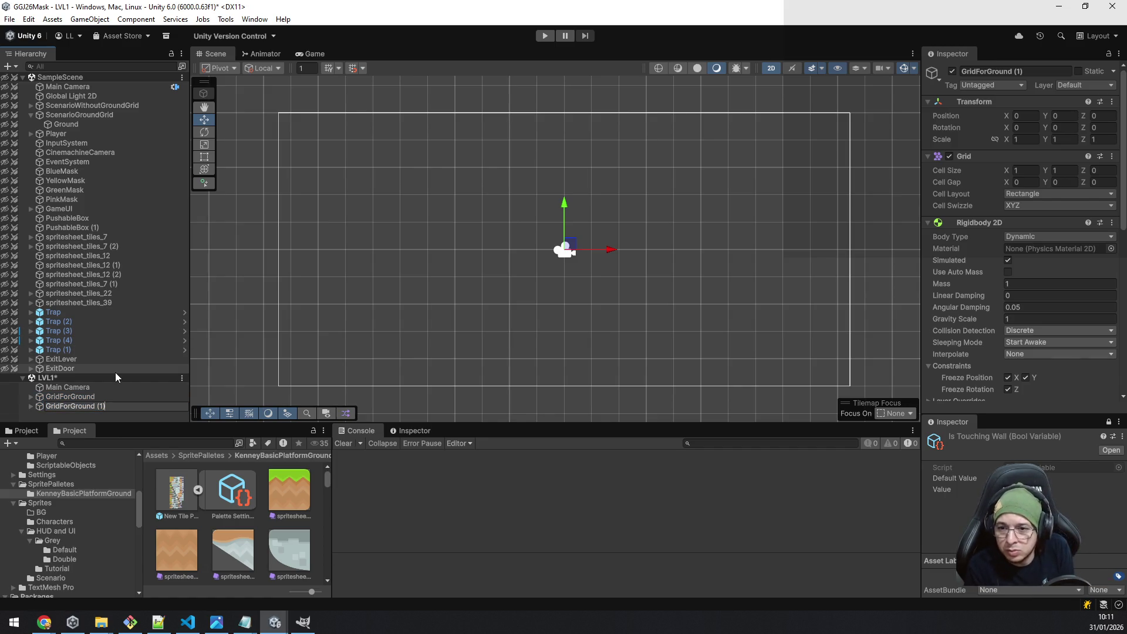
key(BackSpace)
key(BackSpace)
key(BackSpace)
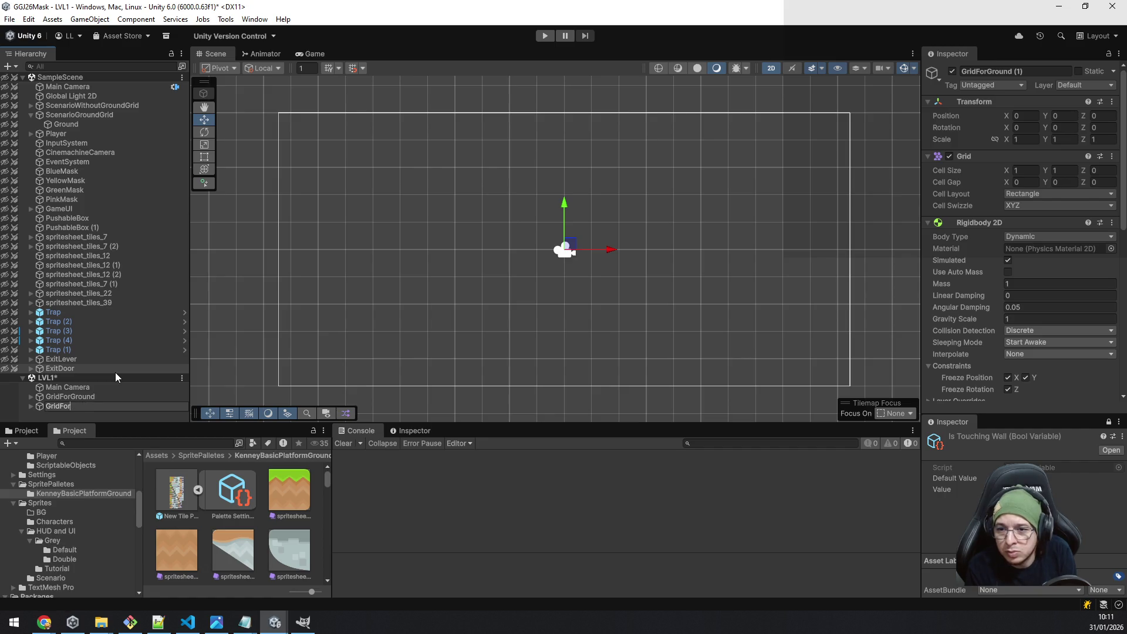
text(Scenario)
key(Return)
Rename GridForScenario's copied tilemap to Middleground and duplicate it as Background.
key(Right)
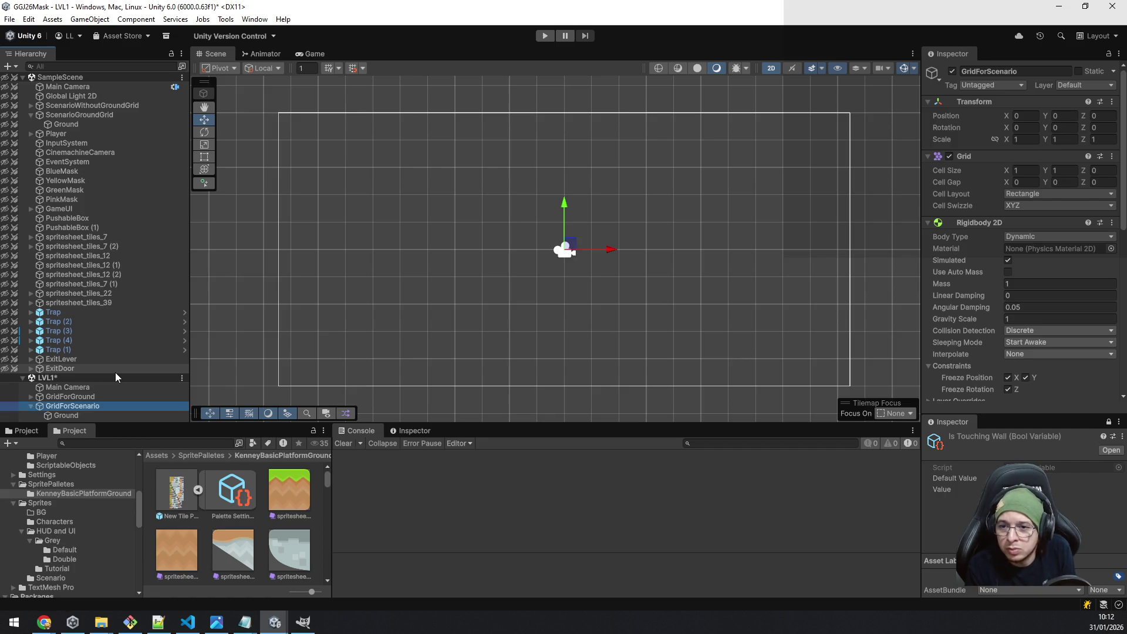
key(Down)
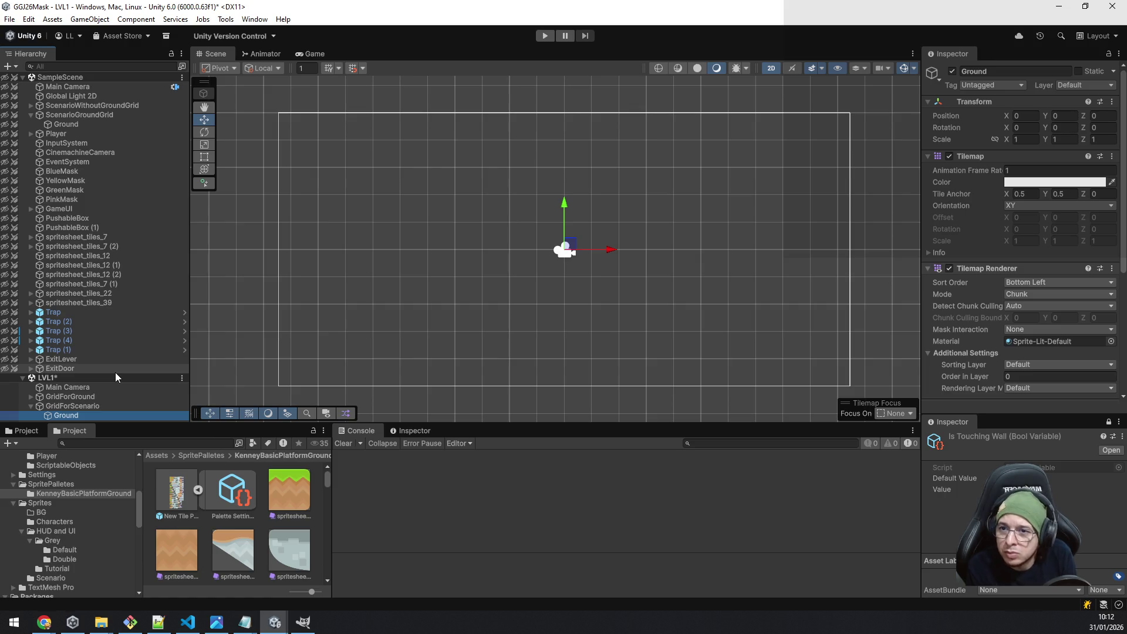
click(31, 107)
scroll(122, 155, down, 1)
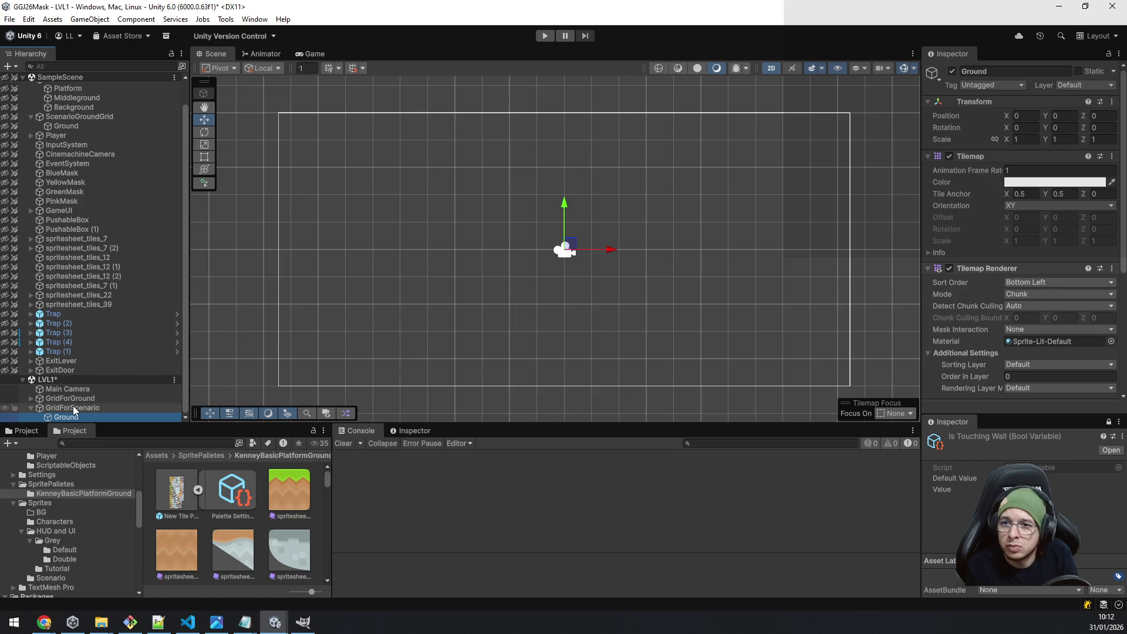
key(F2)
text(Middle)
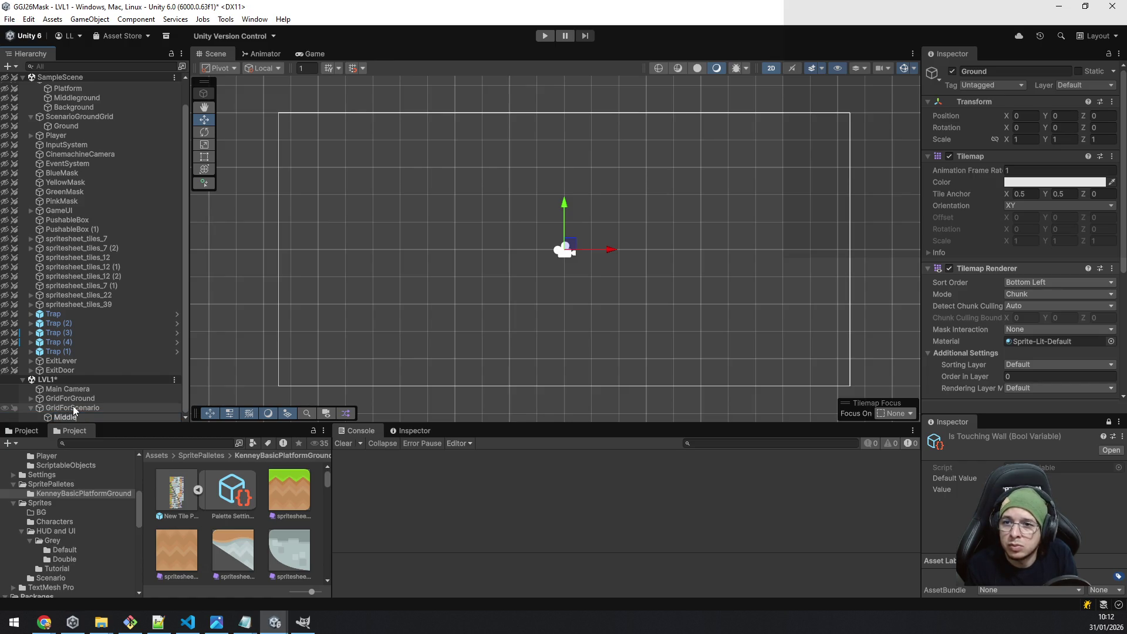
text(ground)
key(Return)
key(ctrl+d)
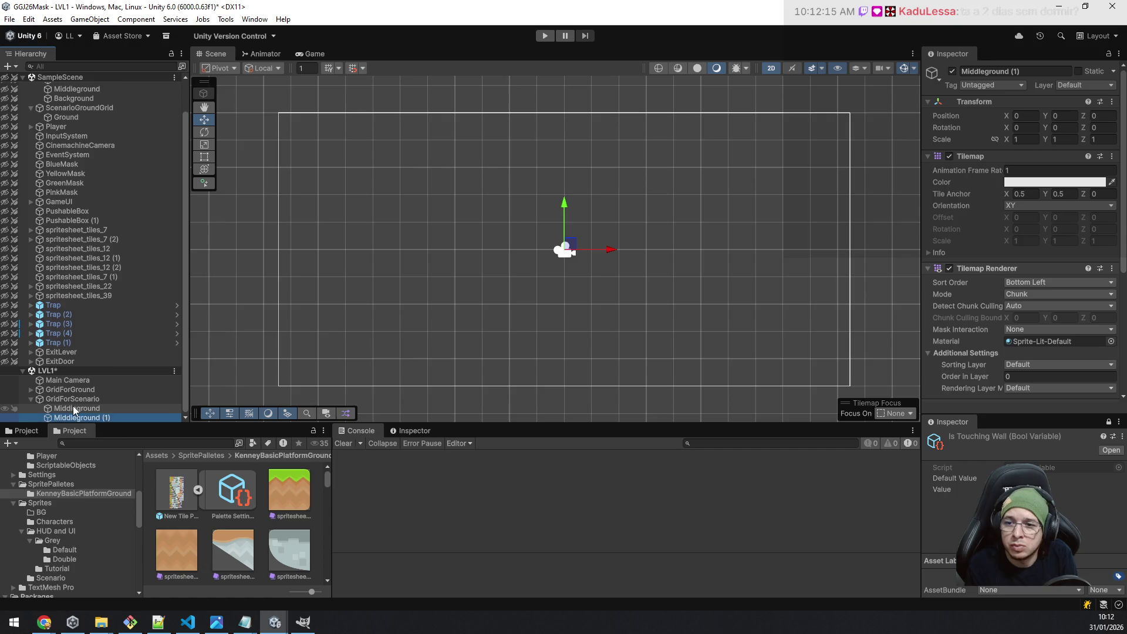
key(F2)
text(Bac)
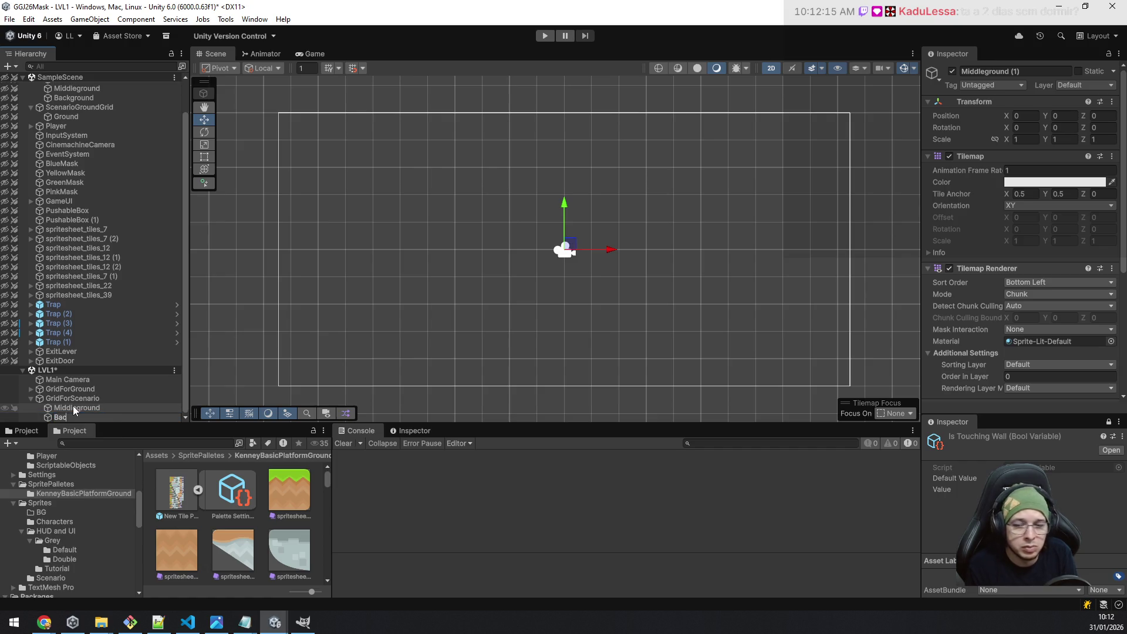
text(kground)
key(Return)
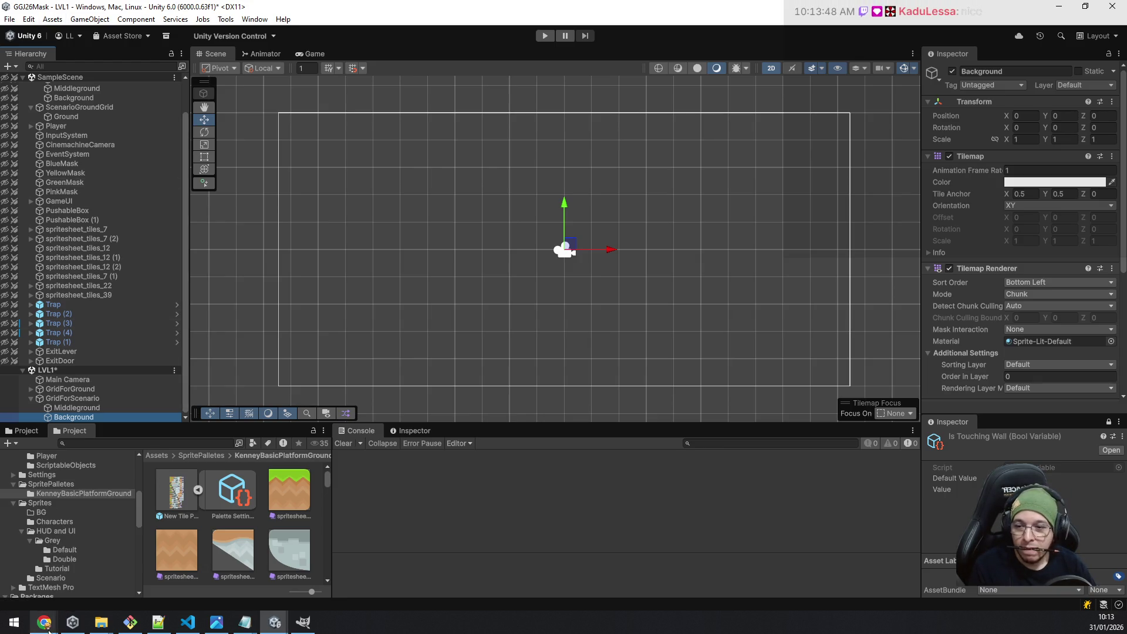
mouse_move(51, 622)
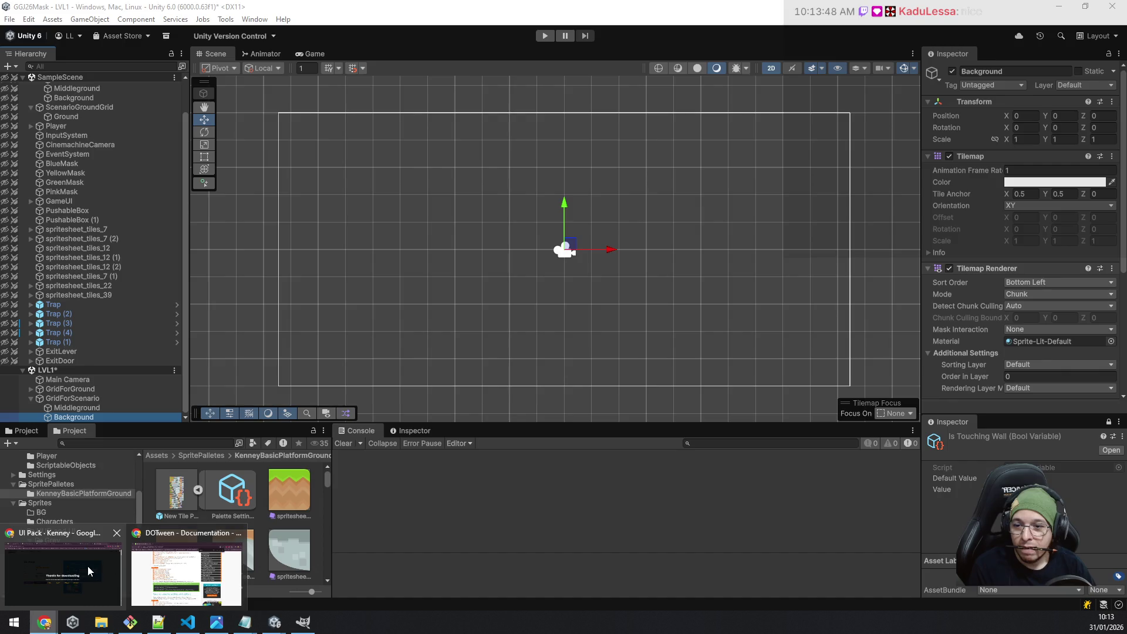
Bring Chrome forward and load the suggested Global Game Jam site from 'global' in a new tab.
click(87, 566)
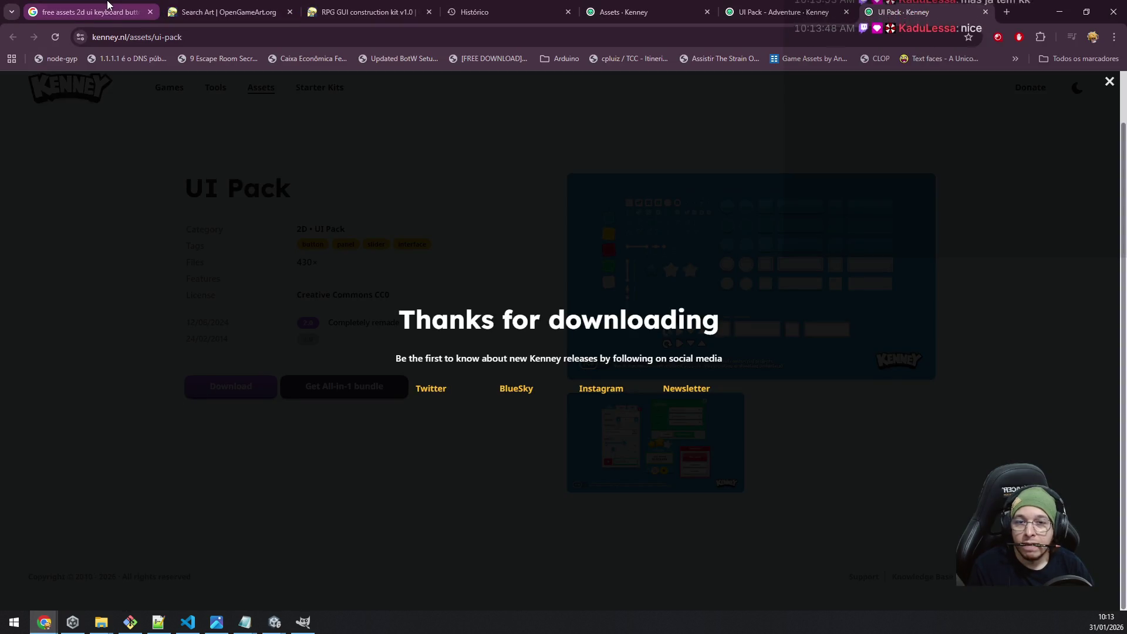
mouse_move(44, 622)
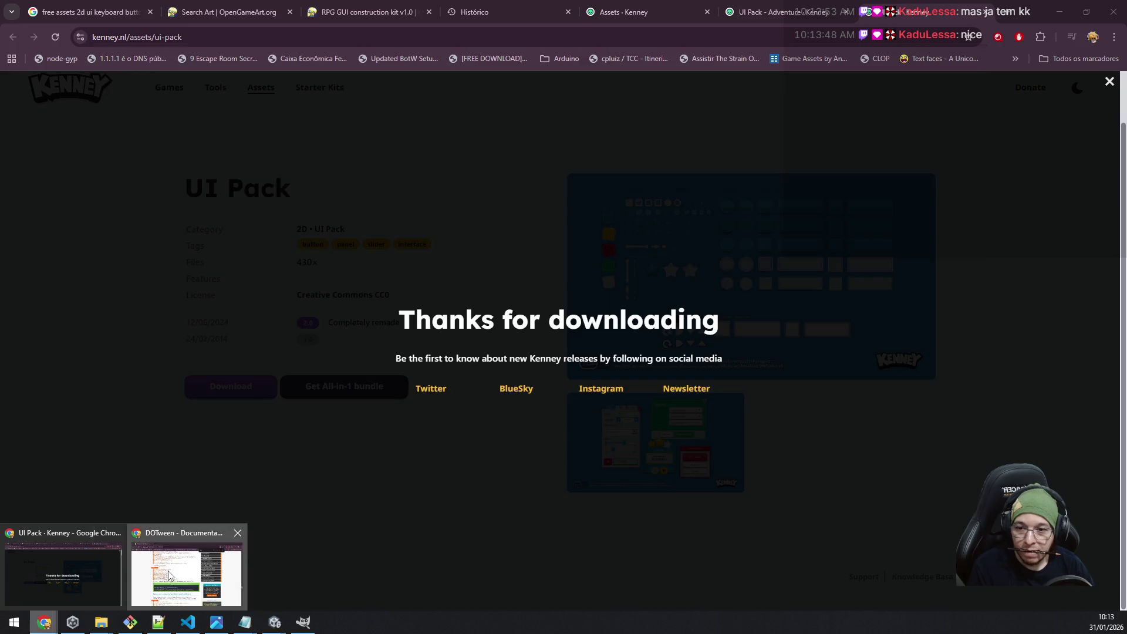
click(186, 575)
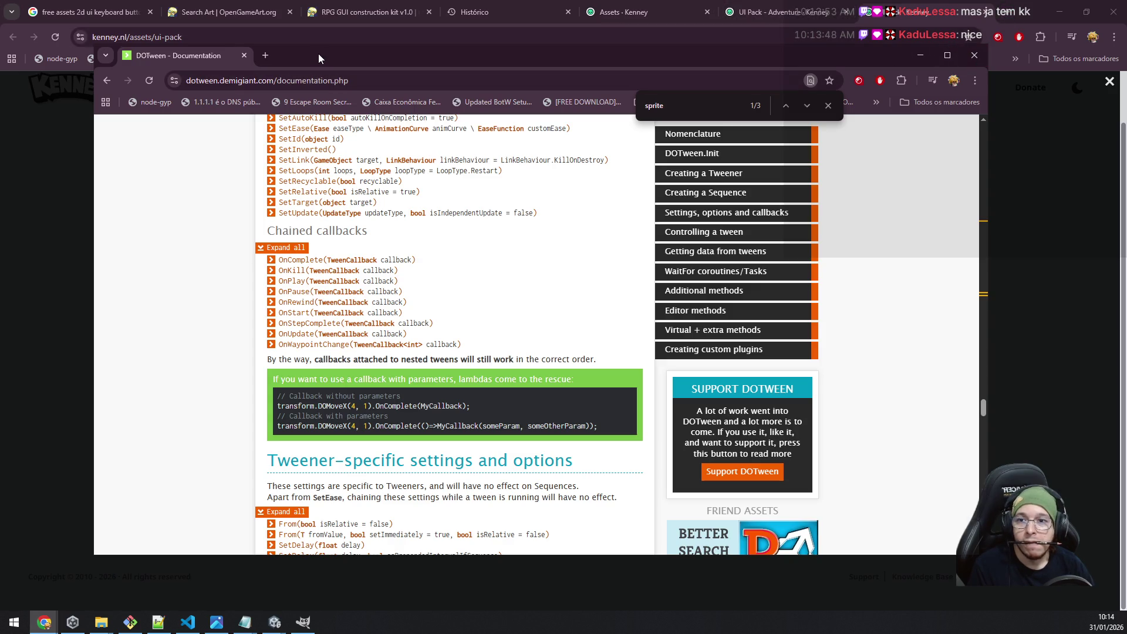
click(266, 61)
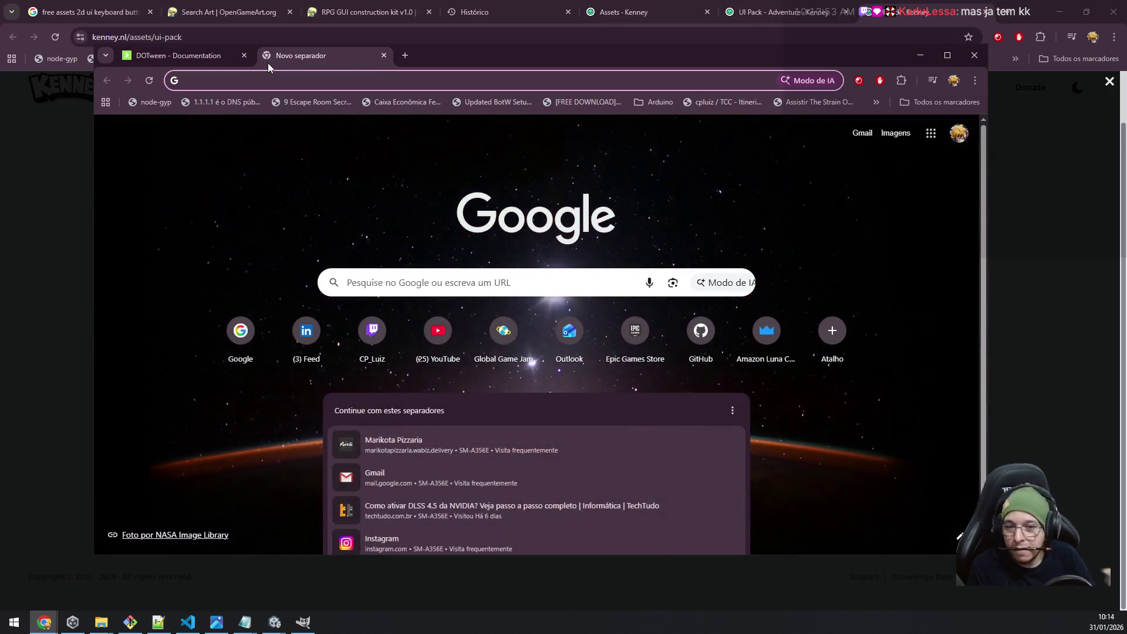
text(gl)
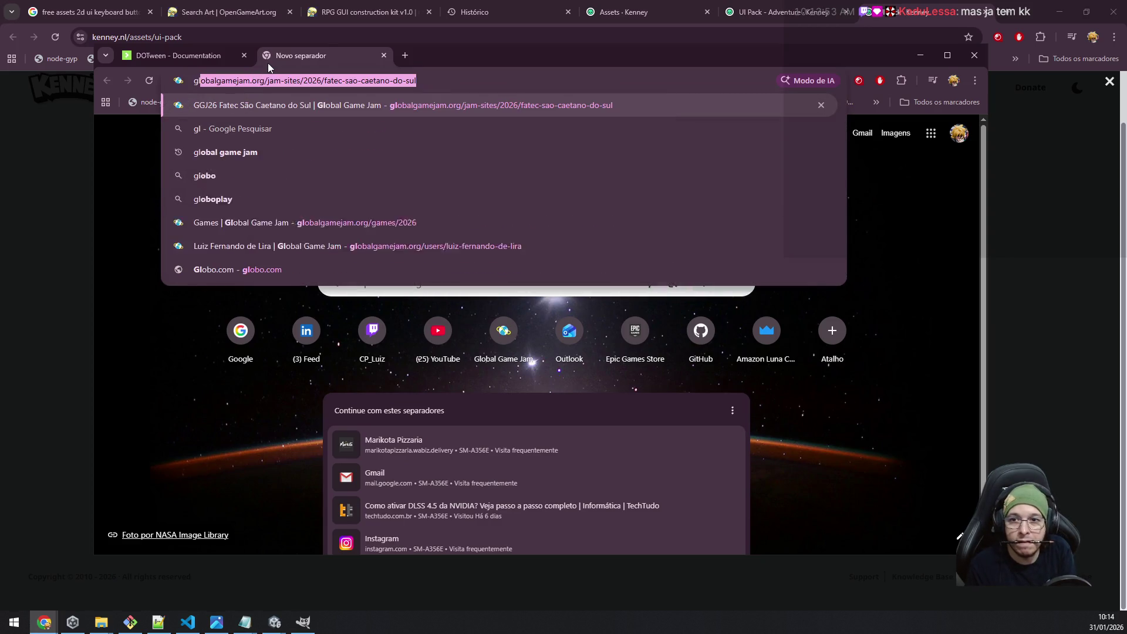
text(obal)
key(Return)
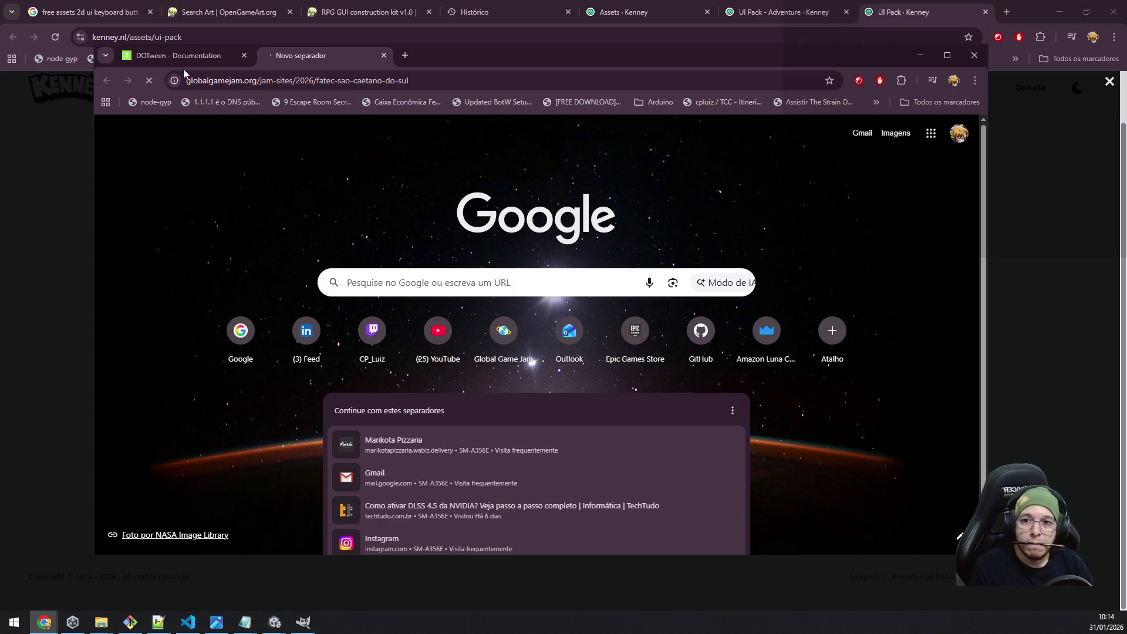
Find the Maskformer entry on the Fatec jam-site page and open its game page.
scroll(639, 277, down, 5)
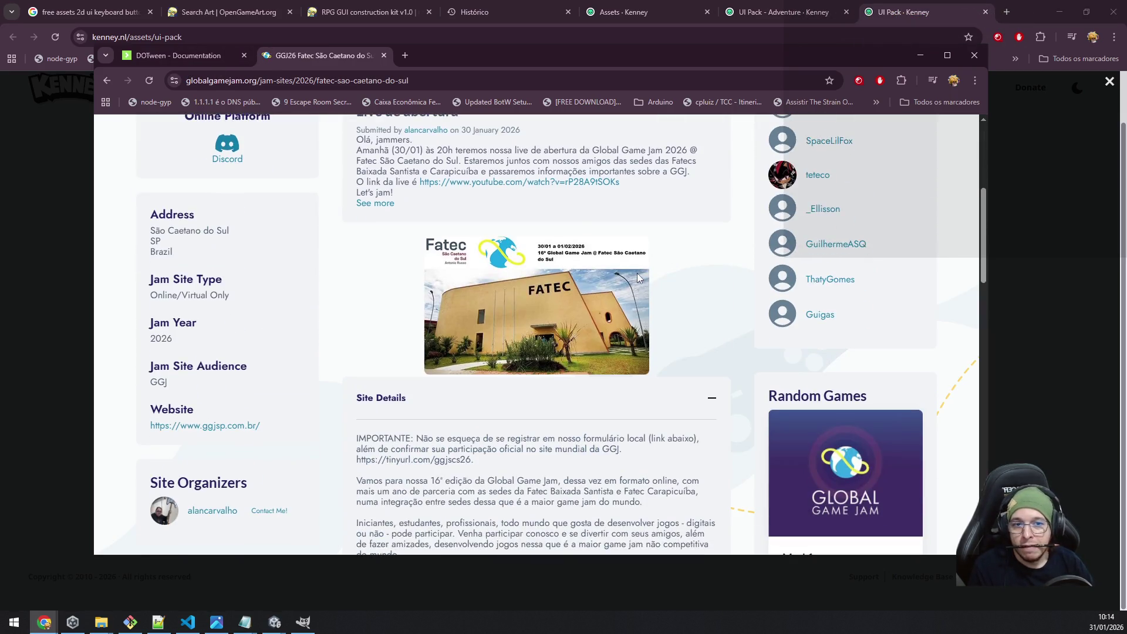
scroll(639, 277, down, 6)
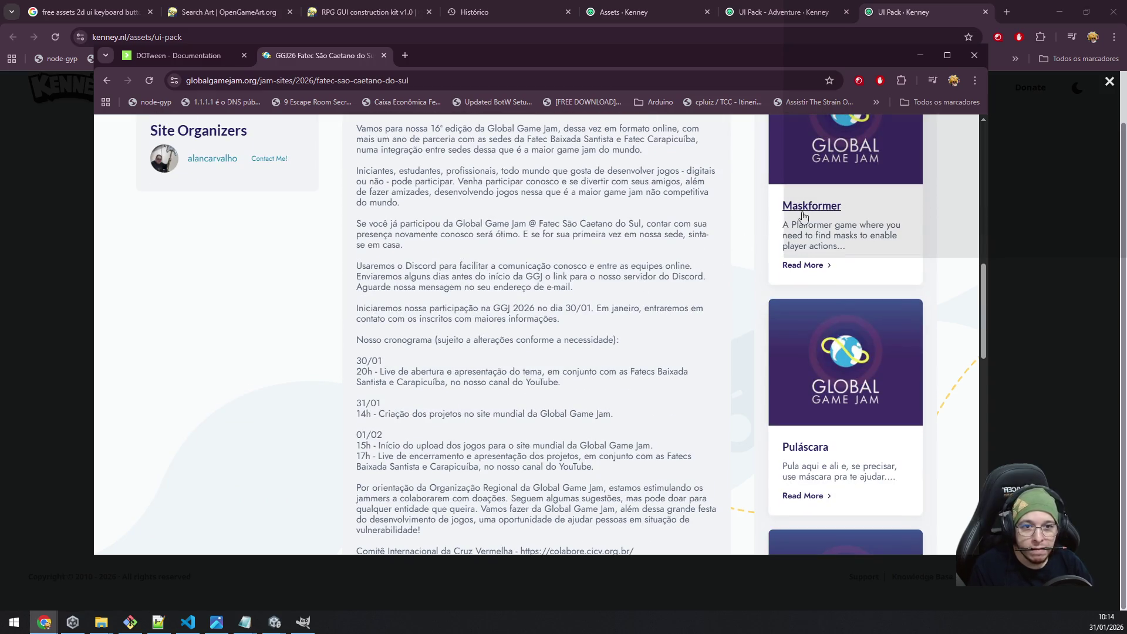
click(806, 211)
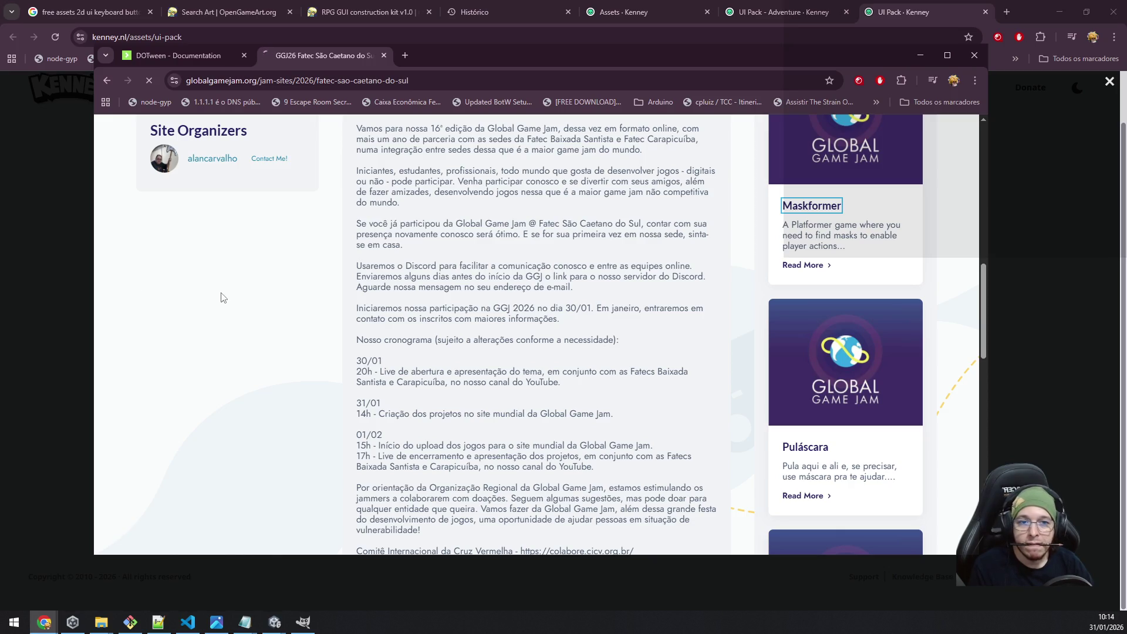
scroll(358, 306, down, 4)
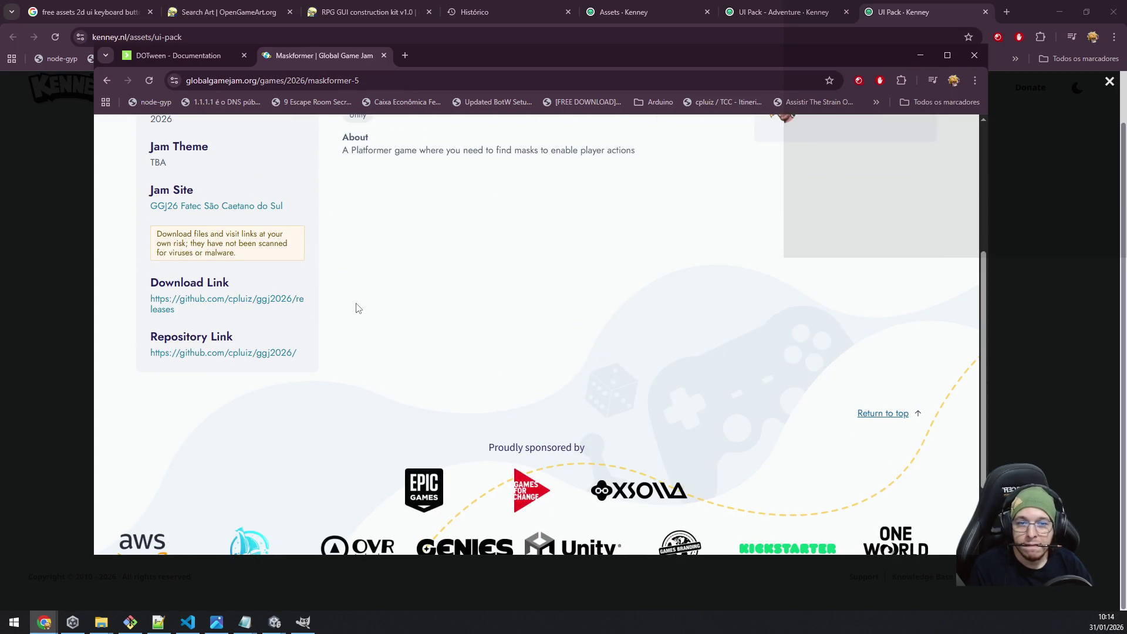
scroll(359, 306, up, 4)
scroll(359, 305, down, 3)
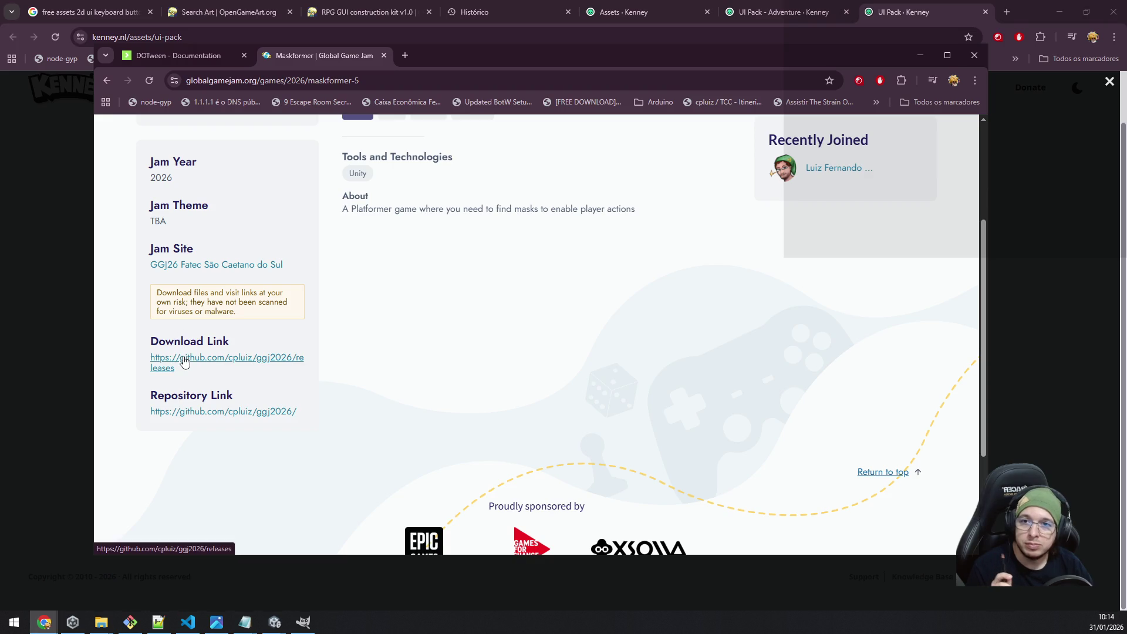
Check Maskformer's GitHub releases page, then return to the Maskformer jam page.
click(185, 360)
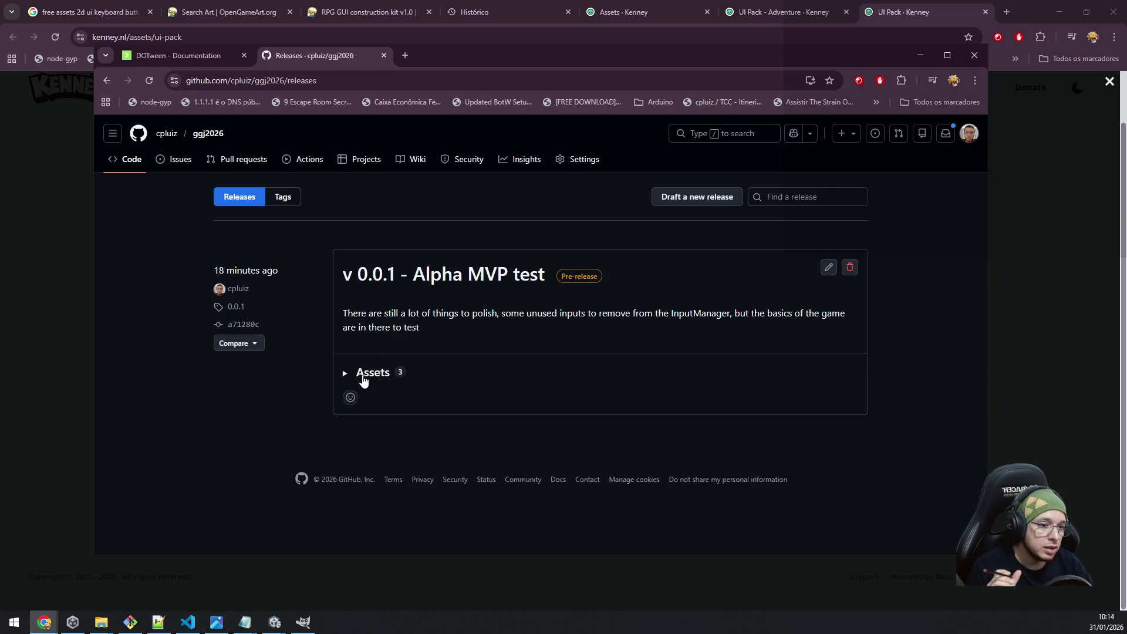
click(108, 81)
scroll(508, 309, up, 3)
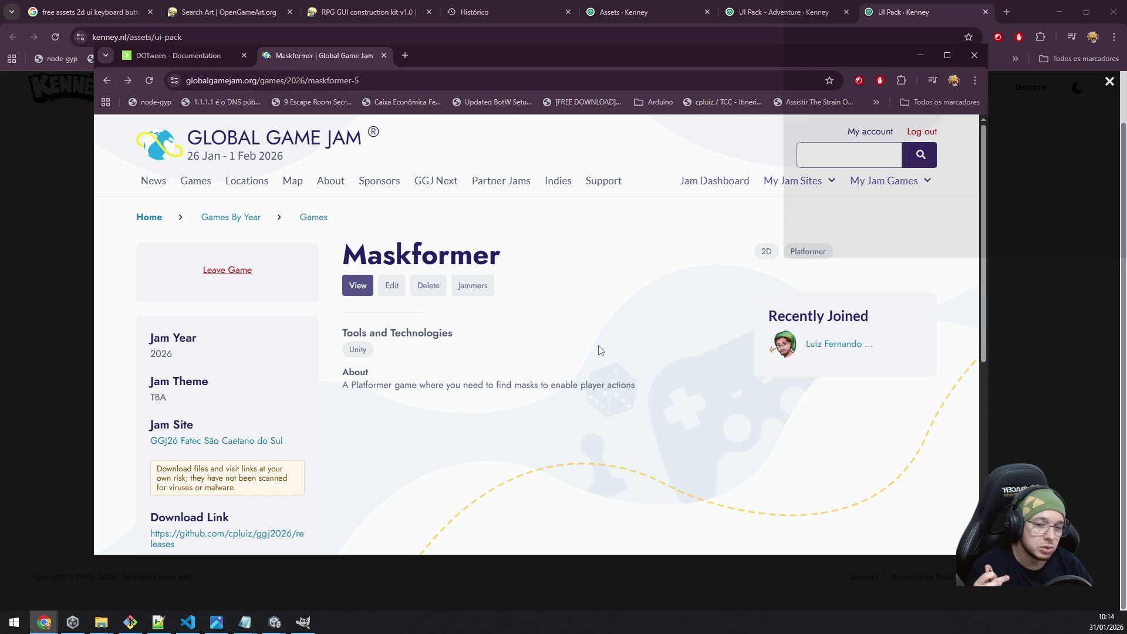
scroll(600, 351, down, 6)
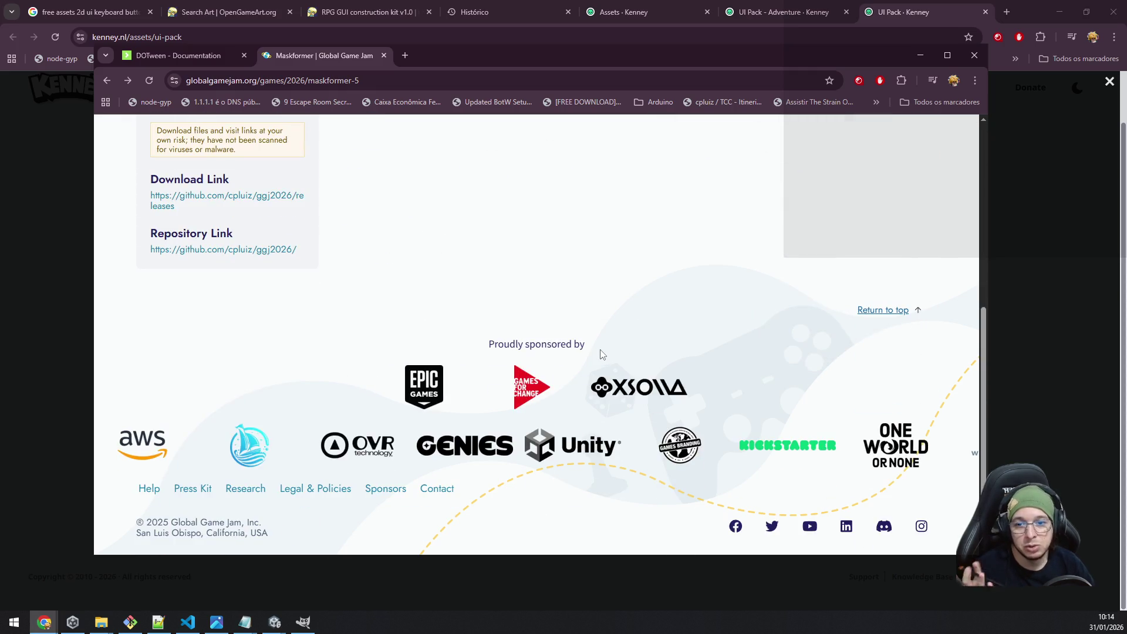
scroll(580, 372, up, 5)
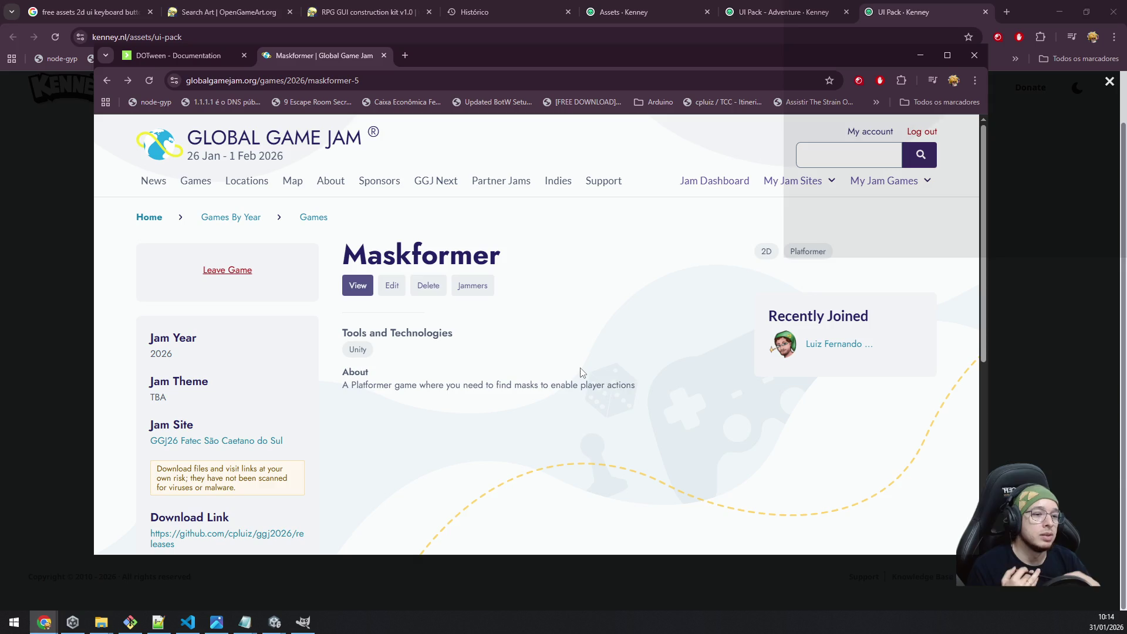